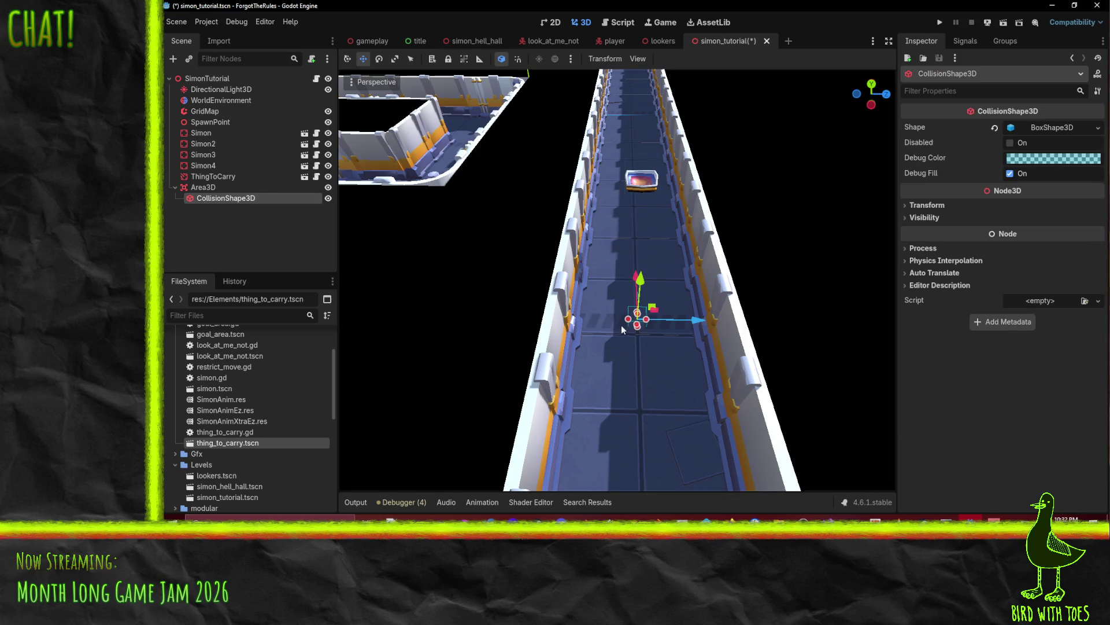
- Enlarge the Area3D's collision box to size (1, 3, 7) and rename the area SimonTrigger
mouse_move(638, 314)
mouse_down()
mouse_move(646, 298)
mouse_move(576, 303)
mouse_up()
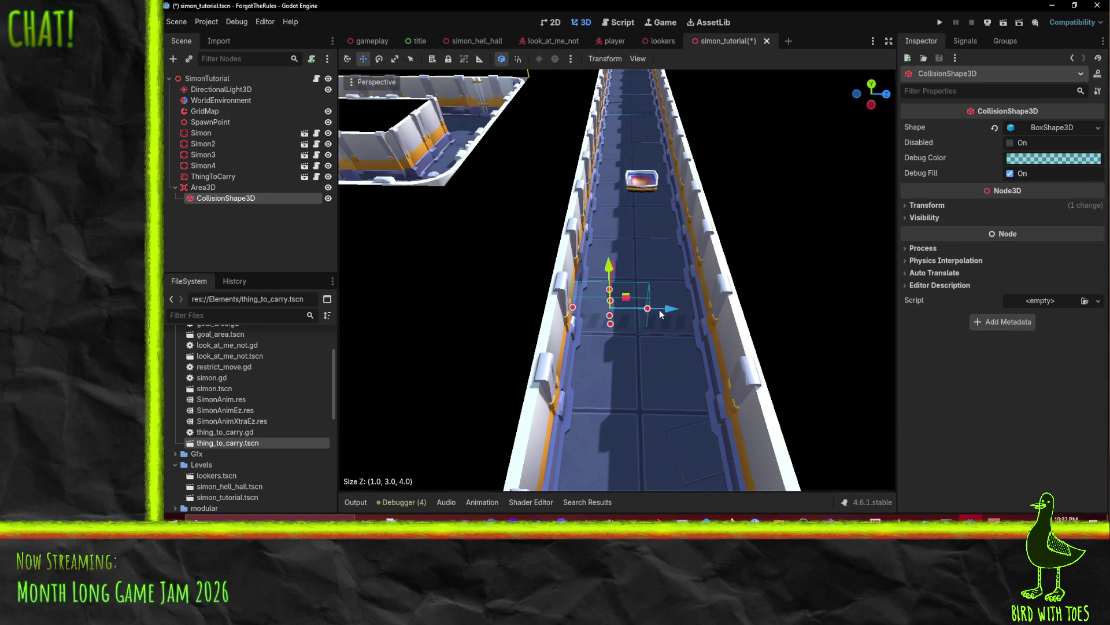
mouse_move(661, 314)
mouse_down()
mouse_move(705, 315)
mouse_move(645, 232)
mouse_move(503, 253)
mouse_move(691, 281)
mouse_move(666, 335)
mouse_up()
double_click(217, 186)
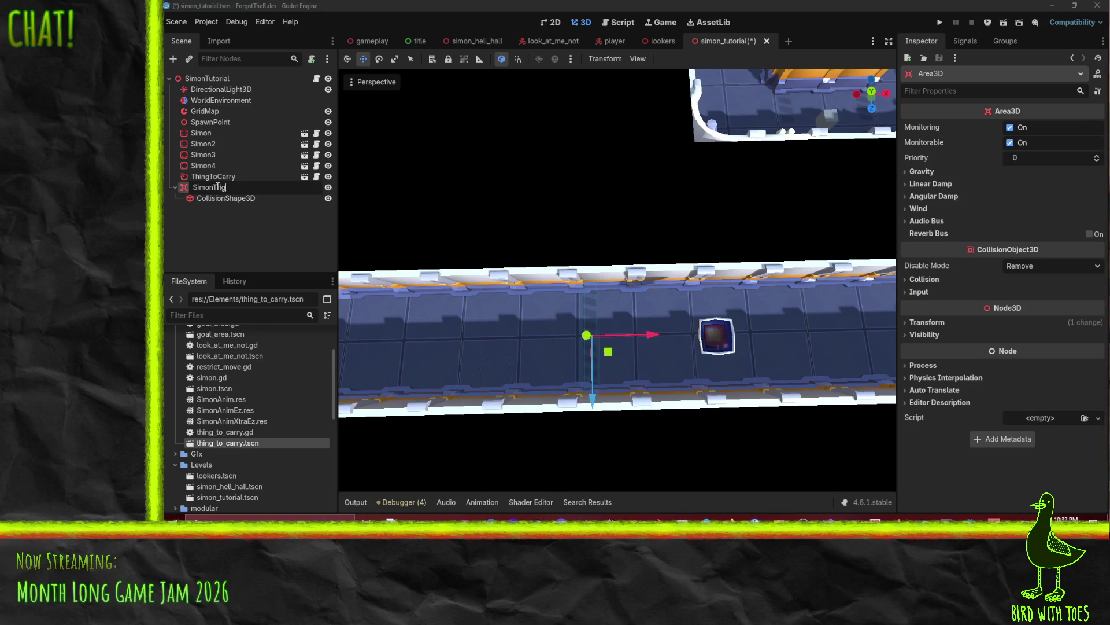
text(ger)
key(Return)
- Move SimonTrigger in the Scene tree so it sits directly after Simon
drag(219, 188, 217, 142)
scroll(613, 299, down, 5)
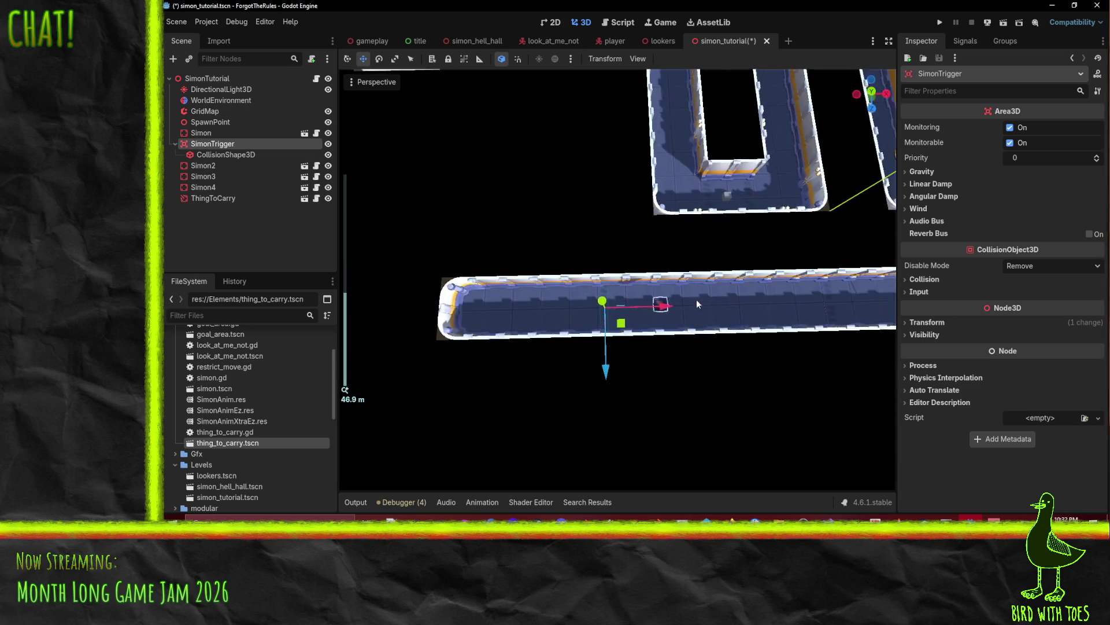
mouse_move(696, 300)
mouse_down()
mouse_move(620, 221)
mouse_move(657, 226)
mouse_move(698, 268)
mouse_move(692, 283)
mouse_up()
- Duplicate SimonTrigger as SimonTrigger2, slide it along X into another corridor, and place it after Simon2
right_click(222, 145)
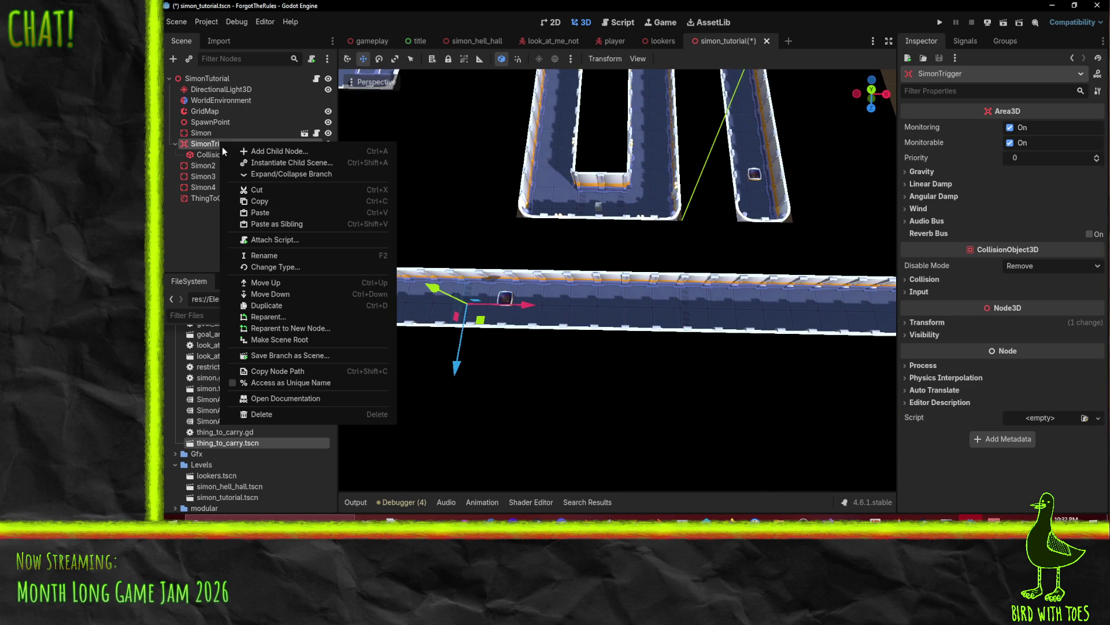
click(249, 304)
drag(505, 305, 755, 308)
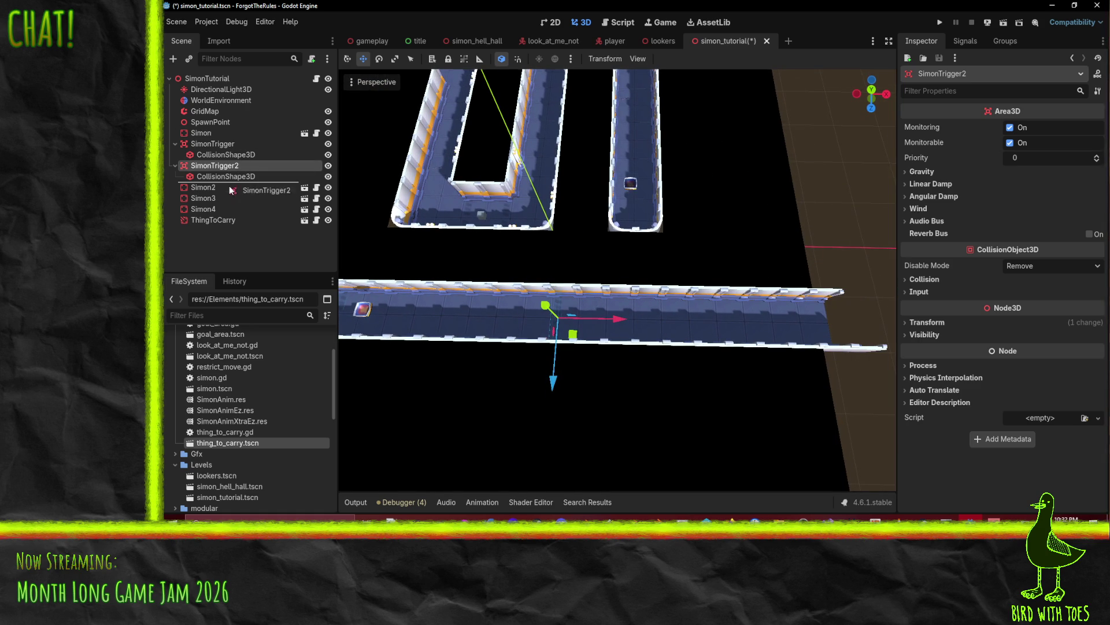
drag(230, 194, 232, 192)
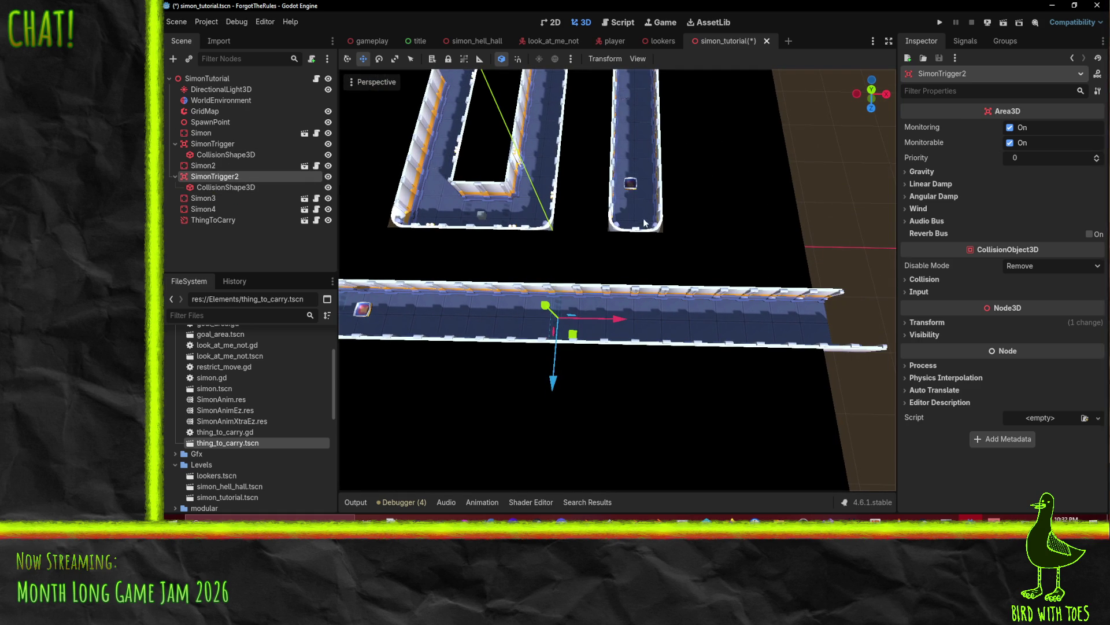
mouse_move(645, 223)
mouse_down()
mouse_move(763, 268)
mouse_move(727, 270)
mouse_up()
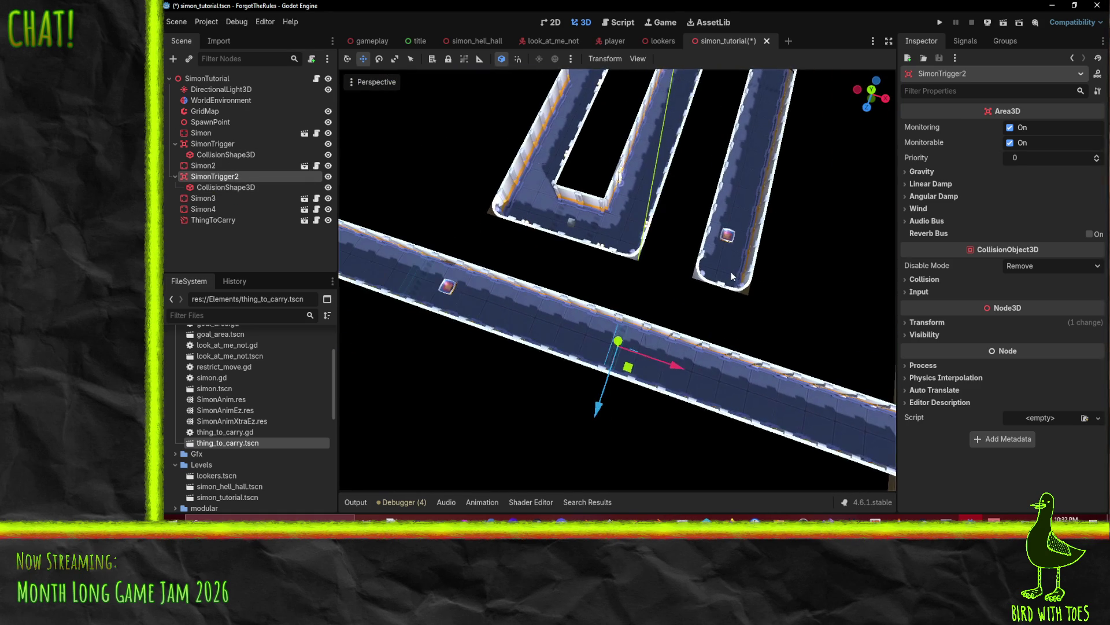
- Duplicate SimonTrigger2 as SimonTrigger3 and move it along X into a further corridor
right_click(210, 177)
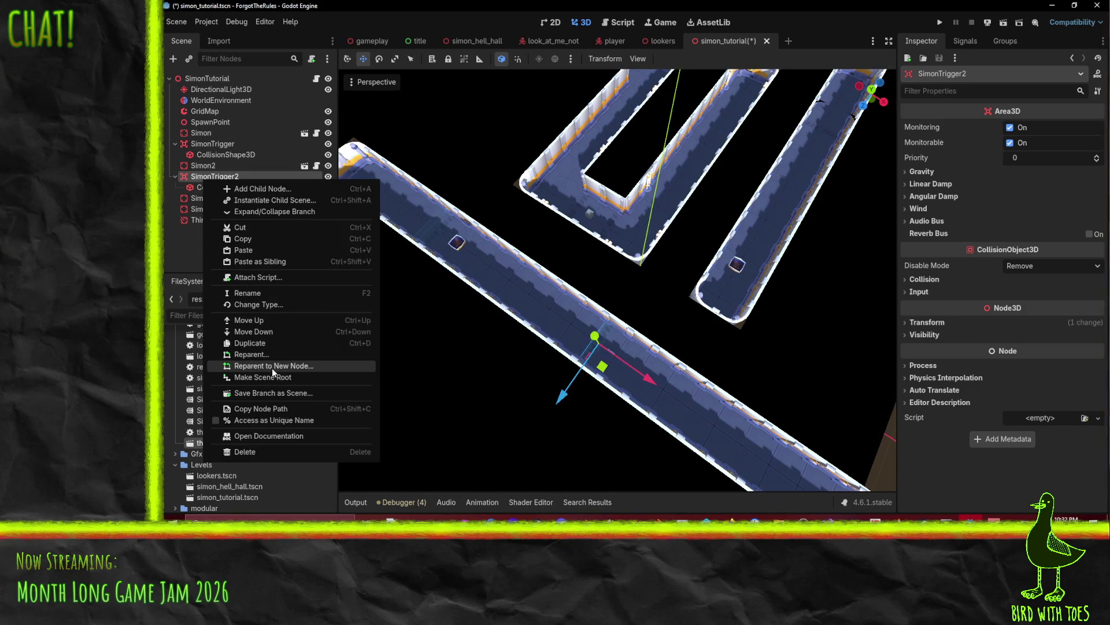
click(265, 347)
scroll(665, 261, down, 2)
mouse_move(665, 260)
mouse_down()
mouse_move(707, 251)
mouse_move(544, 239)
mouse_up()
key(g)
key(z)
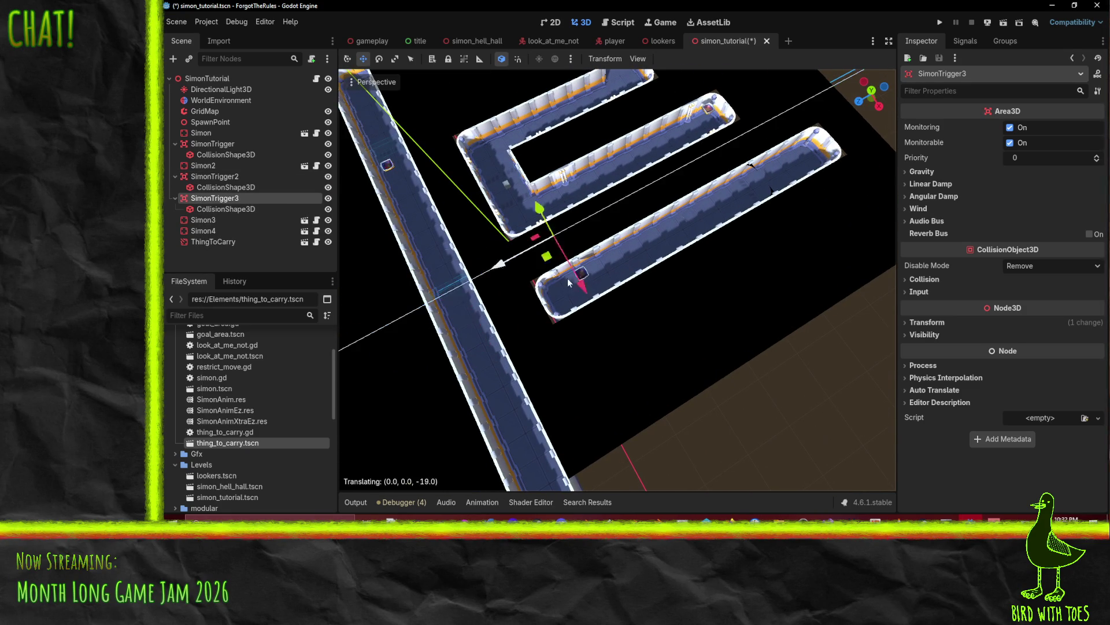
key(x)
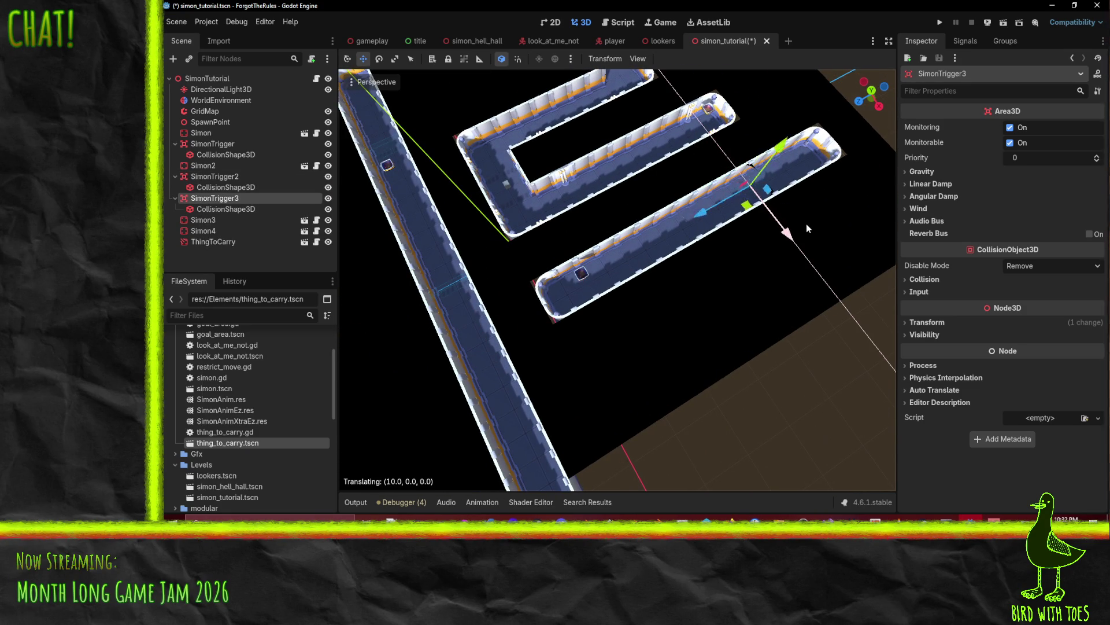
click(806, 224)
scroll(705, 225, up, 5)
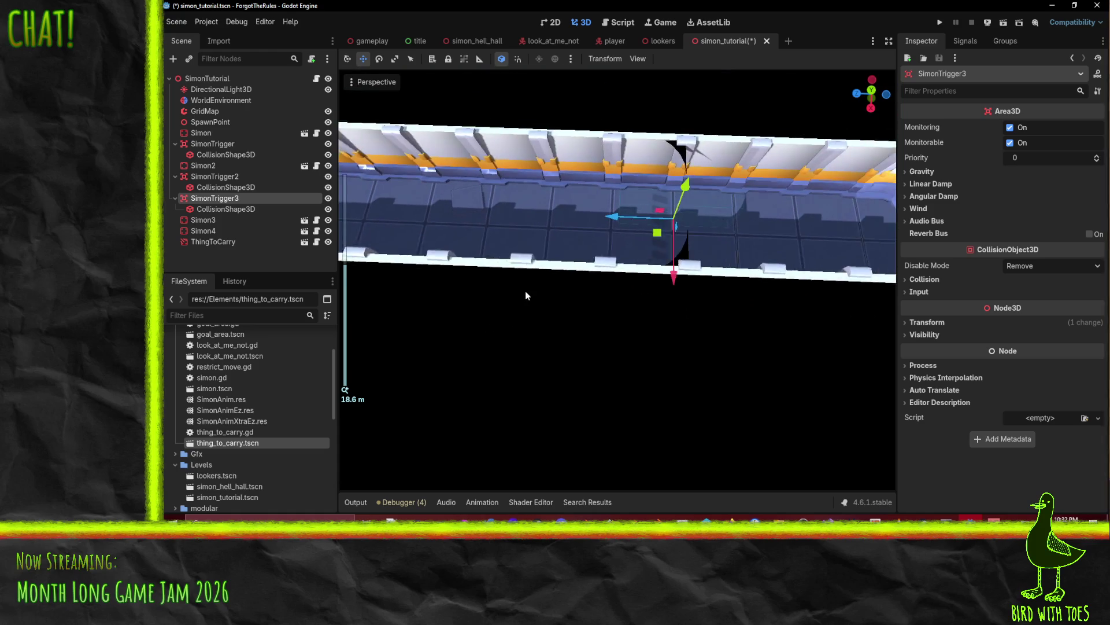
scroll(525, 295, down, 3)
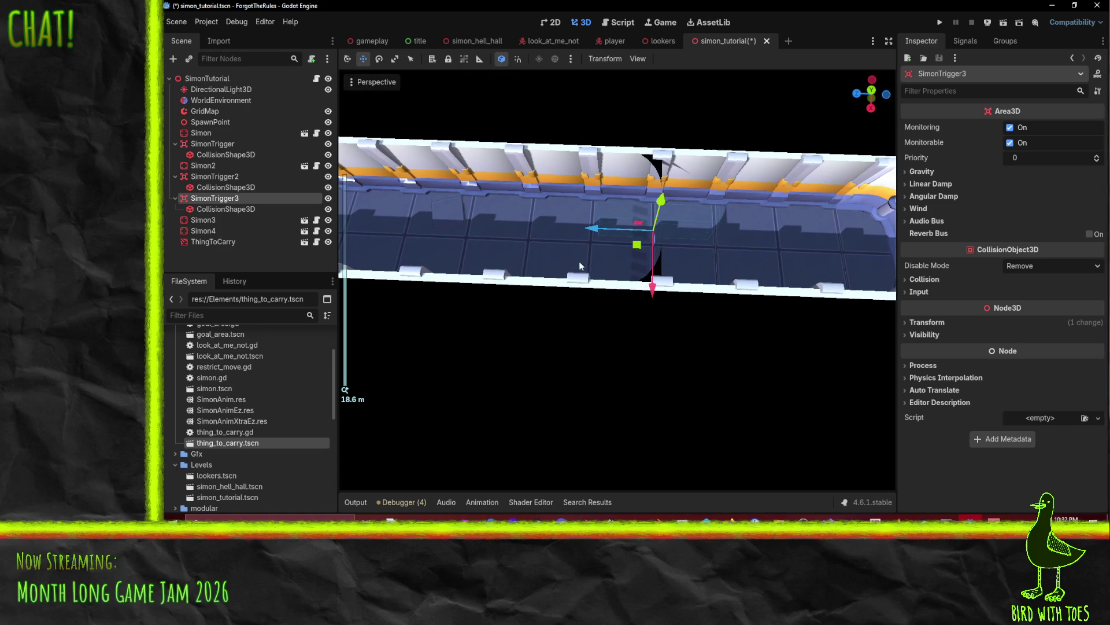
- Rotate SimonTrigger3 about 90 degrees and place it after Simon3 in the hierarchy
click(376, 59)
drag(614, 268, 650, 181)
scroll(425, 155, up, 4)
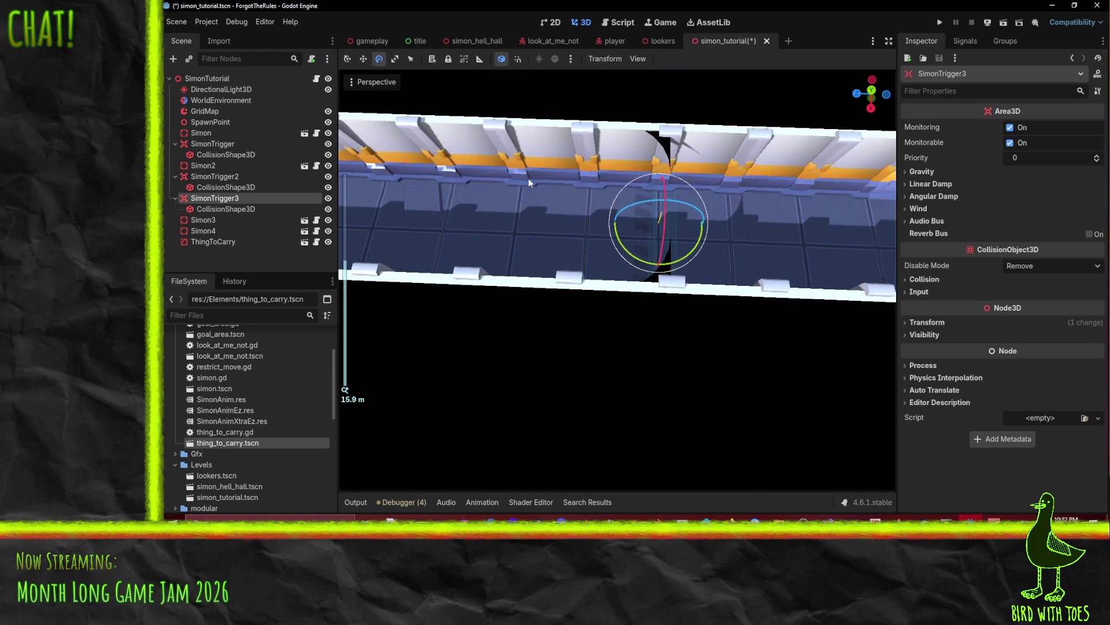
click(362, 60)
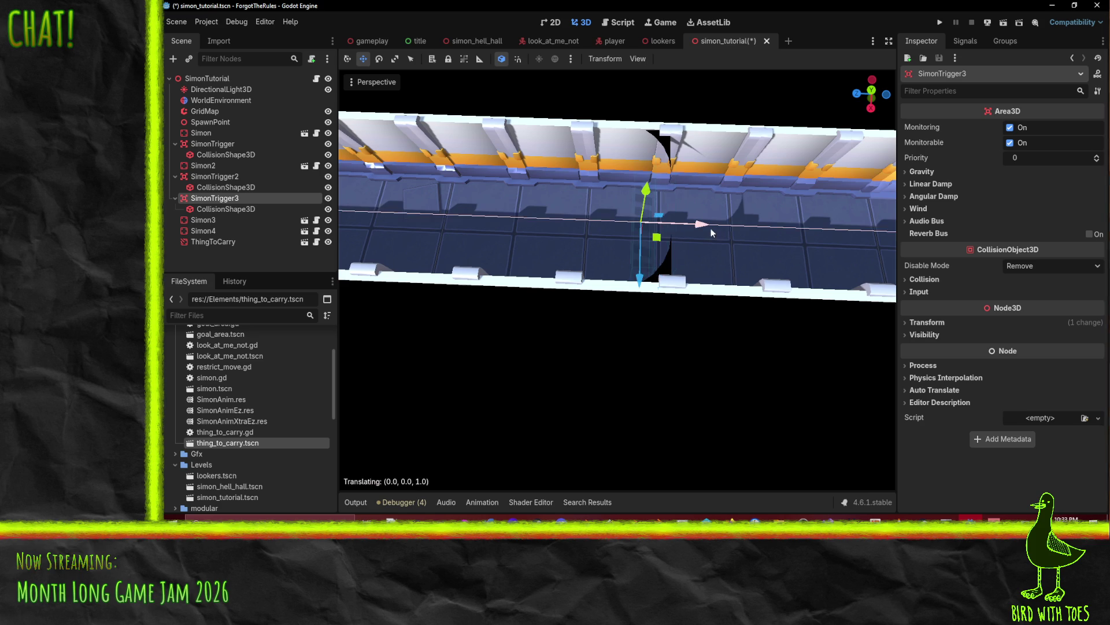
scroll(706, 227, down, 5)
mouse_move(860, 205)
mouse_down()
mouse_move(834, 247)
mouse_move(530, 458)
mouse_move(540, 214)
mouse_move(648, 184)
mouse_up()
mouse_move(587, 318)
mouse_down()
mouse_move(788, 265)
mouse_move(818, 238)
mouse_move(613, 214)
mouse_move(503, 231)
mouse_move(498, 250)
mouse_up()
mouse_move(214, 197)
mouse_down()
mouse_move(203, 206)
mouse_move(214, 226)
mouse_up()
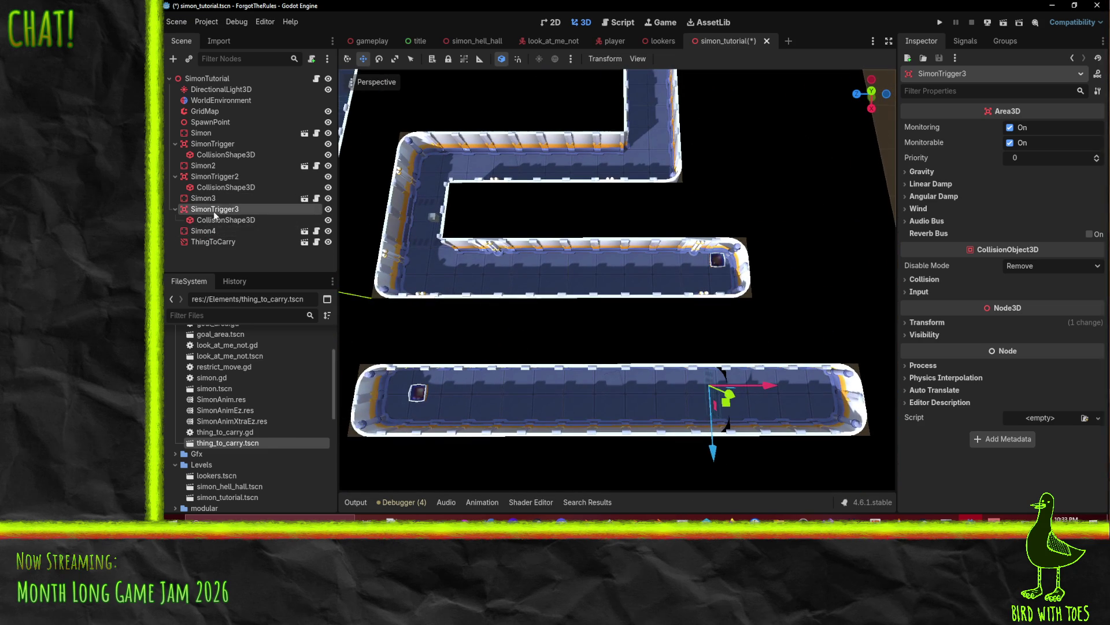
- Duplicate SimonTrigger3 as SimonTrigger4 and move it to the upper corridor's left end
right_click(213, 211)
click(278, 374)
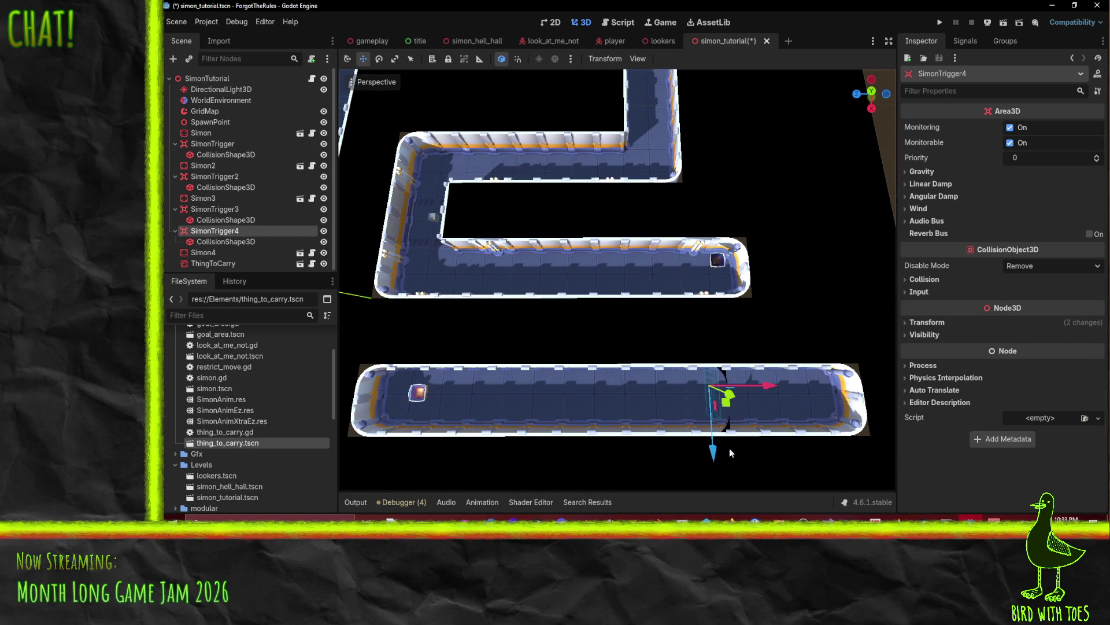
drag(730, 448, 716, 334)
drag(772, 276, 480, 273)
- Nudge SimonTrigger4 5 units along X onto the corridor bend and save the scene
key(e)
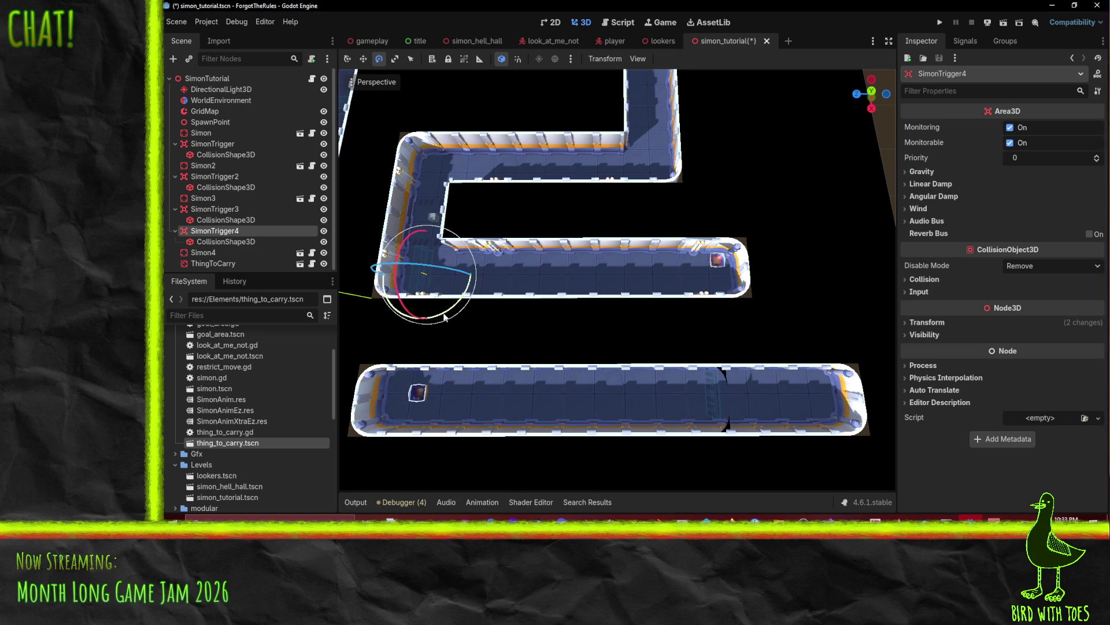
mouse_move(445, 317)
mouse_down()
mouse_move(411, 319)
mouse_move(425, 296)
mouse_move(390, 306)
mouse_move(379, 293)
mouse_up()
right_click(411, 319)
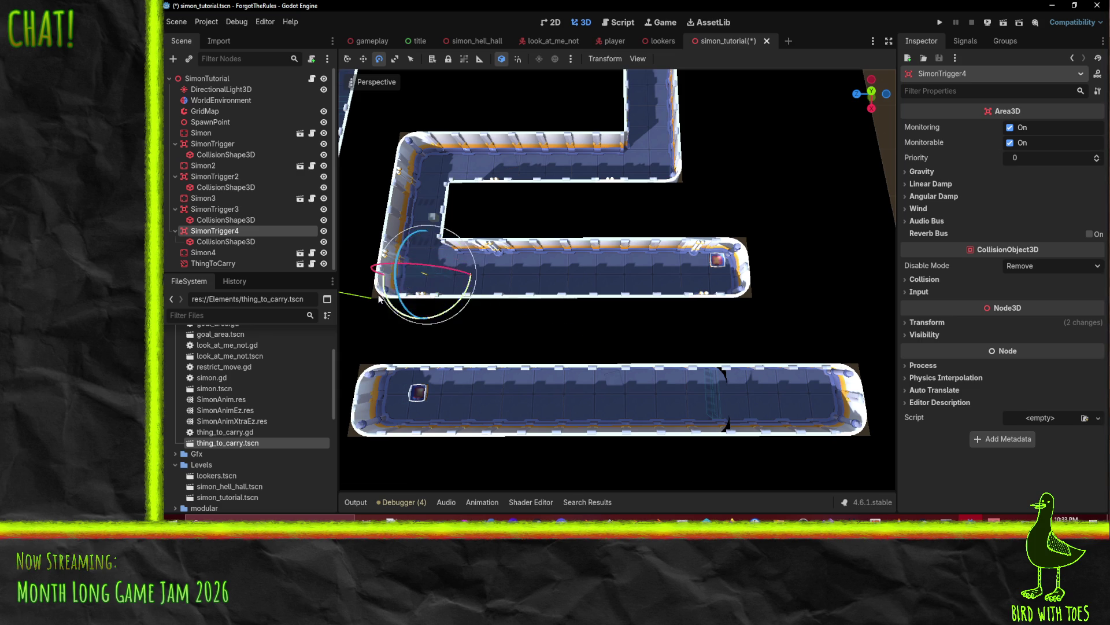
scroll(378, 293, up, 5)
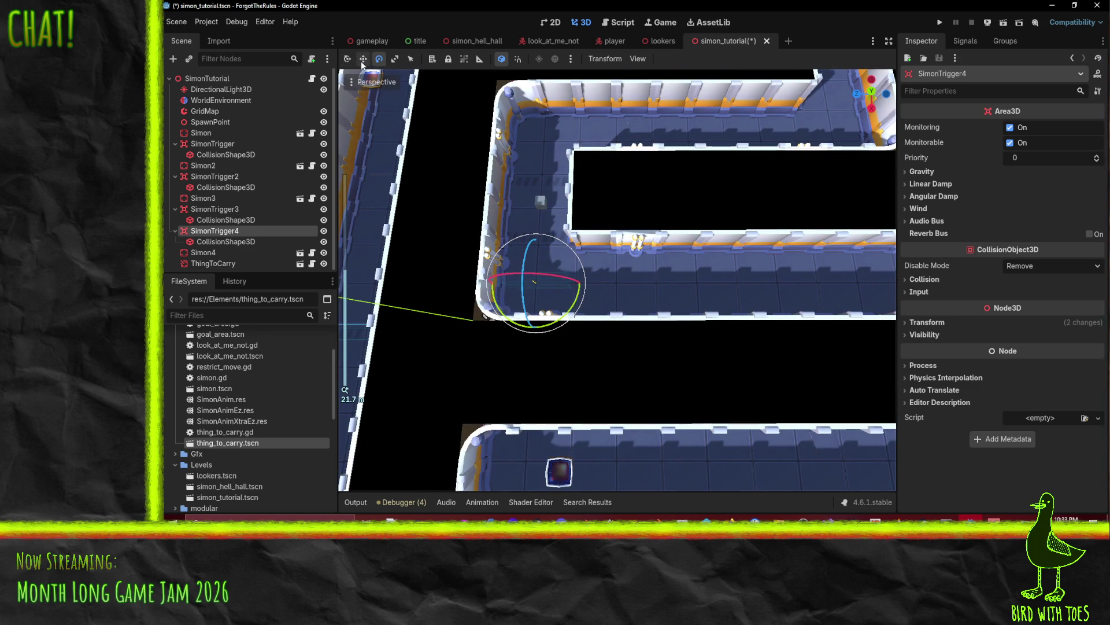
click(363, 58)
drag(528, 334, 536, 301)
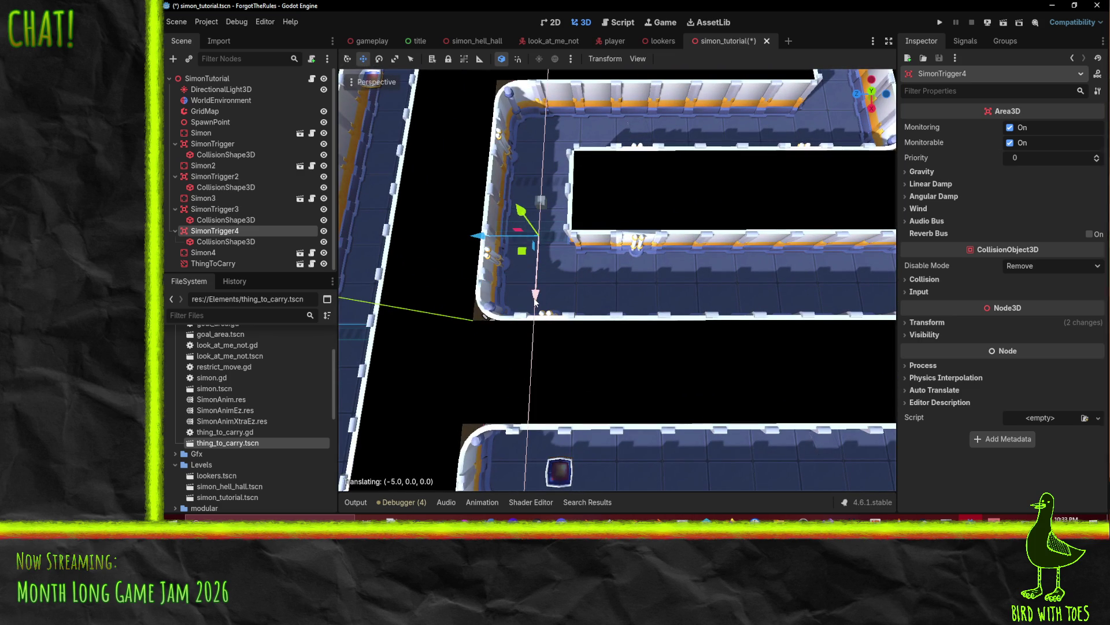
scroll(535, 300, down, 5)
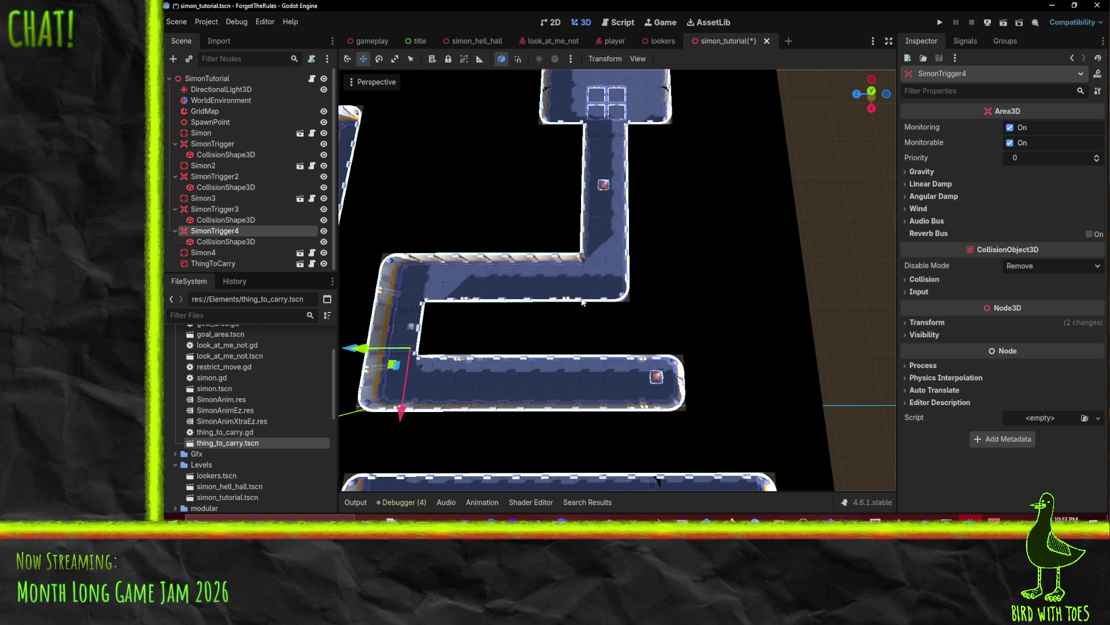
scroll(558, 305, up, 5)
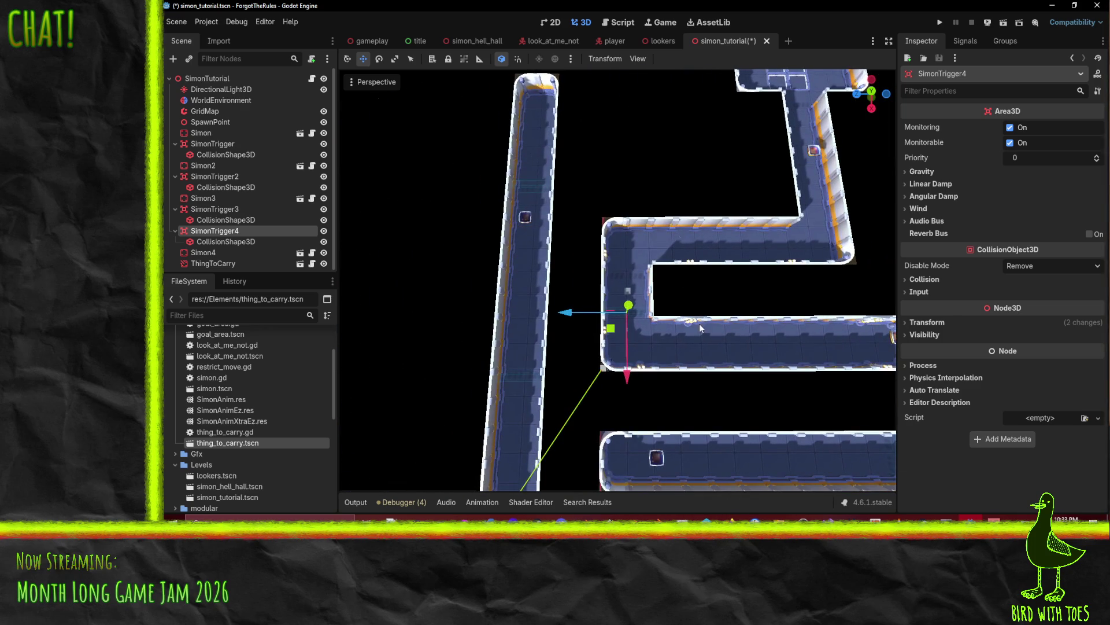
scroll(734, 254, down, 5)
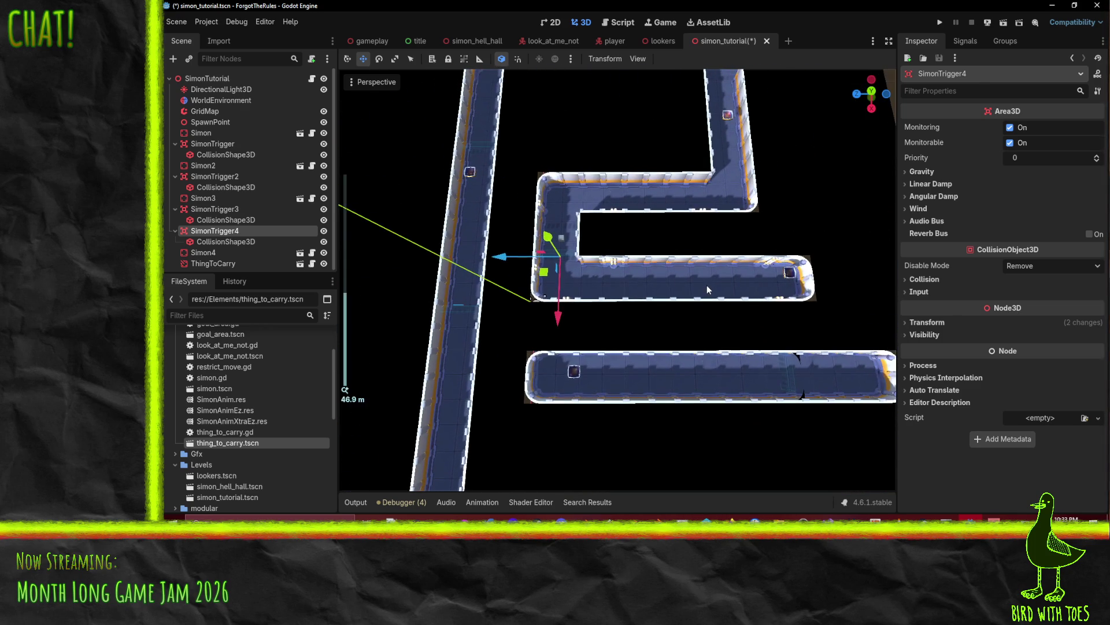
key(ctrl+s)
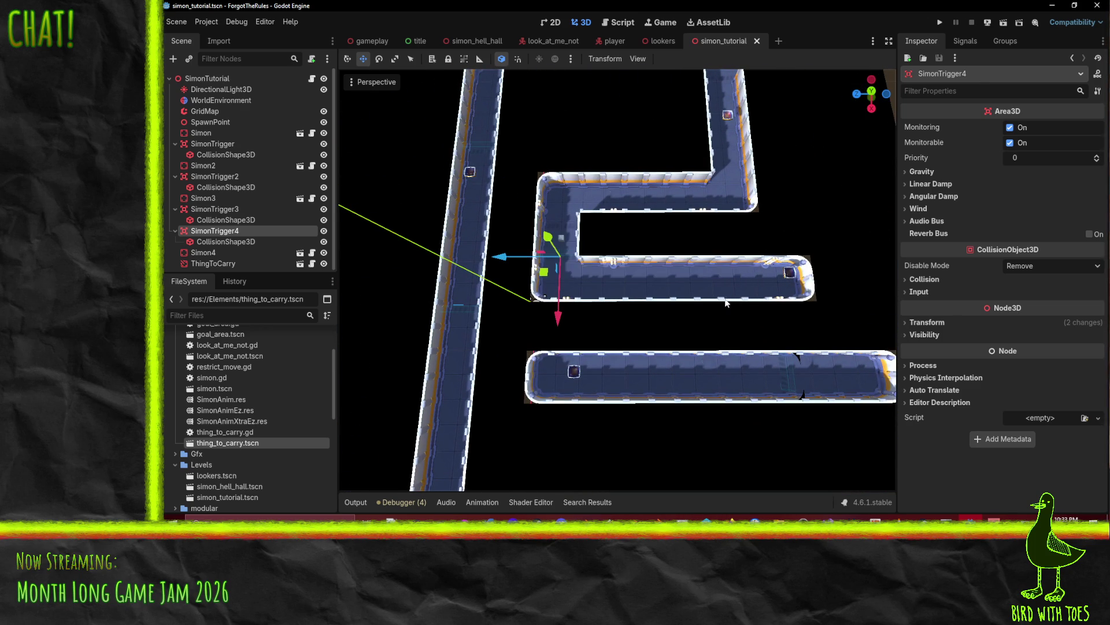
- Place SimonTrigger4 right after Simon4 in the Scene tree
drag(723, 266, 689, 299)
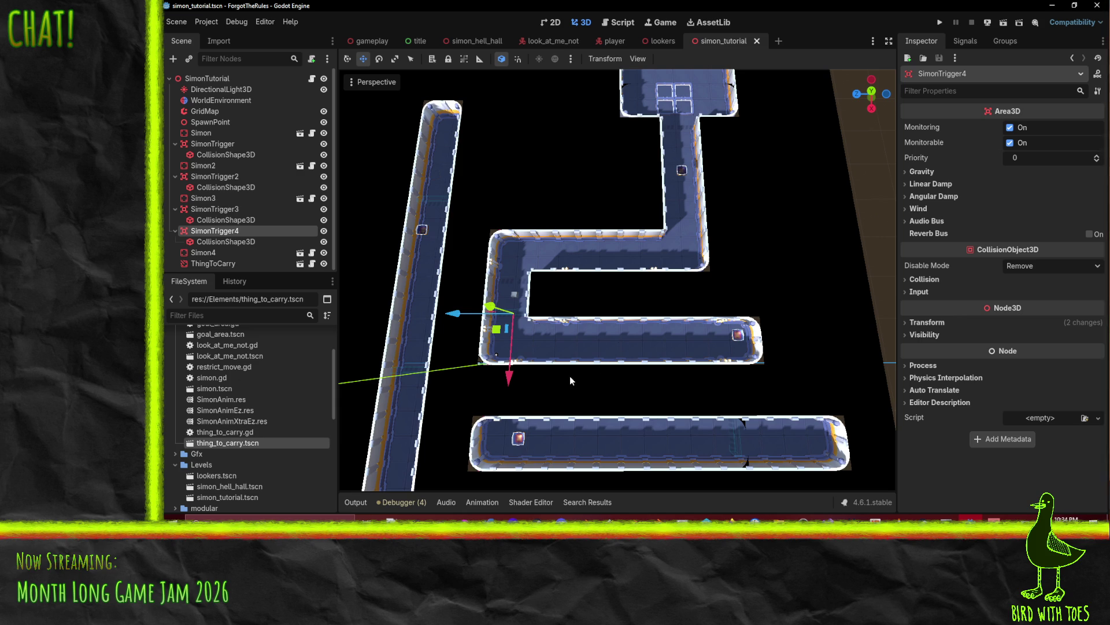
drag(570, 380, 740, 313)
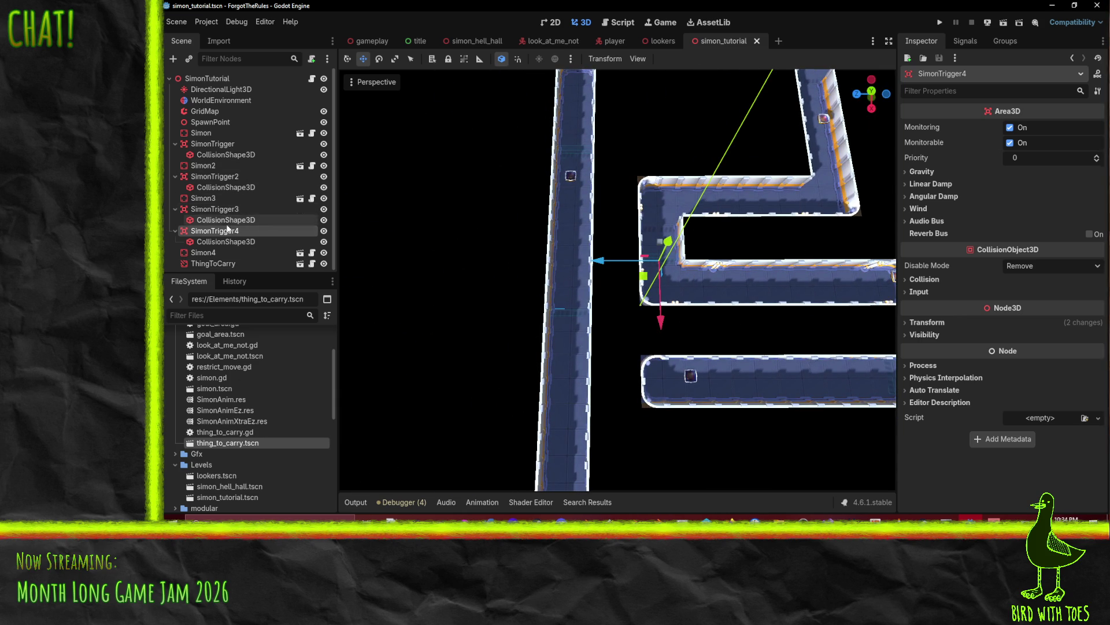
drag(227, 229, 220, 258)
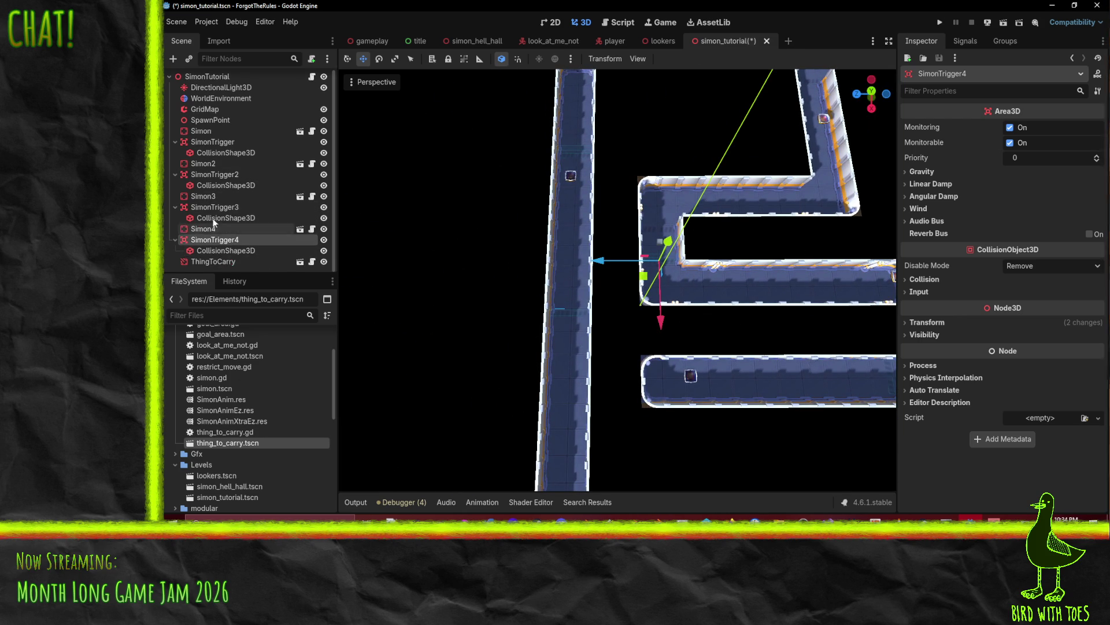
- Select SimonTrigger through SimonTrigger4, uncheck Monitorable for all, and save the scene
ctrl+click(214, 207)
ctrl+click(214, 174)
ctrl+click(214, 142)
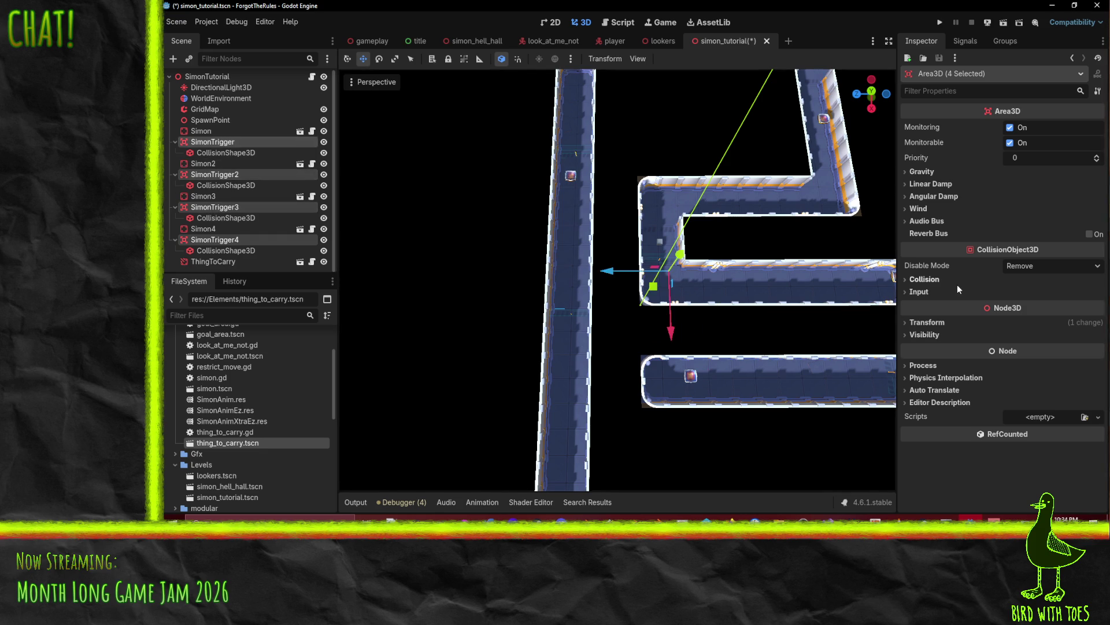
click(1009, 144)
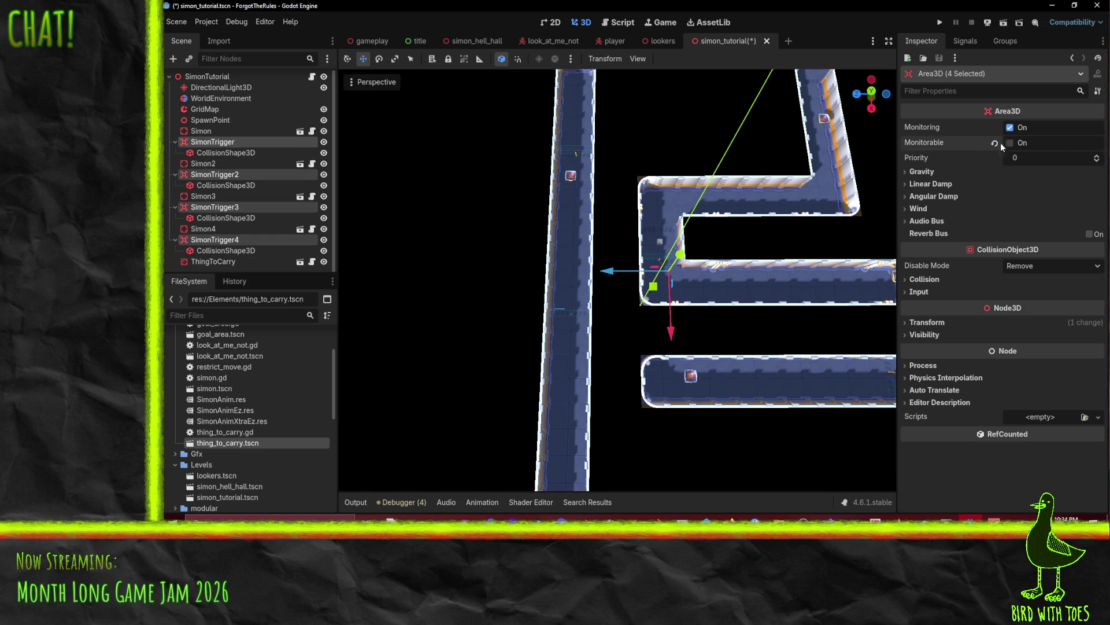
key(ctrl+s)
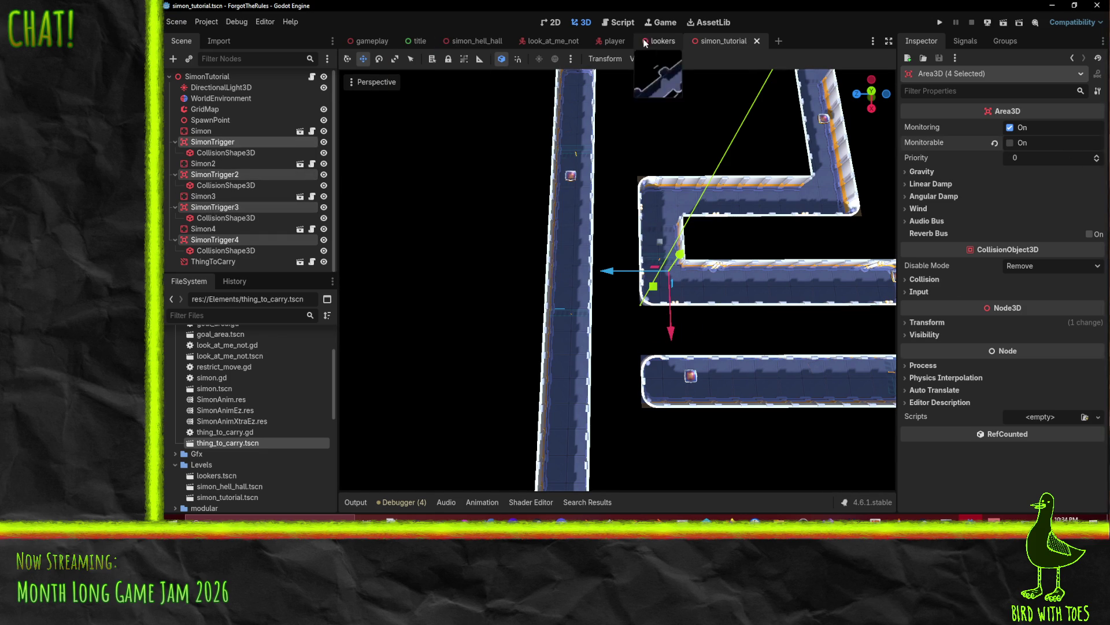
click(463, 41)
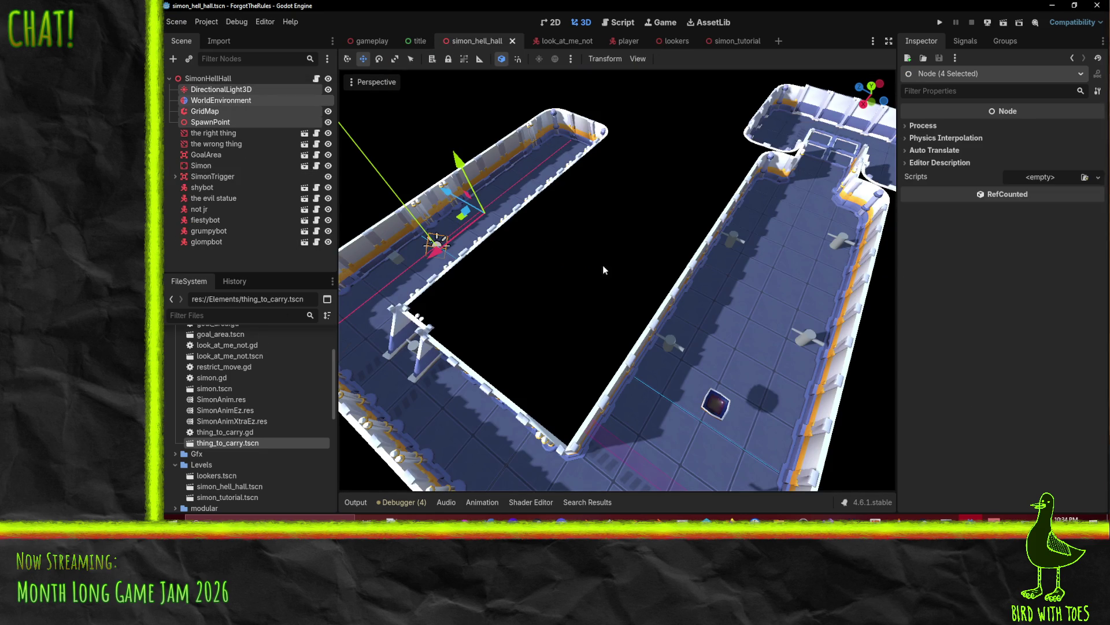
click(208, 176)
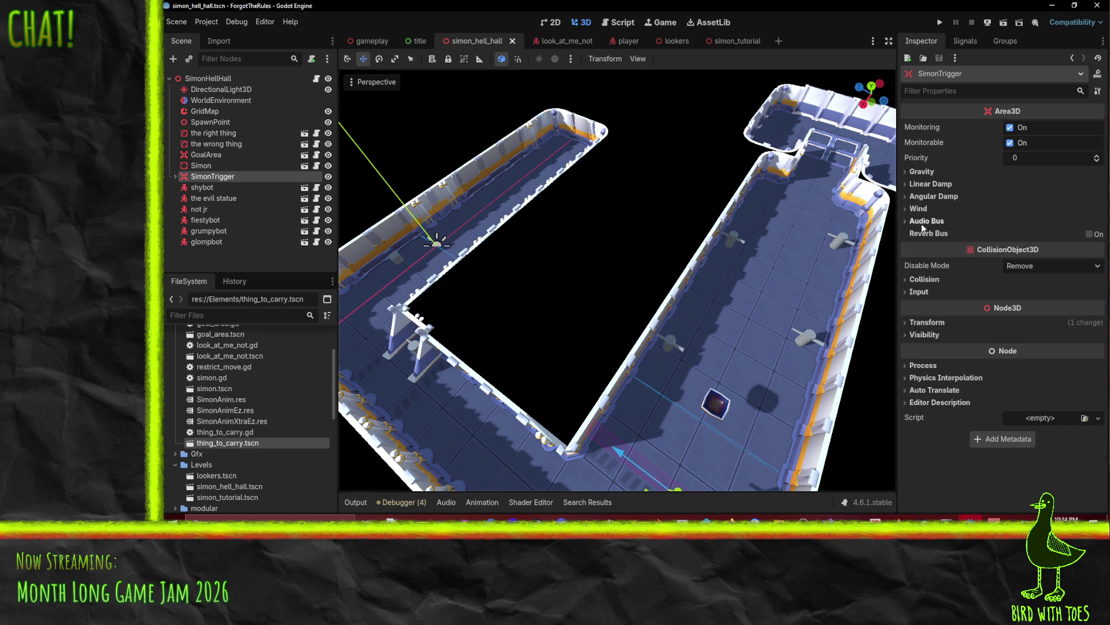
click(925, 280)
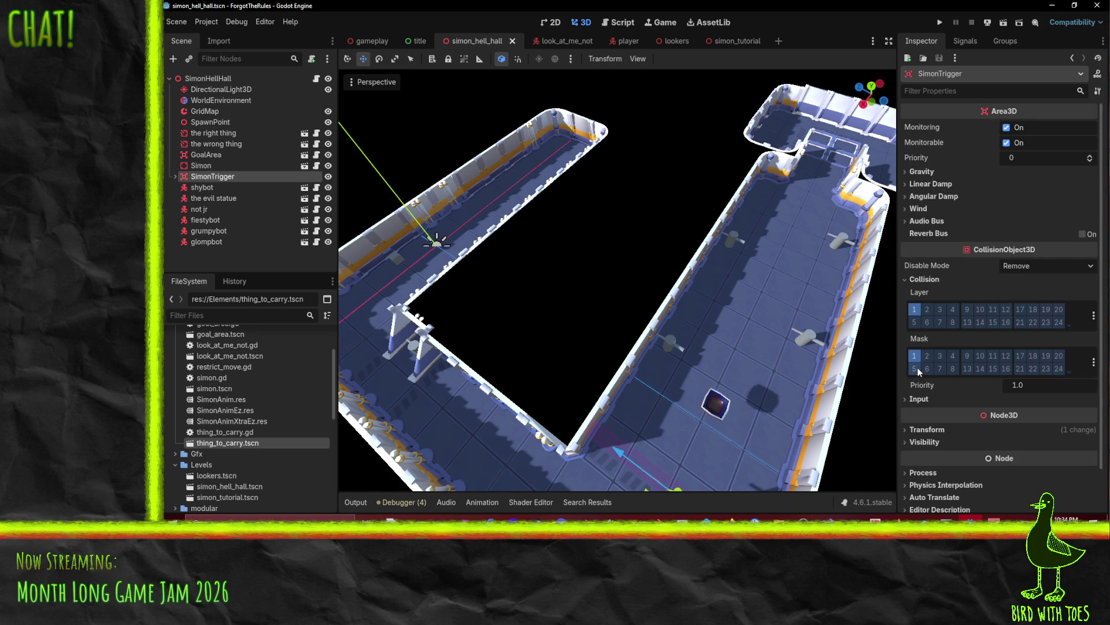
click(727, 44)
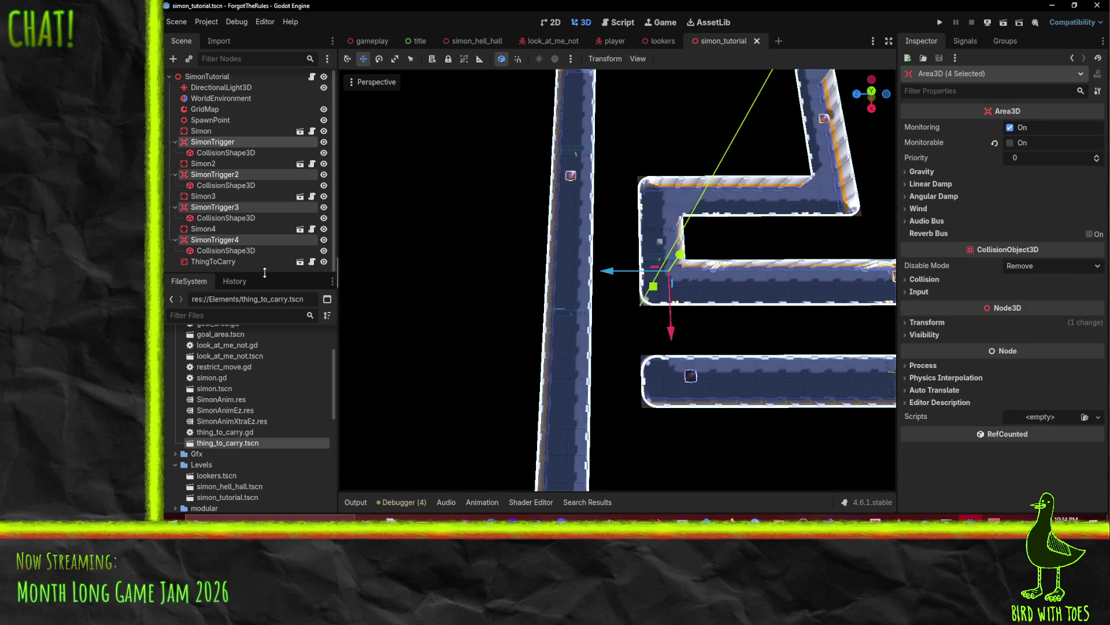
- Set the Trigger of Simon, Simon2, Simon3 and Simon4 to SimonTrigger, SimonTrigger2, SimonTrigger3 and SimonTrigger4, then save
click(205, 133)
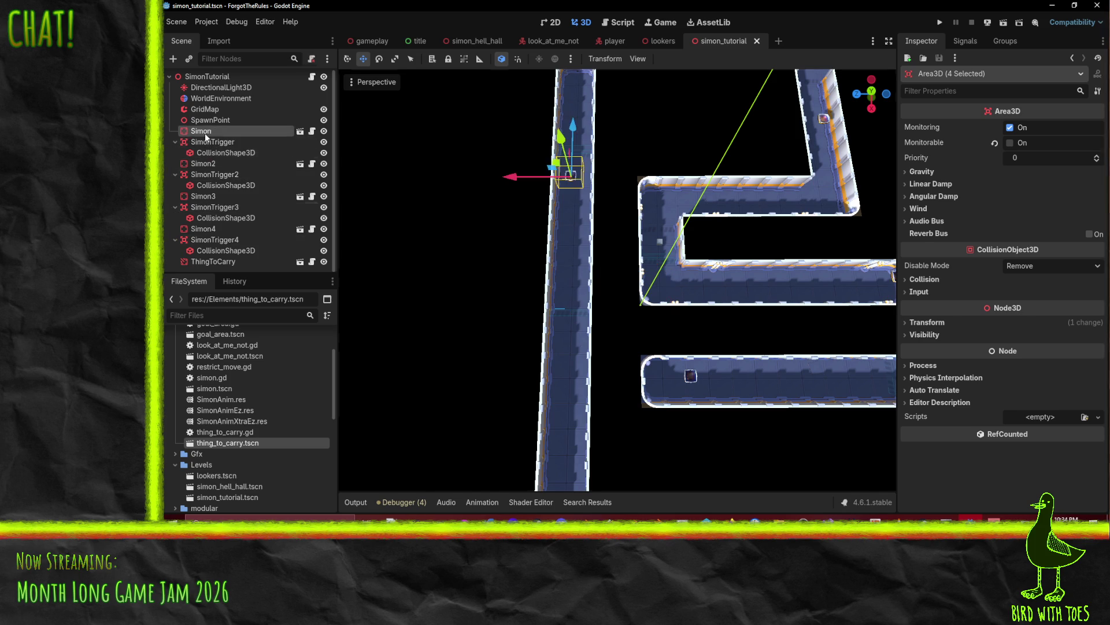
drag(211, 142, 1044, 132)
mouse_move(199, 145)
mouse_down()
mouse_move(699, 145)
mouse_move(1032, 185)
mouse_move(1034, 215)
mouse_up()
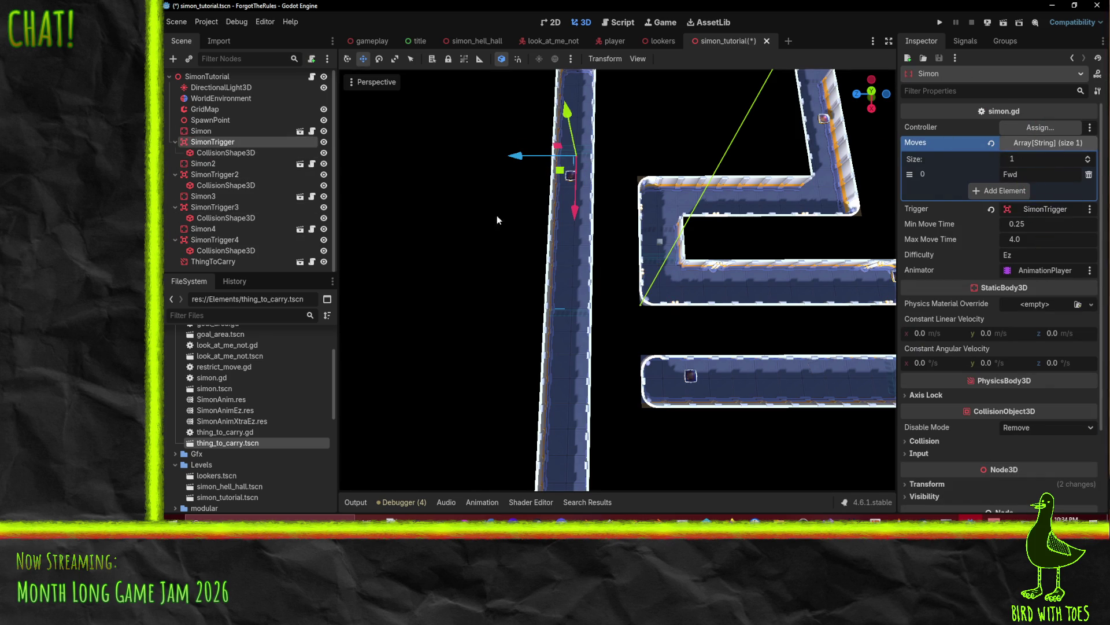
click(204, 164)
drag(310, 181, 1035, 224)
click(206, 197)
drag(210, 208, 1033, 232)
click(203, 228)
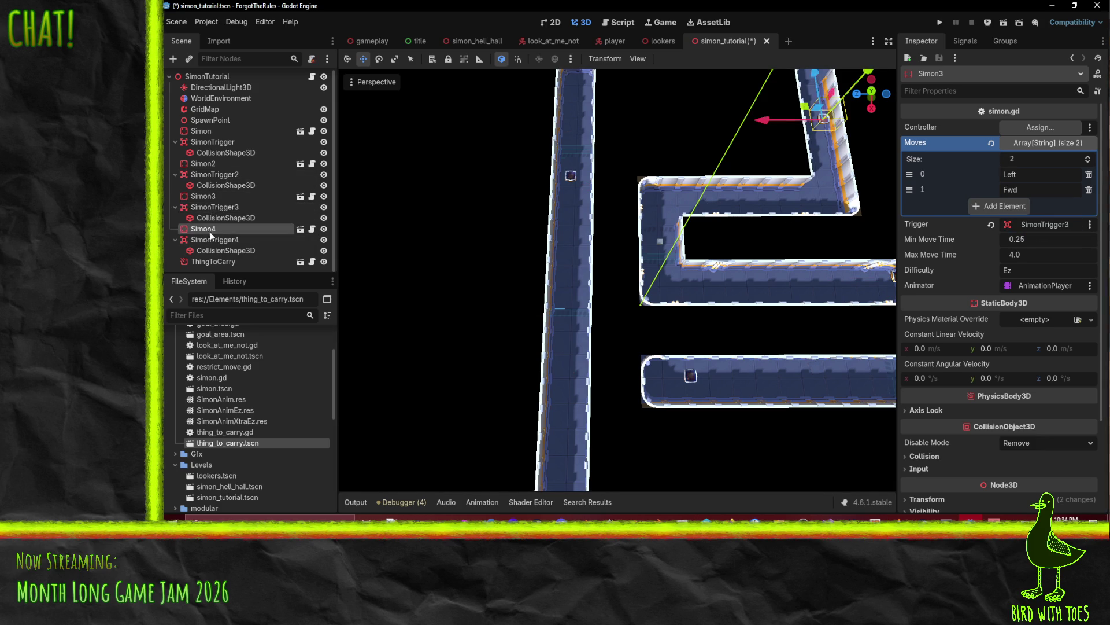
drag(214, 239, 1035, 240)
key(ctrl+s)
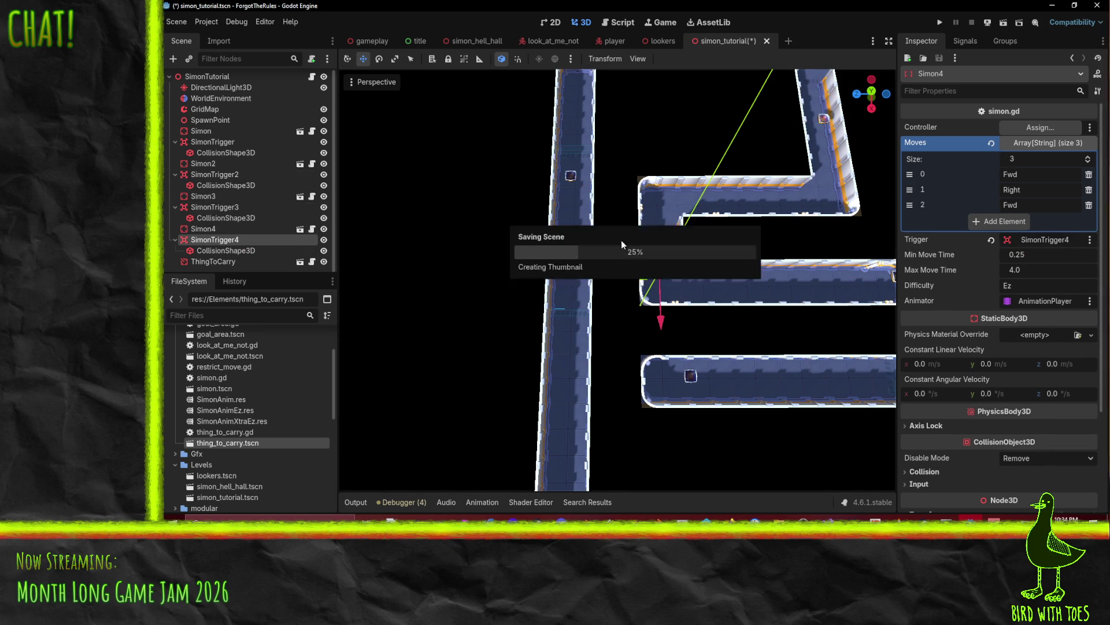
scroll(775, 137, down, 5)
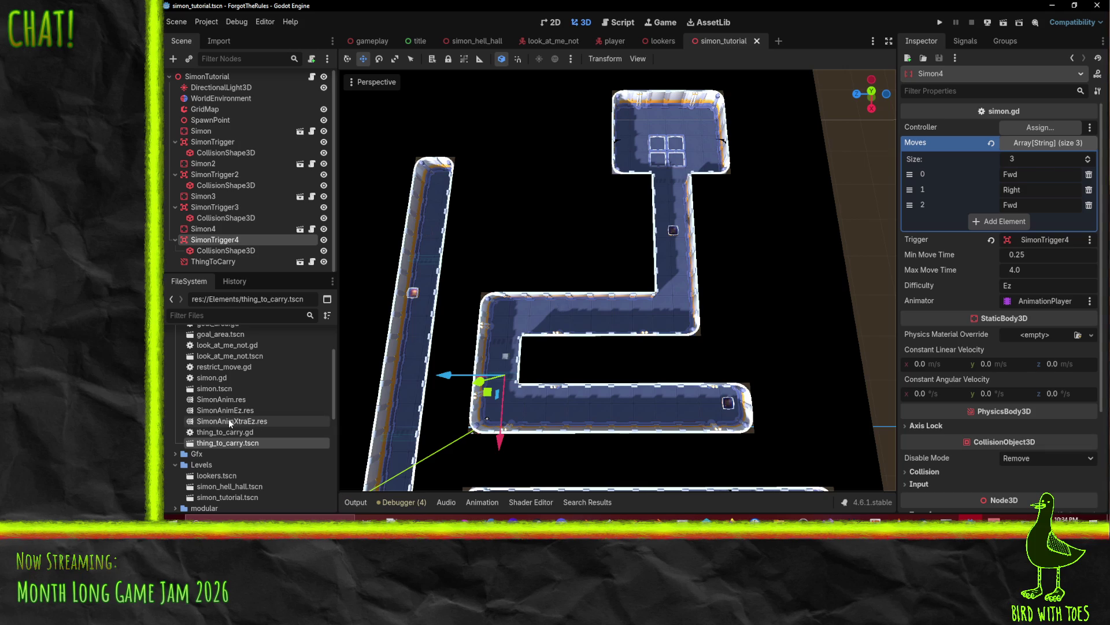
- Instance goal_area.tscn into the level and lower the goal area by 29 units
scroll(238, 409, up, 3)
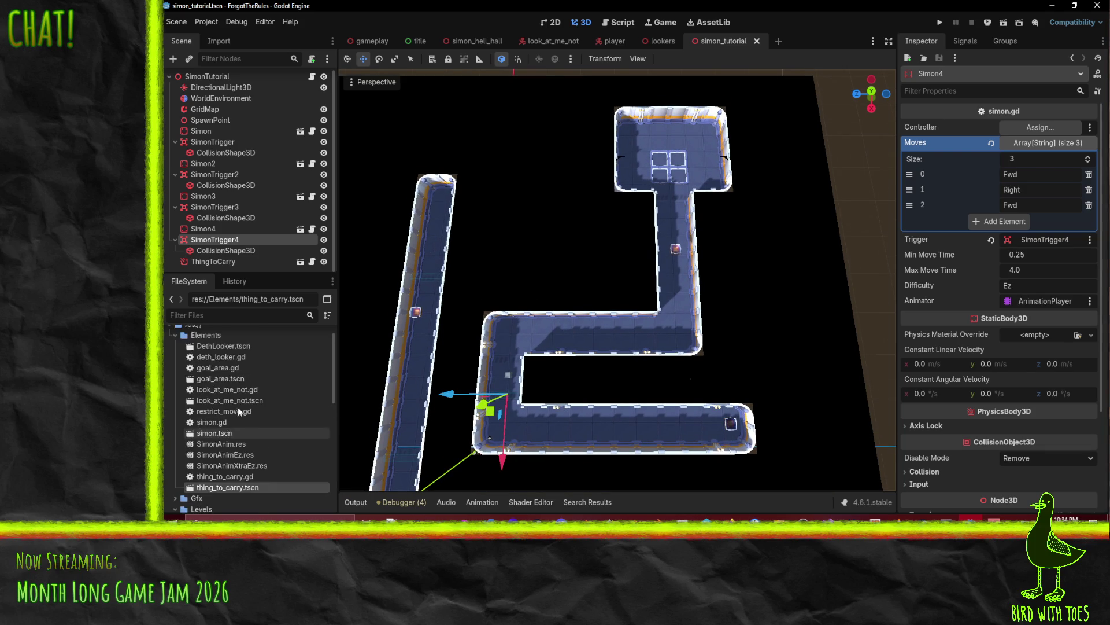
mouse_move(220, 400)
mouse_down()
mouse_move(709, 209)
mouse_move(671, 167)
mouse_up()
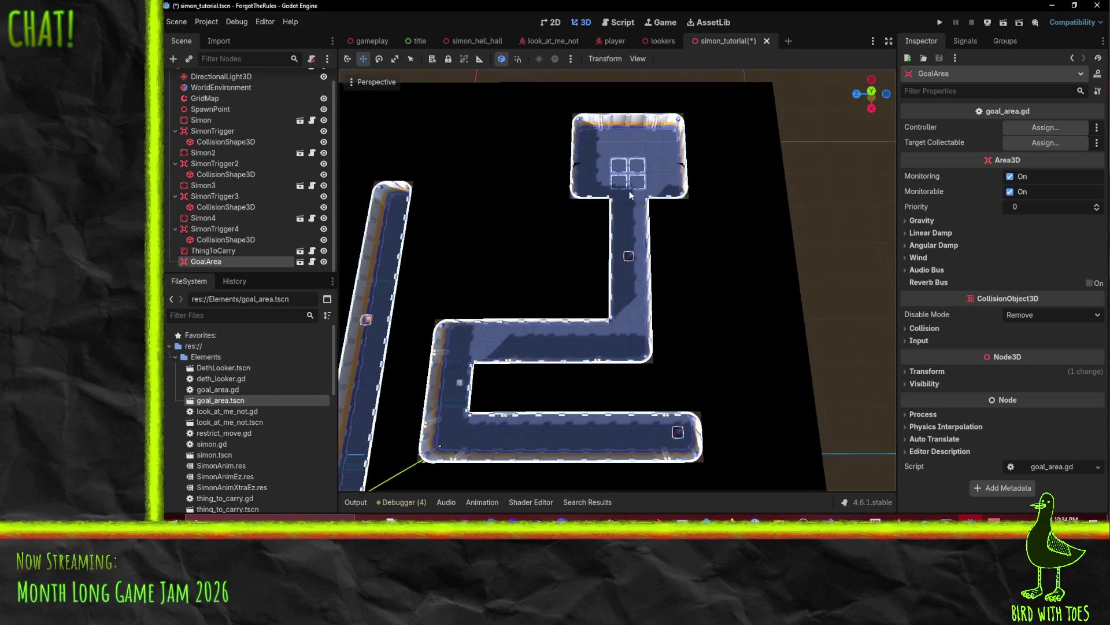
scroll(699, 208, down, 3)
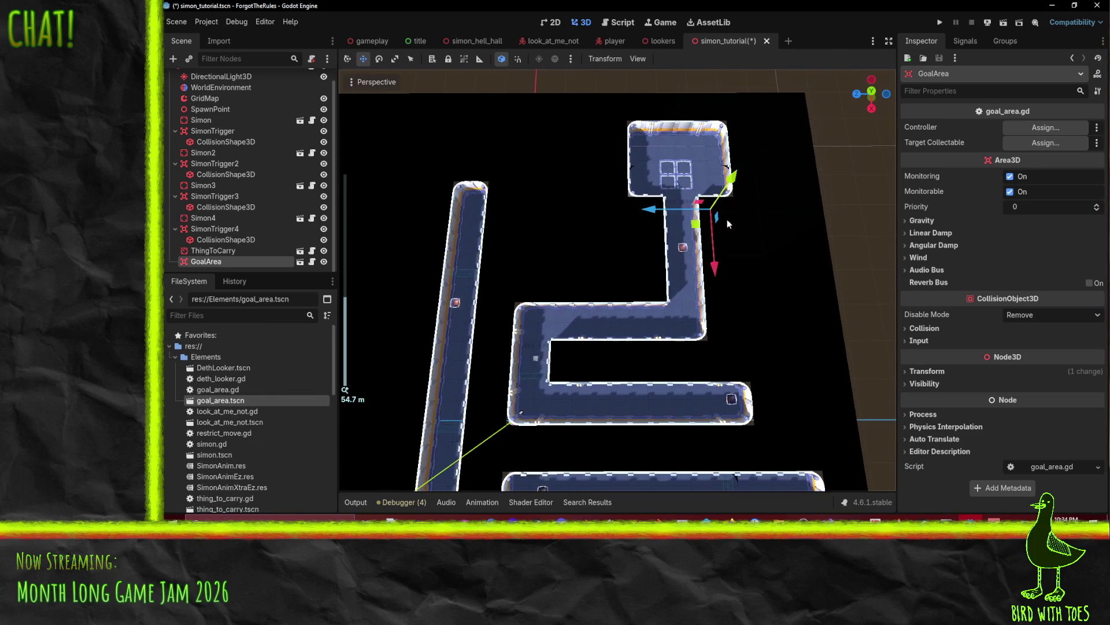
drag(715, 266, 714, 144)
scroll(715, 145, down, 5)
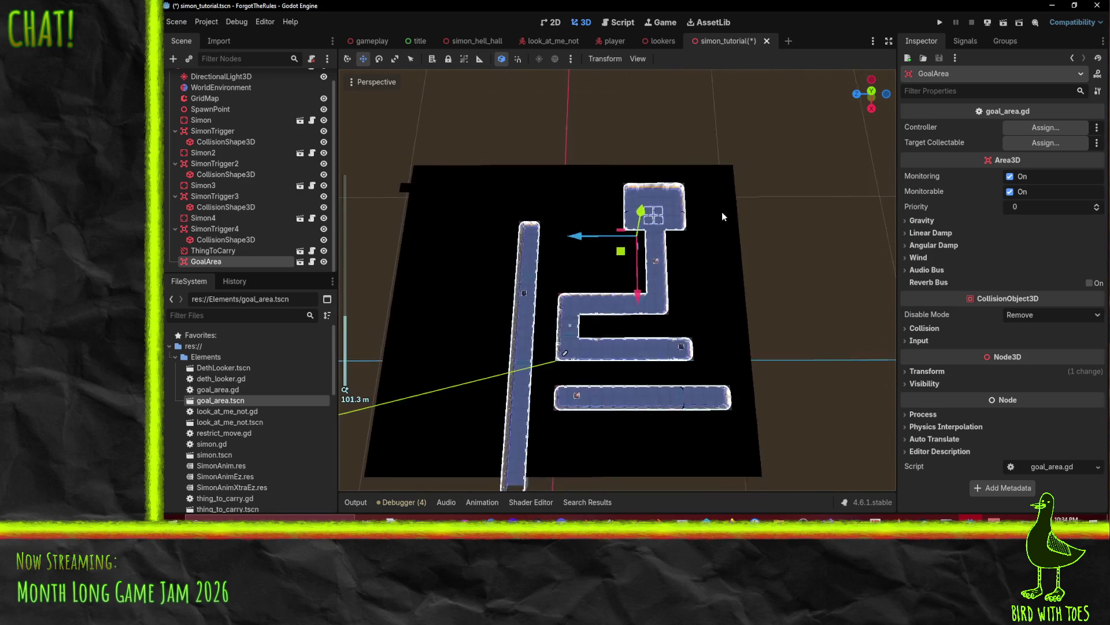
mouse_move(575, 159)
mouse_down()
mouse_move(665, 130)
mouse_move(715, 87)
mouse_move(720, 215)
mouse_move(688, 272)
mouse_move(676, 341)
mouse_move(683, 278)
mouse_move(723, 347)
mouse_move(702, 347)
mouse_move(728, 318)
mouse_up()
scroll(665, 289, up, 6)
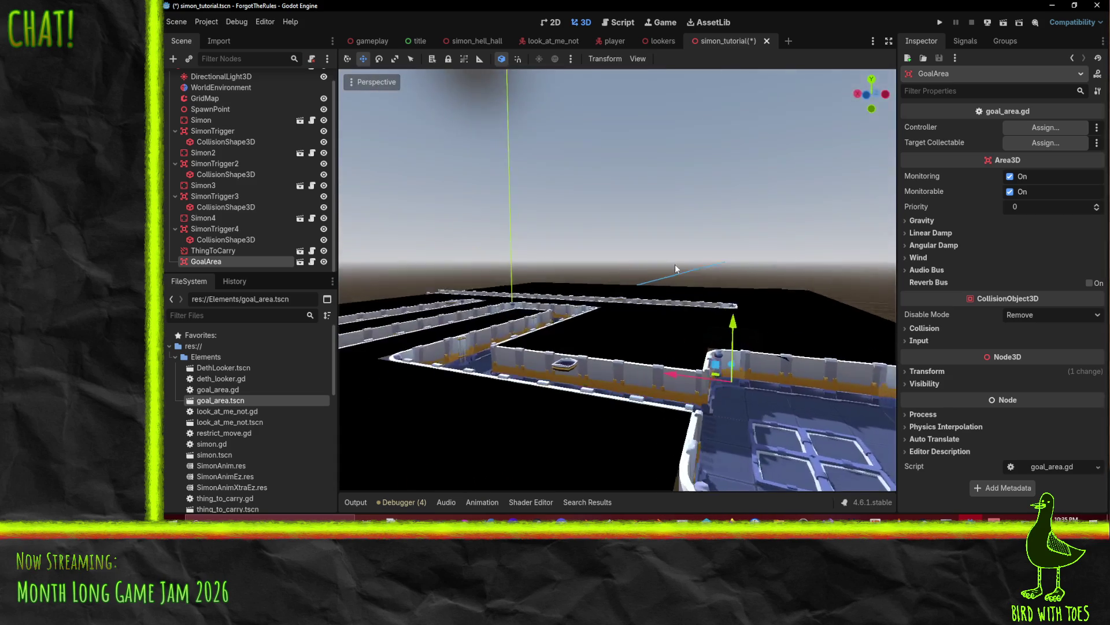
scroll(648, 220, up, 5)
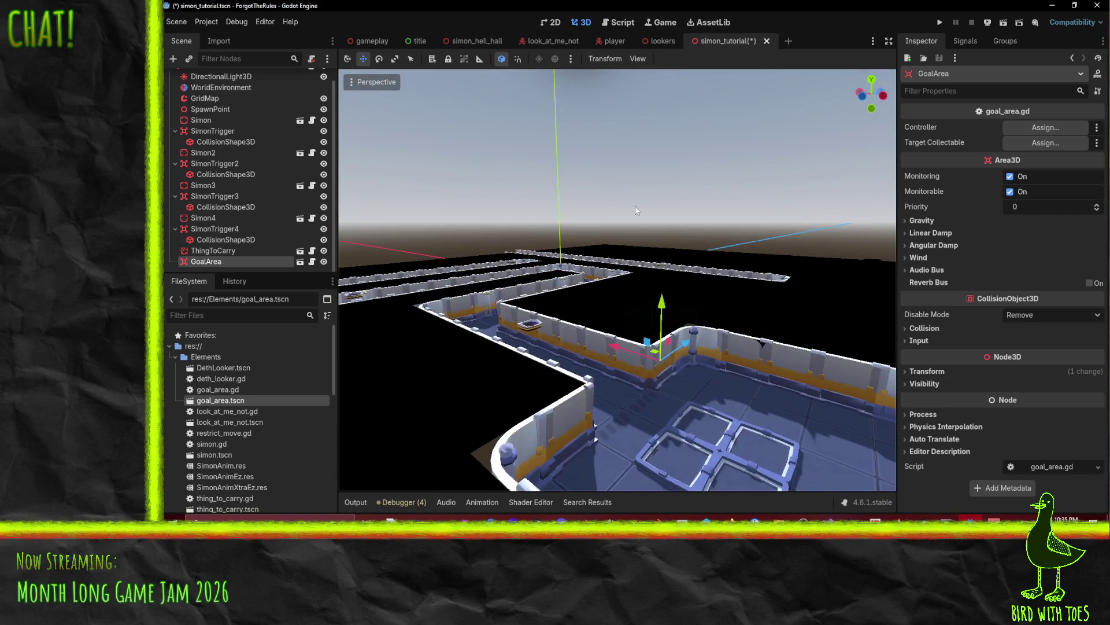
scroll(656, 181, down, 5)
- In a rear orthographic view, raise the goal area 1 unit and slide it along X onto the end-room tiles
mouse_move(656, 182)
mouse_down()
mouse_move(669, 266)
mouse_move(555, 305)
mouse_move(679, 310)
mouse_move(680, 345)
mouse_move(787, 364)
mouse_up()
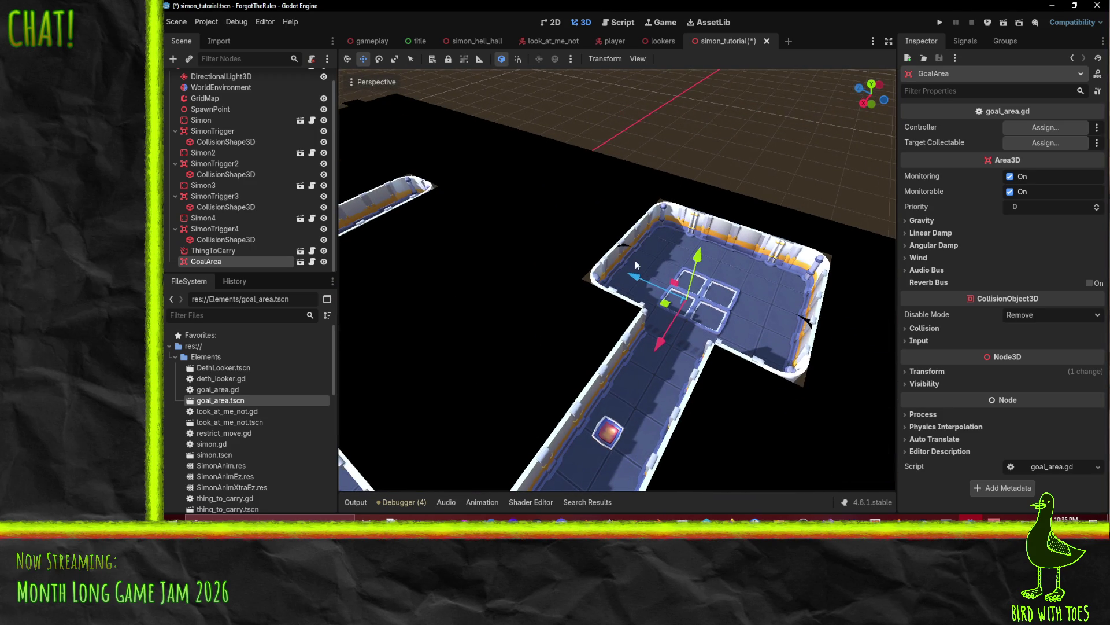
click(886, 103)
mouse_move(674, 269)
mouse_down()
mouse_move(683, 249)
mouse_move(624, 315)
mouse_move(633, 315)
mouse_up()
scroll(580, 298, up, 5)
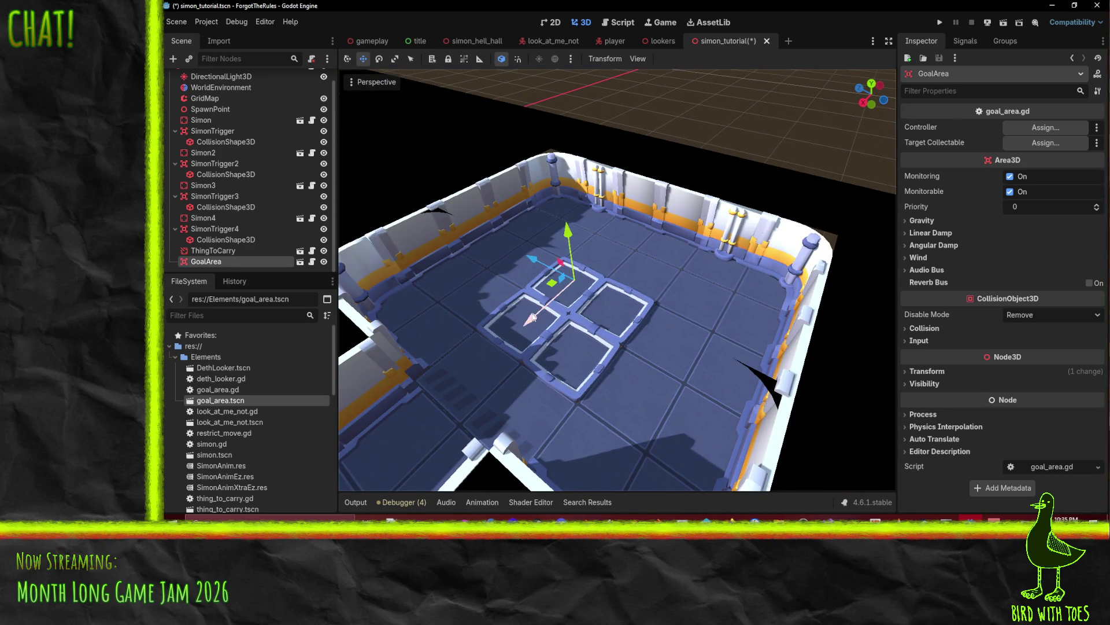
drag(532, 317, 508, 336)
drag(491, 343, 501, 338)
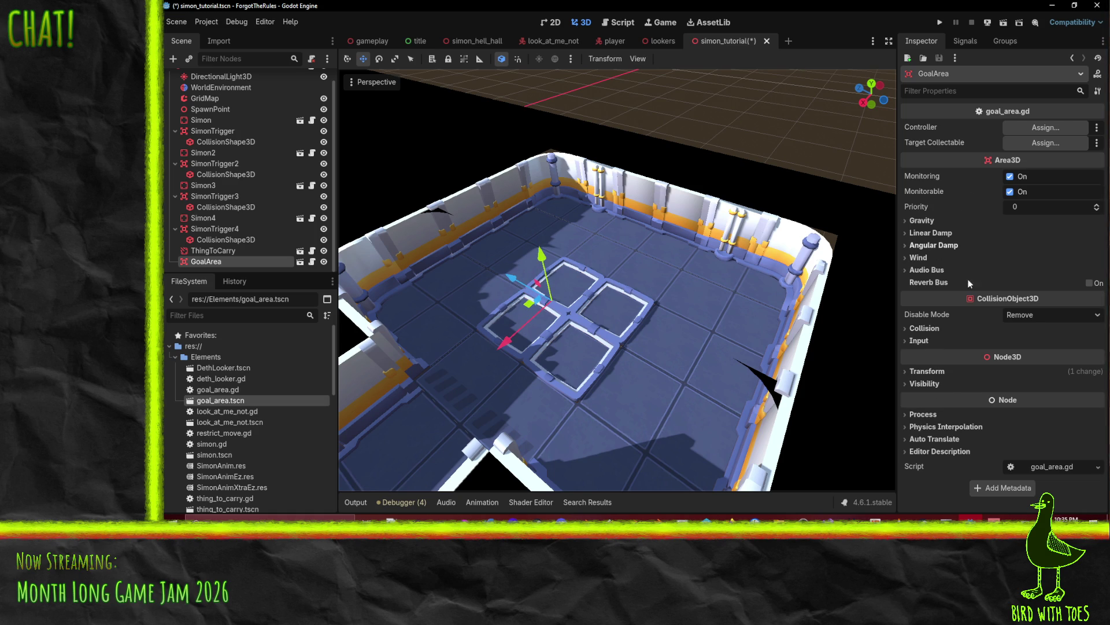
- Set the goal area's position to -56, 0, -34, then shift it along Z to -36
click(933, 371)
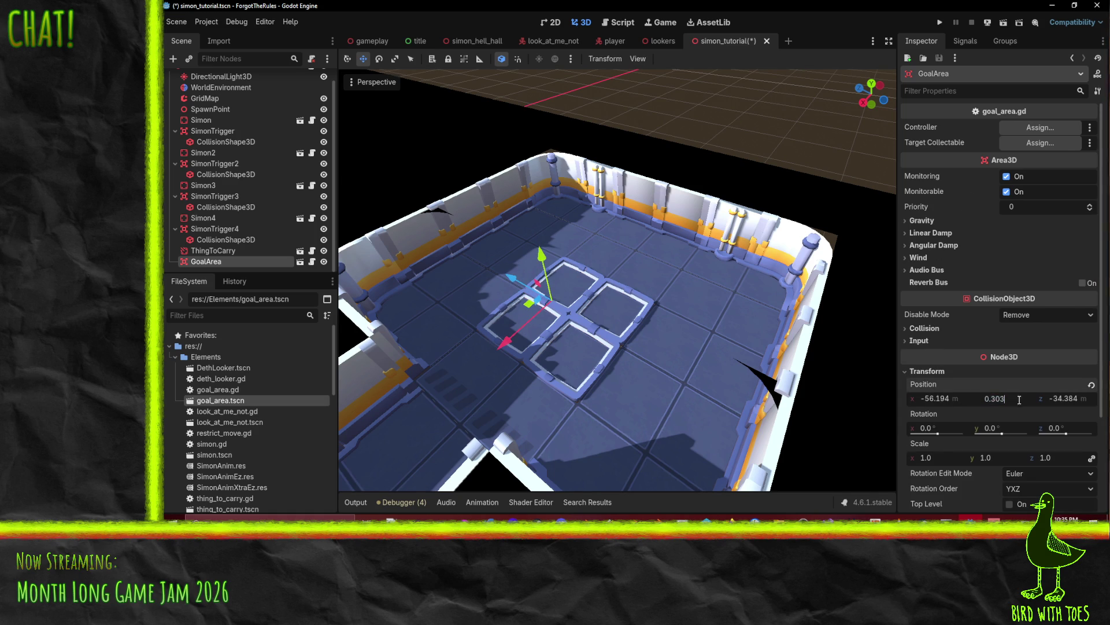
click(1075, 398)
drag(1078, 399, 1062, 400)
key(BackSpace)
click(942, 399)
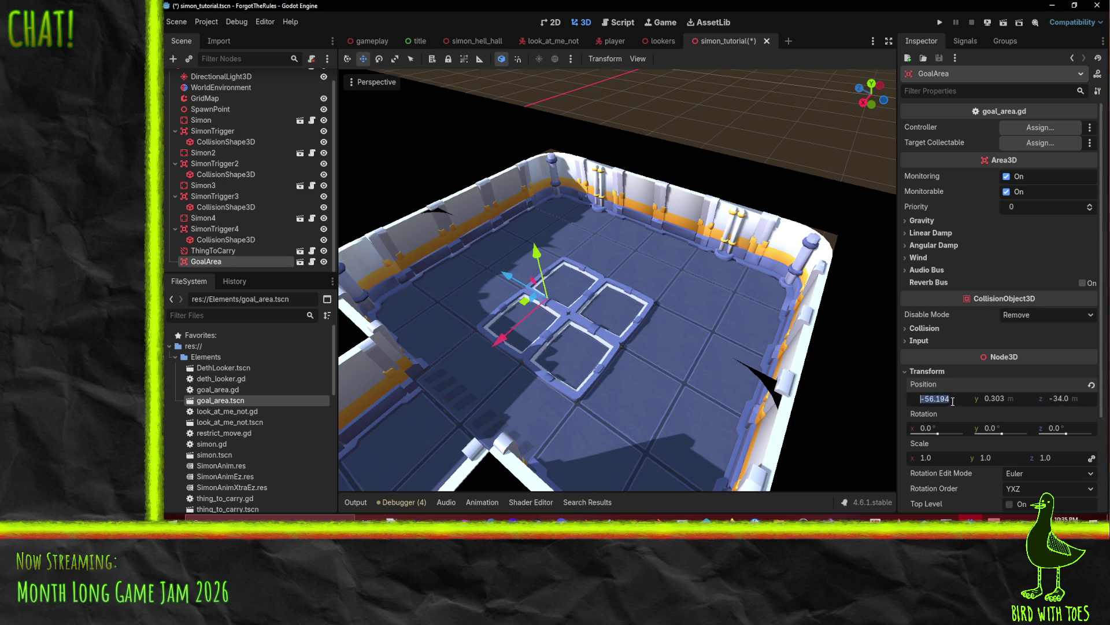
click(947, 400)
key(Return)
click(1005, 399)
drag(1004, 398, 992, 399)
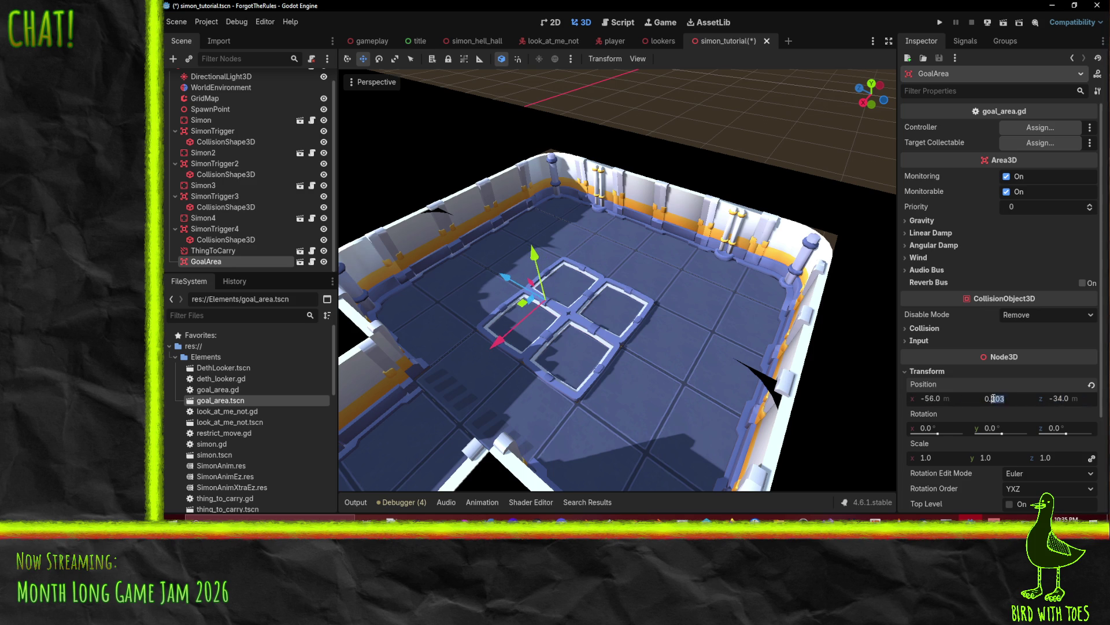
key(Return)
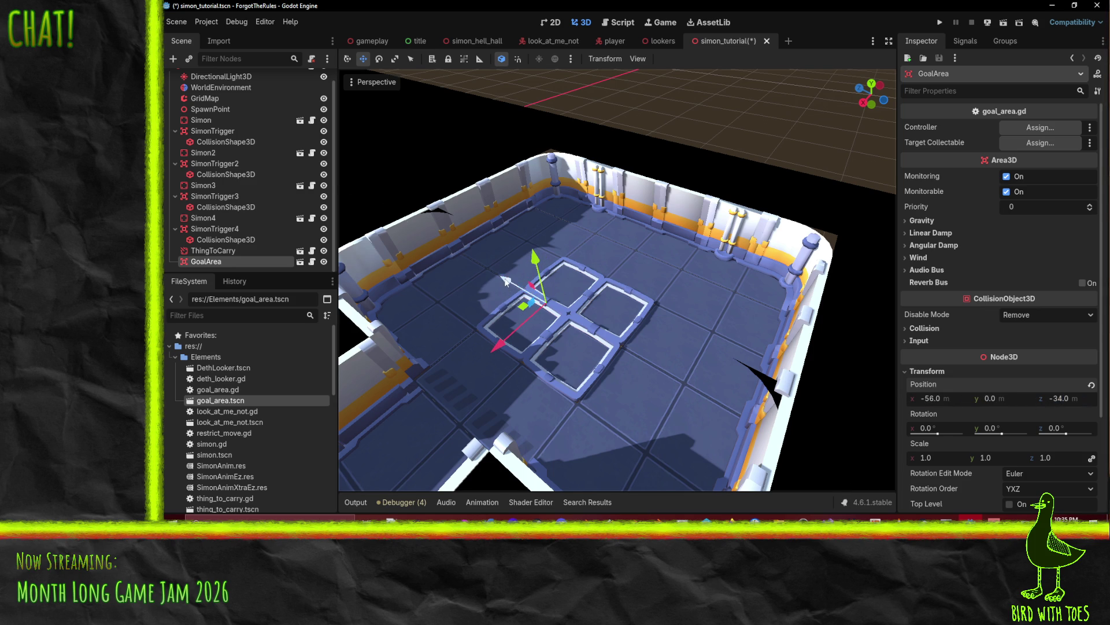
mouse_move(506, 278)
mouse_down()
mouse_move(721, 362)
mouse_move(613, 277)
mouse_up()
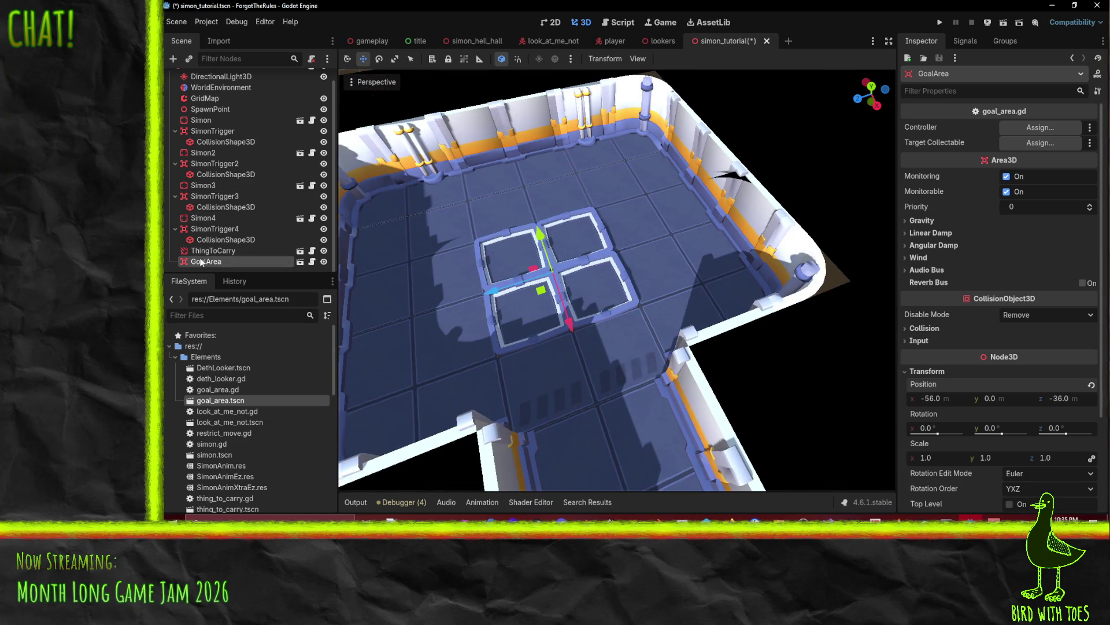
- Open goal_area.tscn, inspect its collision shape up close, and close it again
click(299, 262)
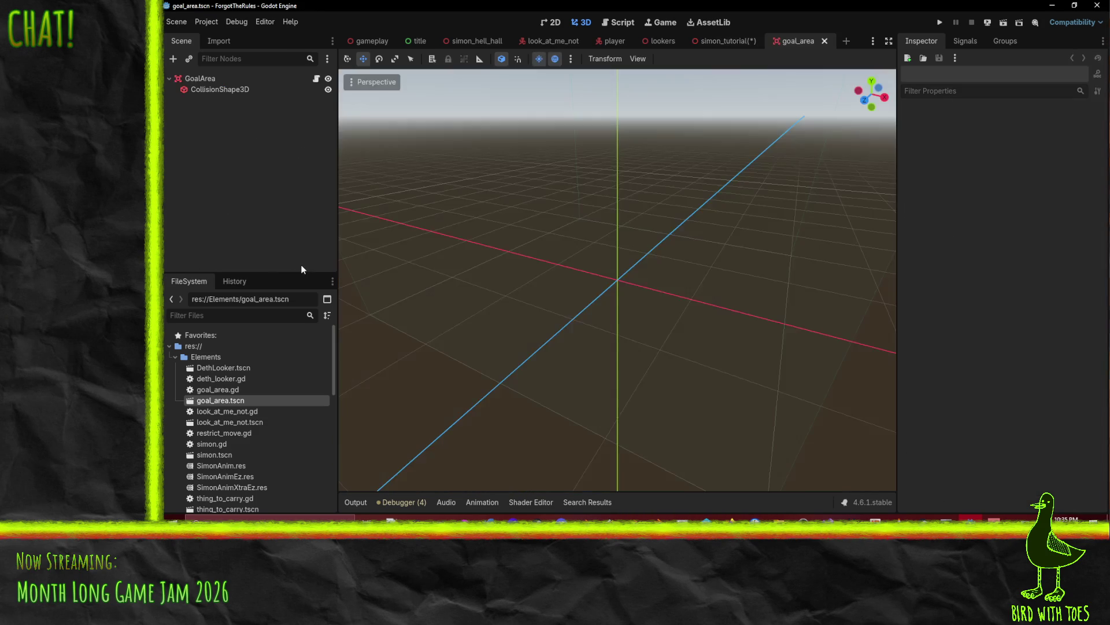
click(220, 89)
key(f)
scroll(563, 187, up, 5)
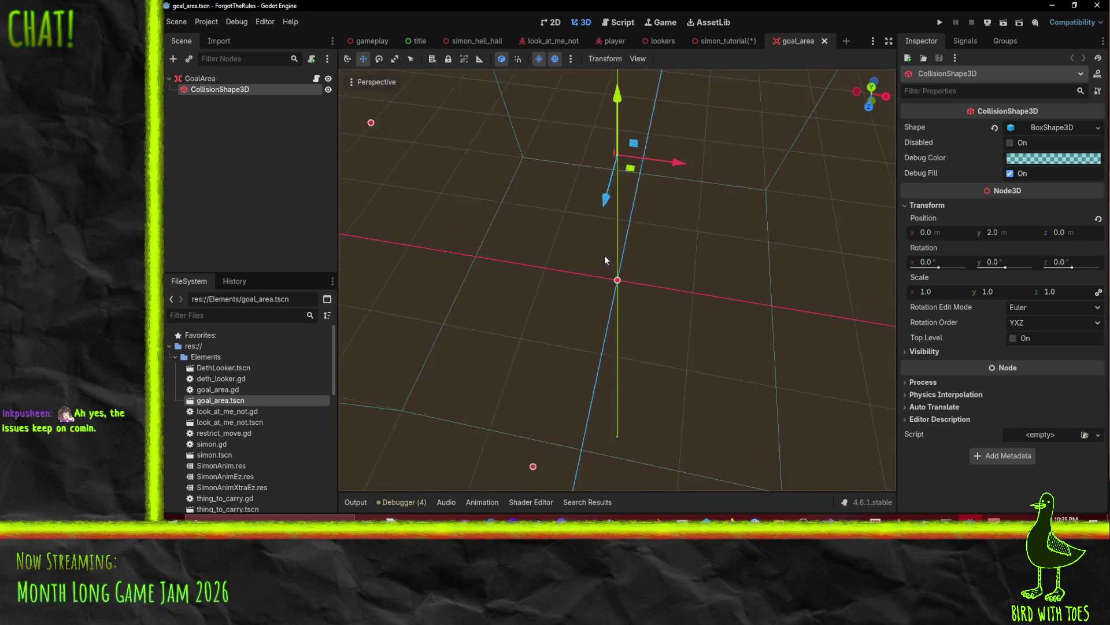
scroll(564, 230, down, 3)
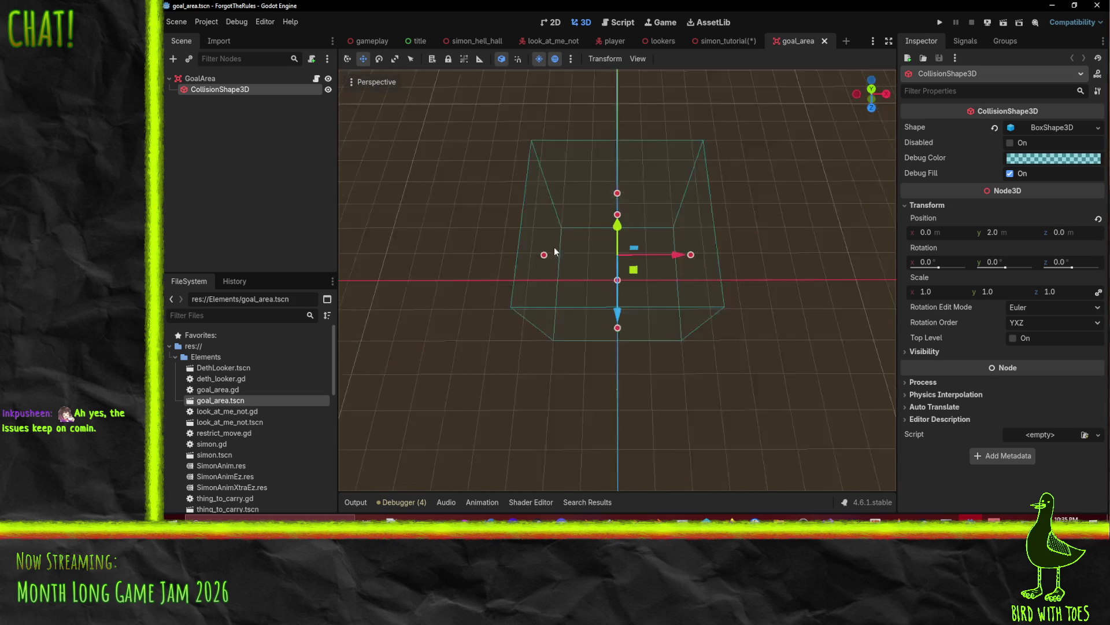
click(824, 42)
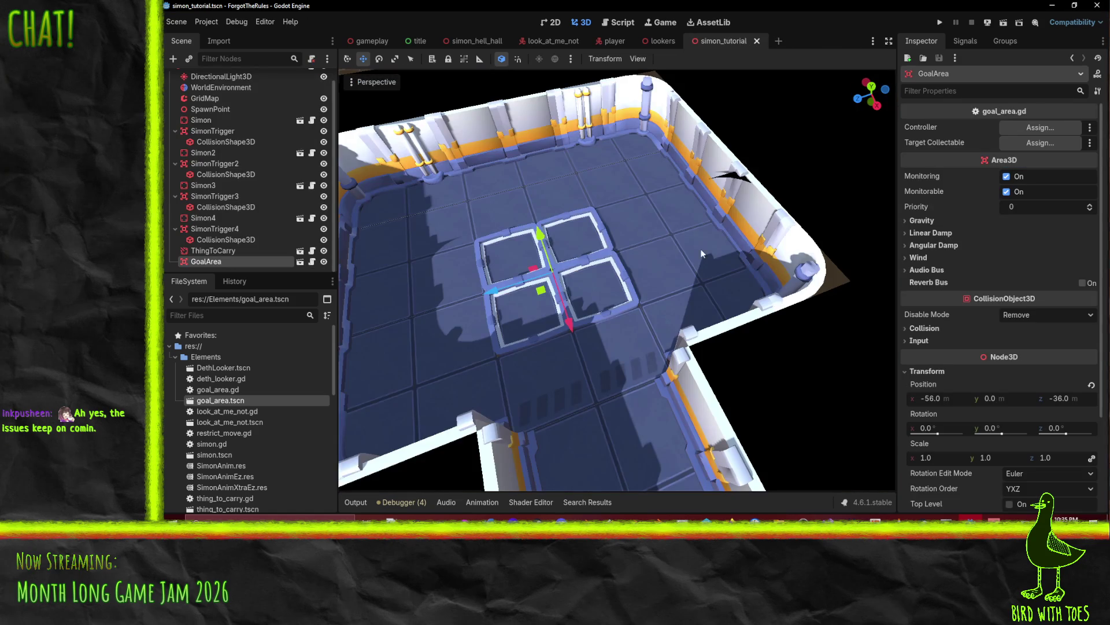
- Set ThingToCarry as GoalArea's Target Collectable and save simon_tutorial
key(f)
scroll(727, 229, down, 15)
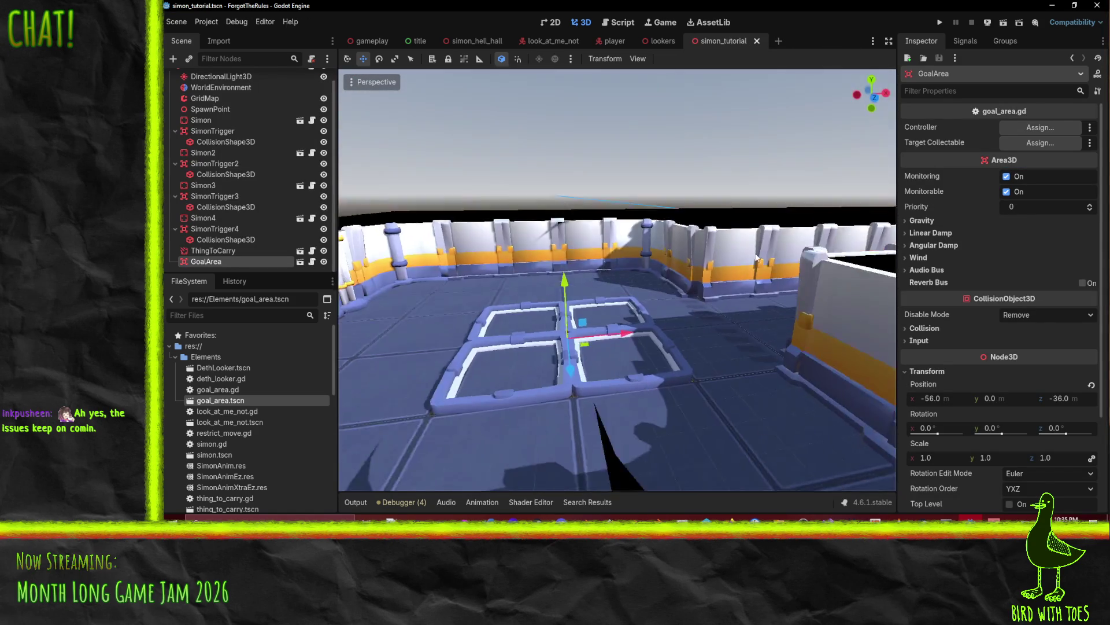
mouse_move(594, 278)
mouse_down()
mouse_move(554, 321)
mouse_move(614, 303)
mouse_up()
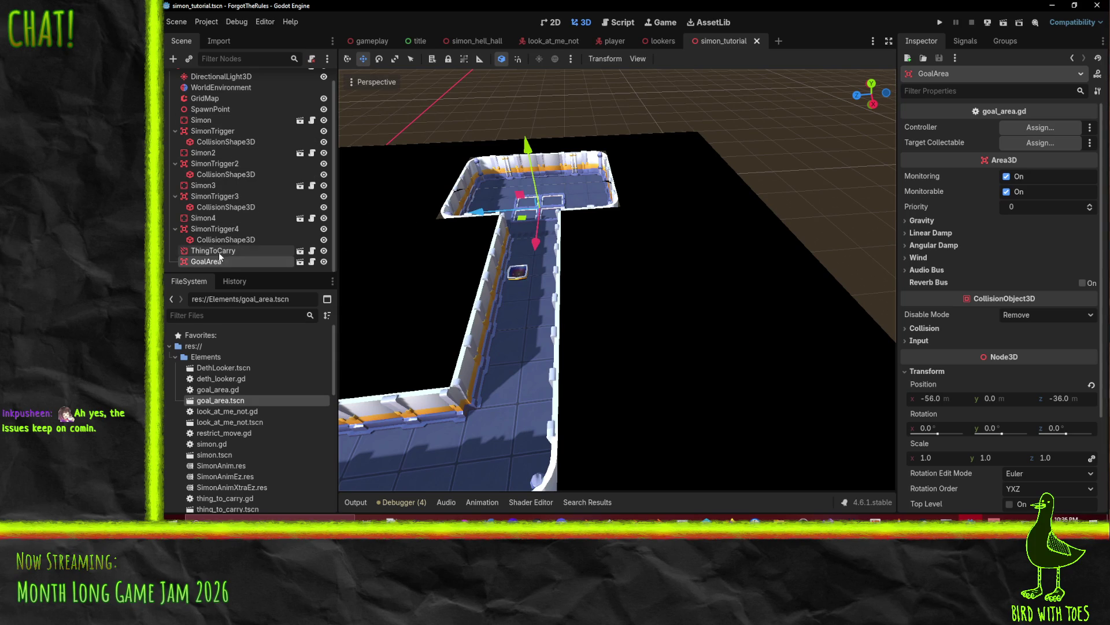
mouse_move(219, 251)
mouse_down()
mouse_move(925, 219)
mouse_move(1039, 145)
mouse_up()
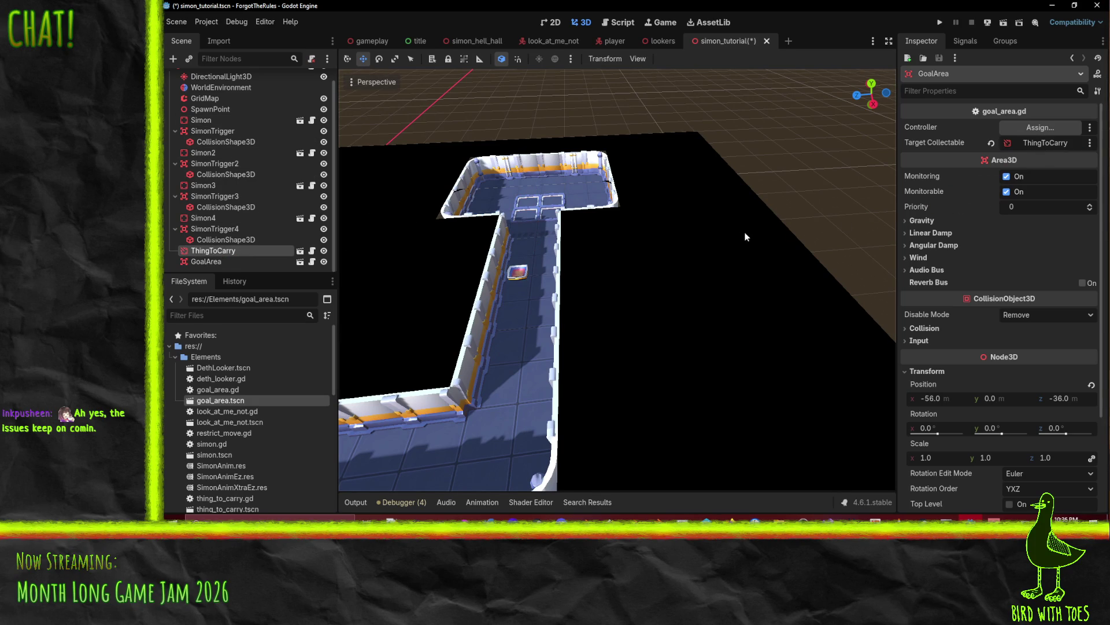
key(ctrl+s)
- Select the SimonTutorial root node to show its Resettables and Needs Control lists
scroll(225, 145, up, 1)
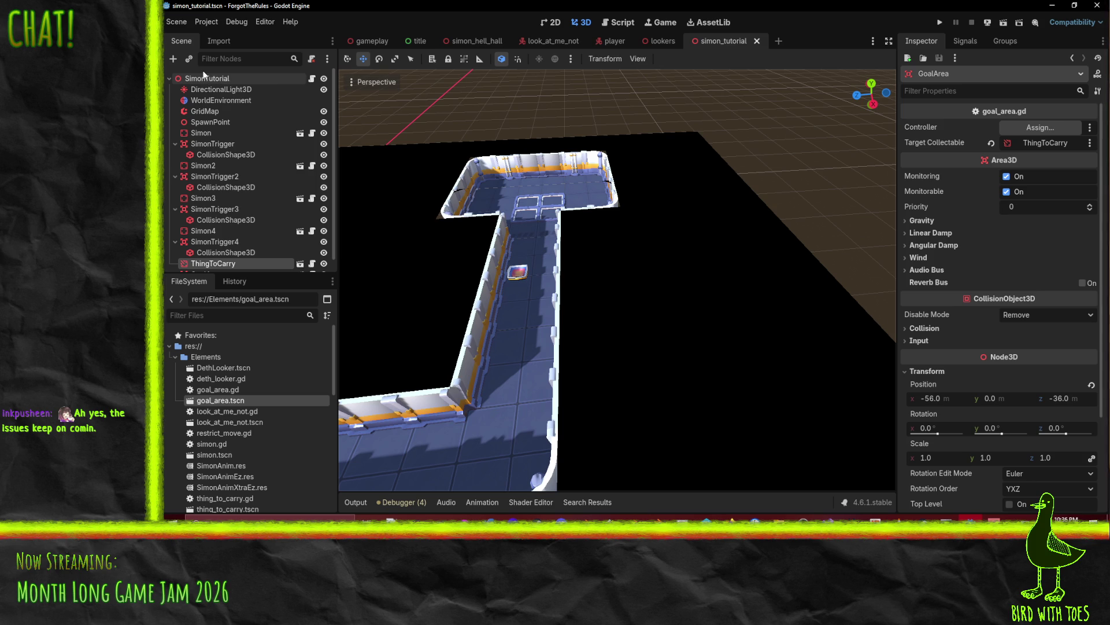
mouse_move(563, 363)
mouse_down()
mouse_move(598, 360)
mouse_move(656, 313)
mouse_move(830, 363)
mouse_move(806, 411)
mouse_move(752, 399)
mouse_up()
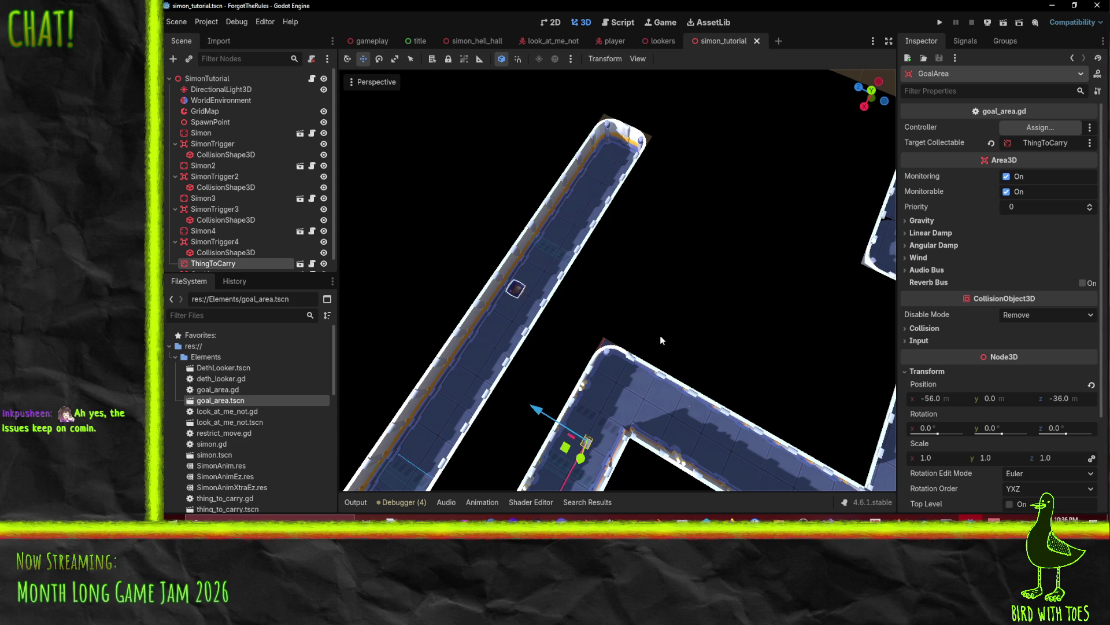
click(207, 79)
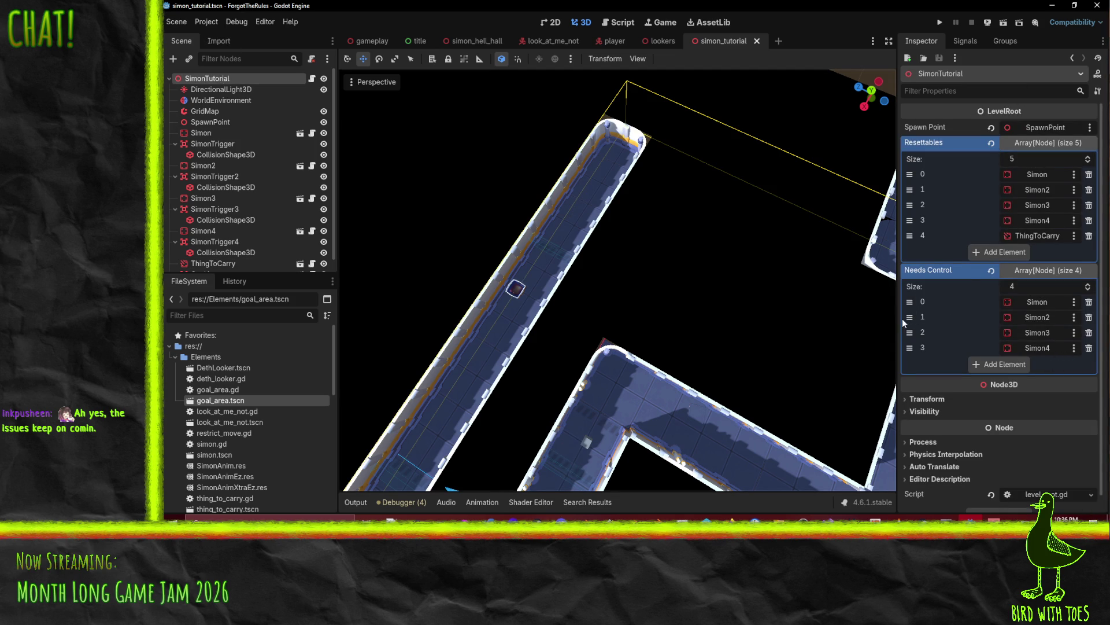
- Add a Needs Control slot holding GoalArea as element 4, save, and switch to the gameplay scene
click(1088, 284)
scroll(223, 186, down, 1)
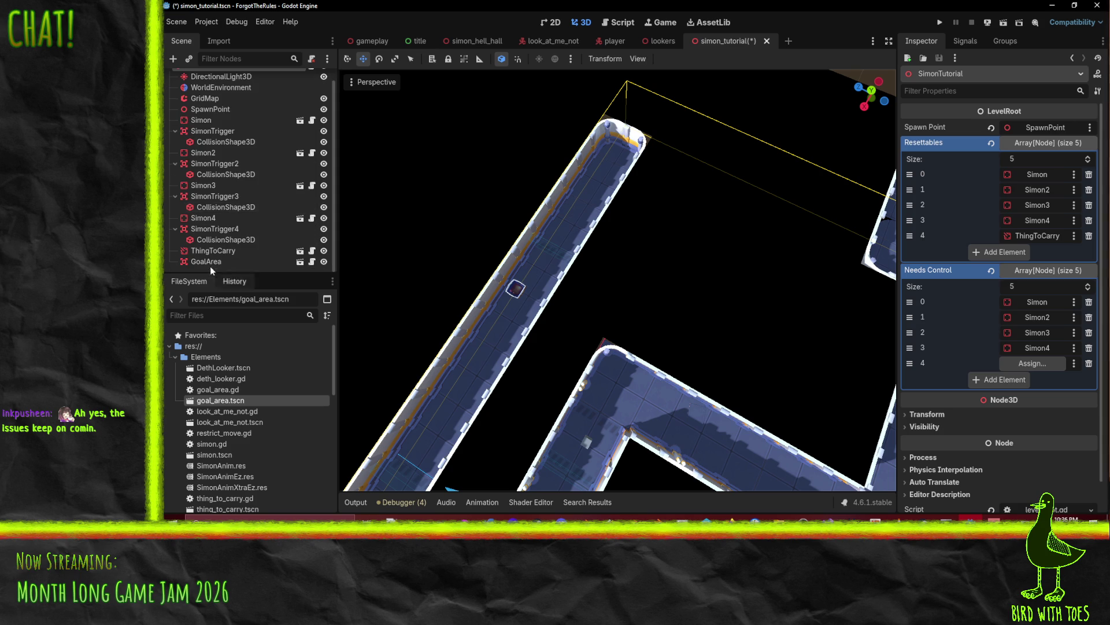
mouse_move(210, 263)
mouse_down()
mouse_move(916, 360)
mouse_move(1028, 362)
mouse_up()
key(ctrl+s)
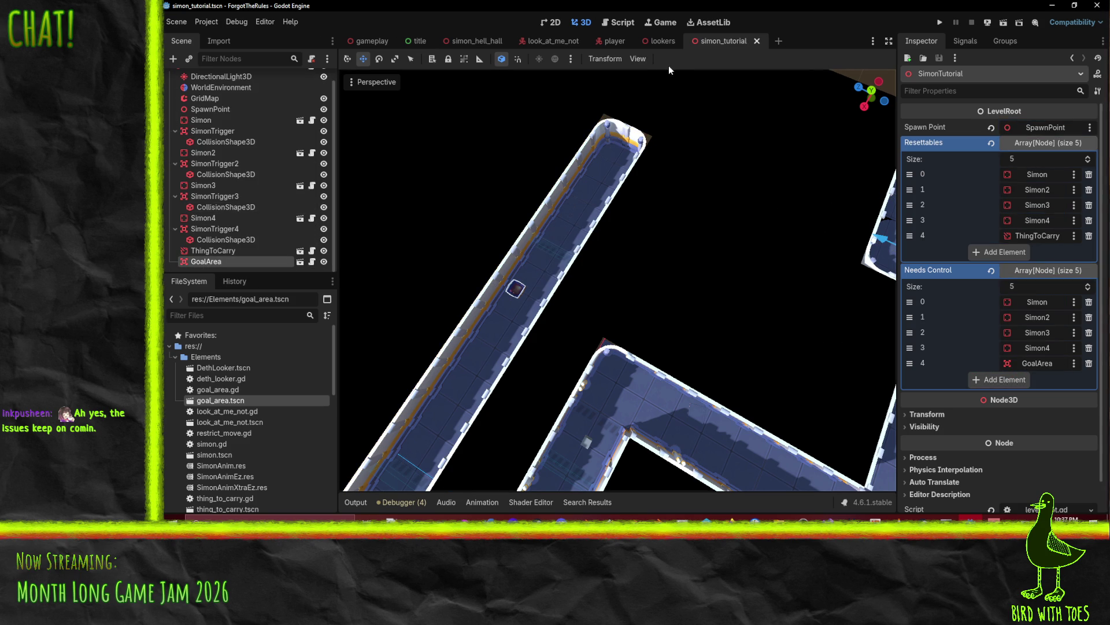
click(366, 40)
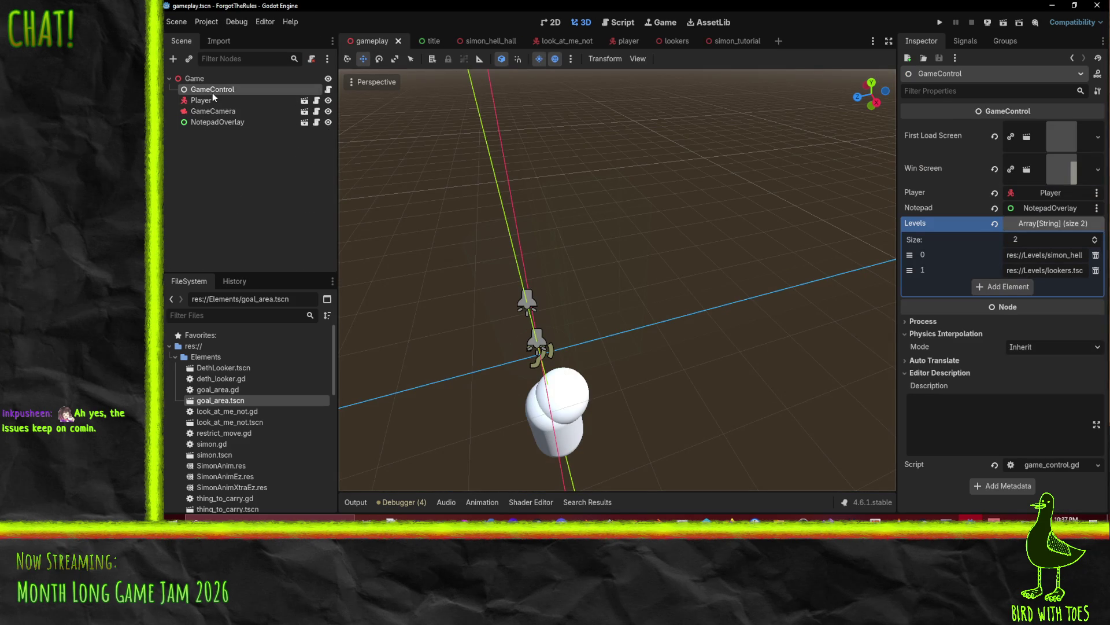
- Add a third Levels entry and paste the simon_tutorial.tscn path into it
click(1094, 237)
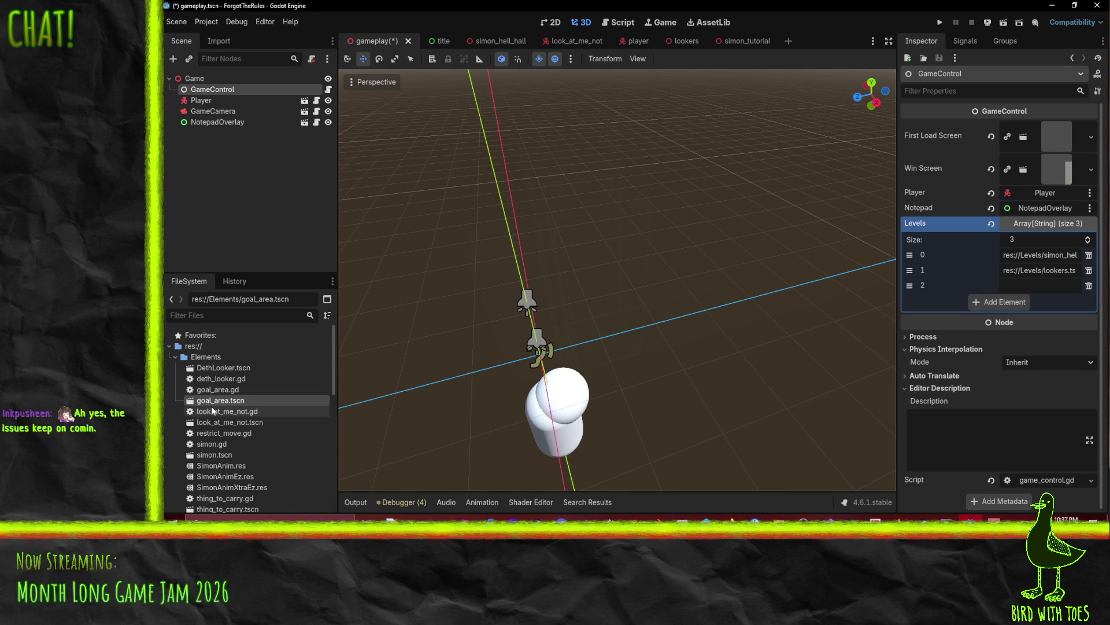
click(174, 359)
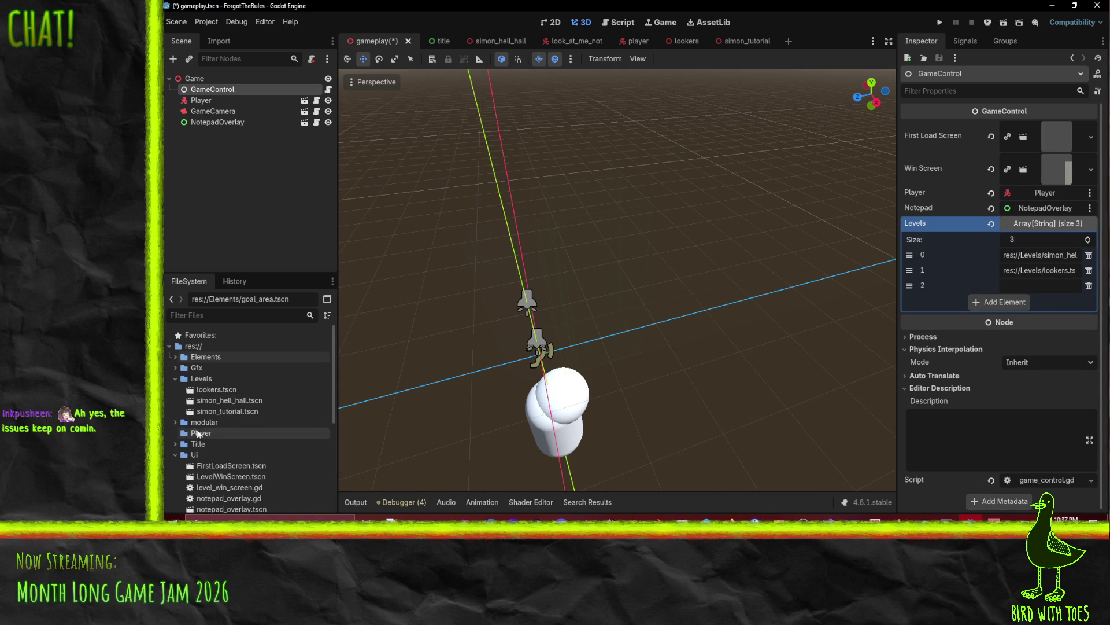
mouse_move(223, 411)
mouse_down()
mouse_move(1067, 276)
mouse_move(1029, 288)
mouse_up()
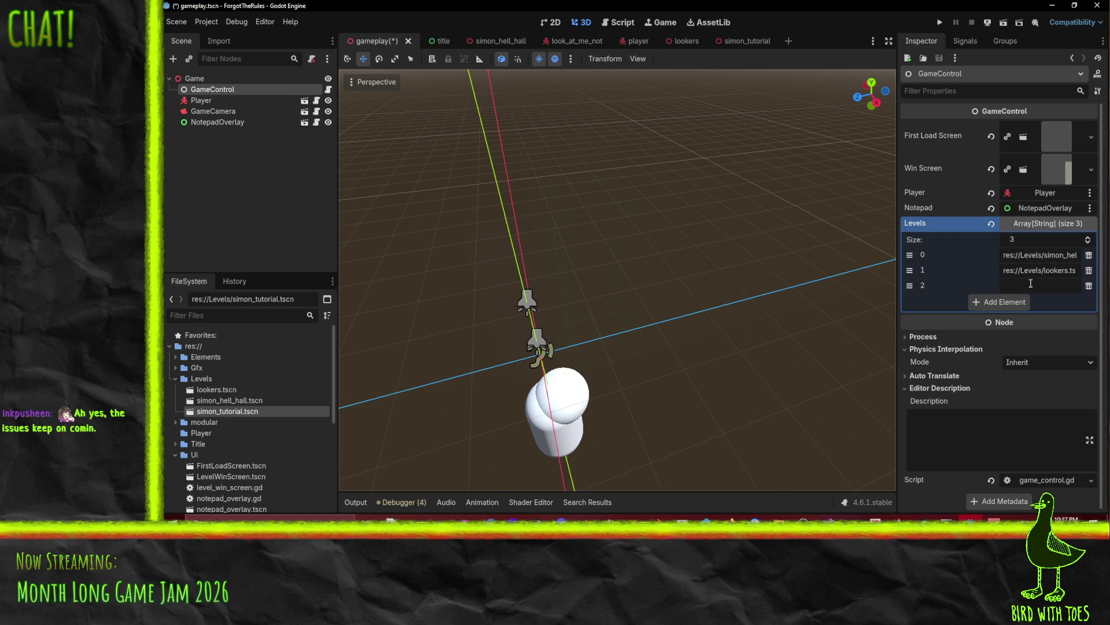
right_click(230, 411)
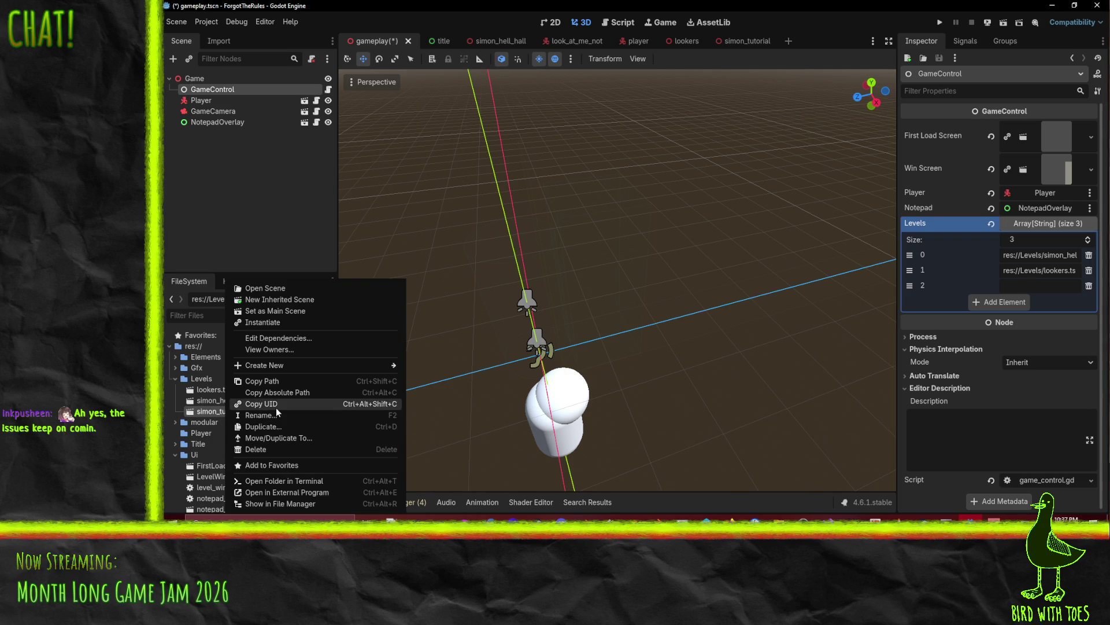
click(274, 393)
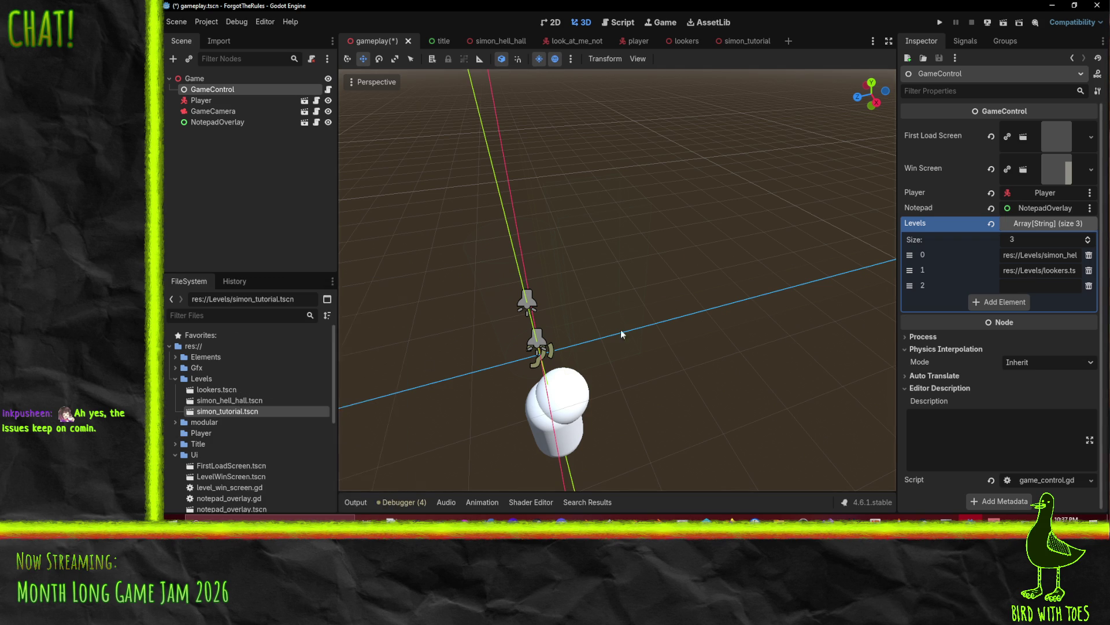
click(1034, 290)
key(ctrl+v)
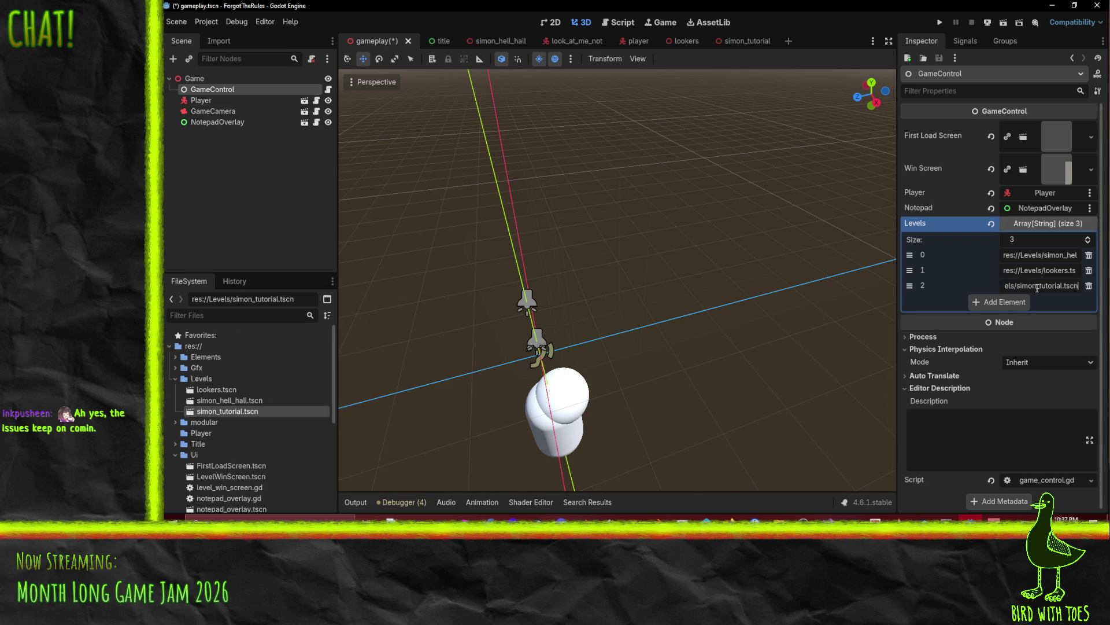
- Reorder Levels to simon_tutorial, lookers, simon_hell_hall and save the gameplay scene
drag(910, 285, 909, 254)
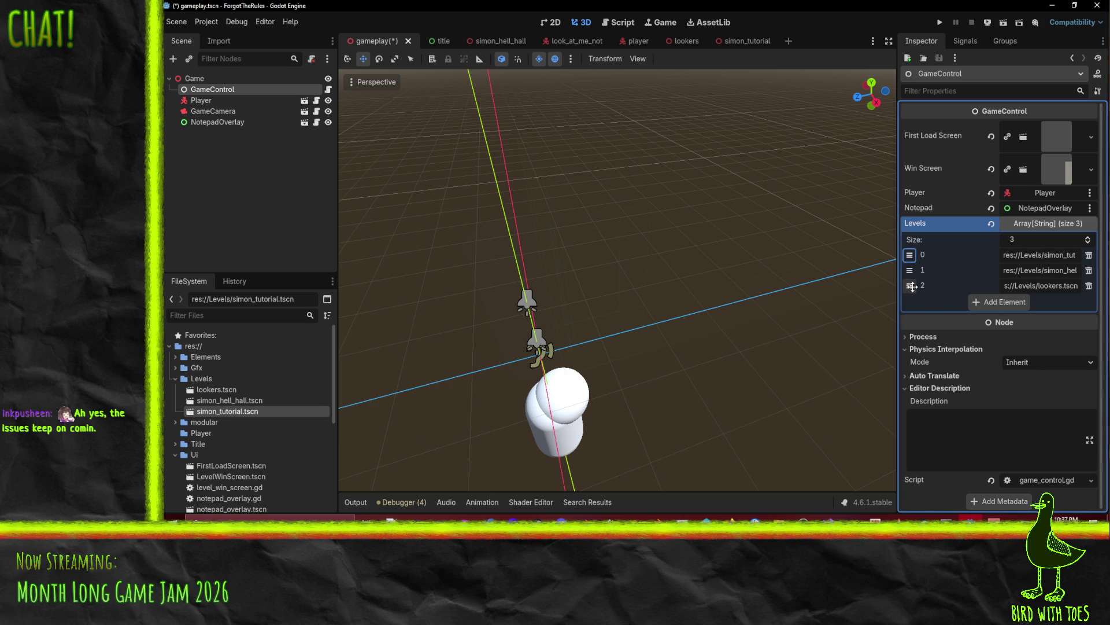
drag(912, 286, 911, 270)
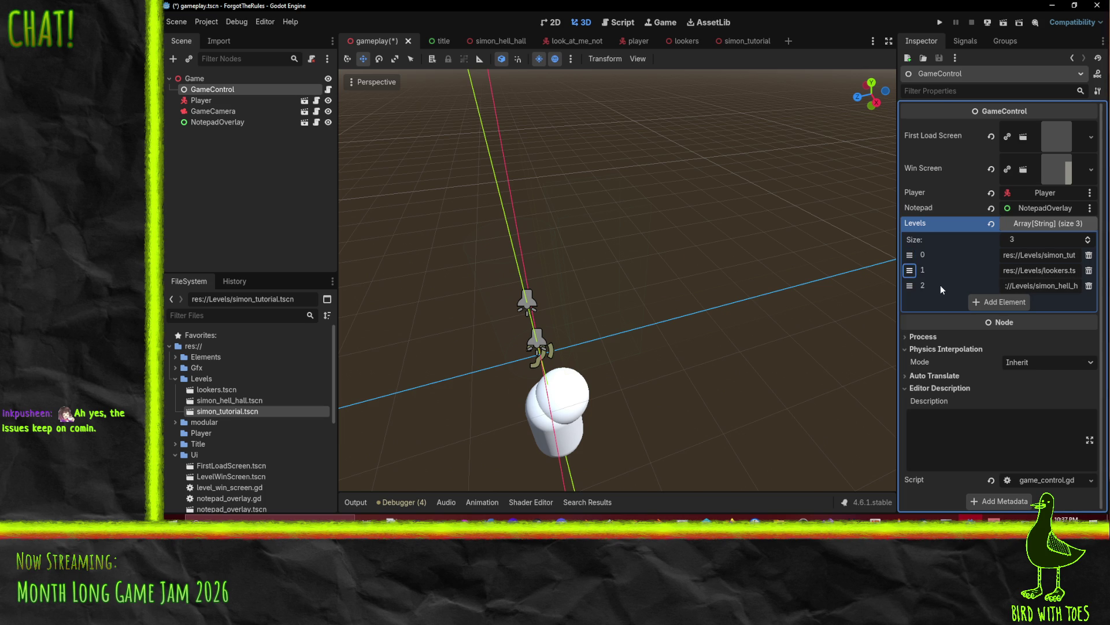
key(ctrl+s)
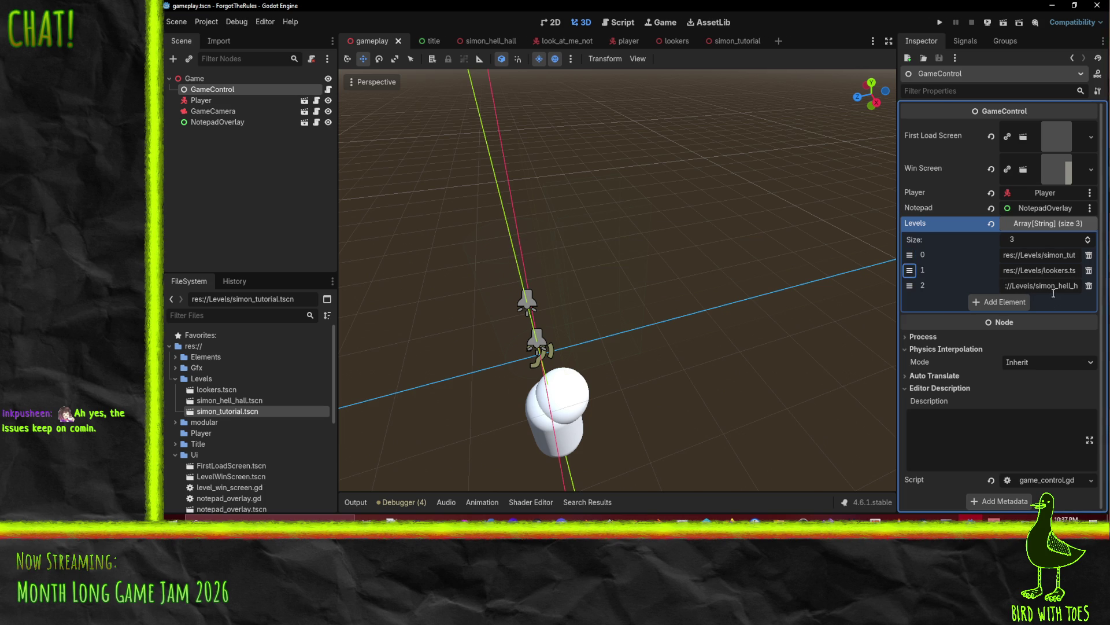
- Playtest the game from the title screen with E, stop it, and reselect Simon in simon_tutorial
click(941, 23)
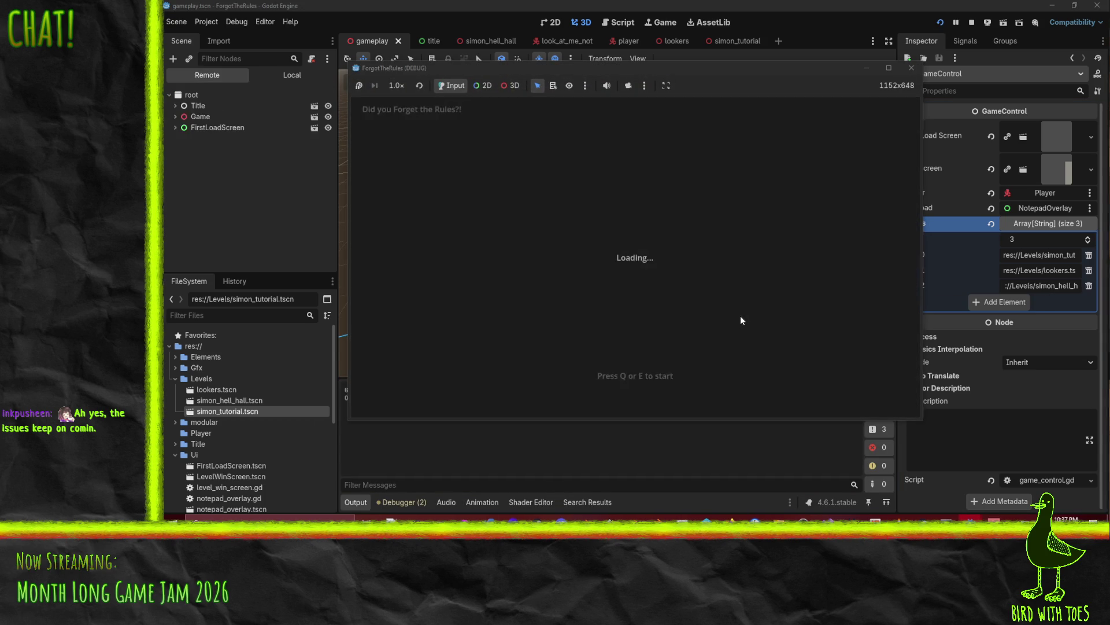
key(e)
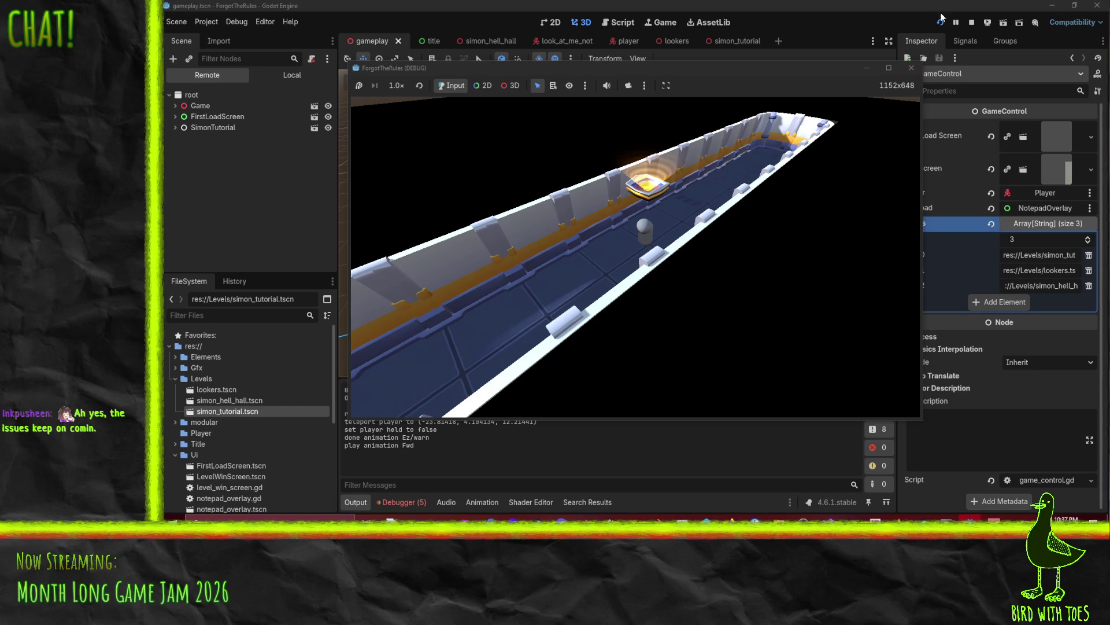
click(971, 24)
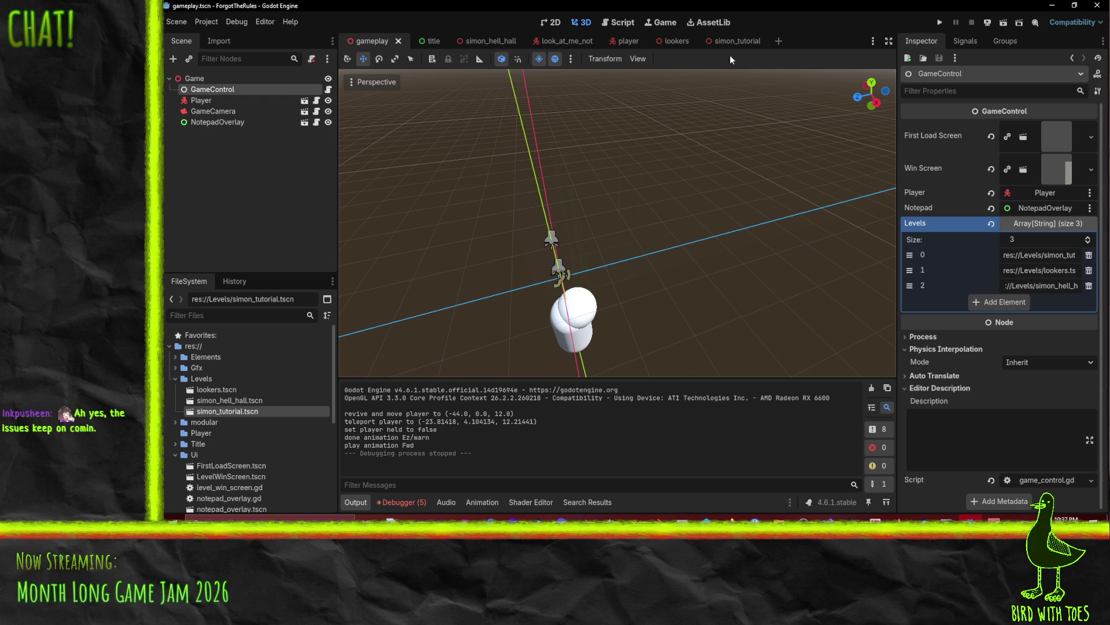
click(734, 41)
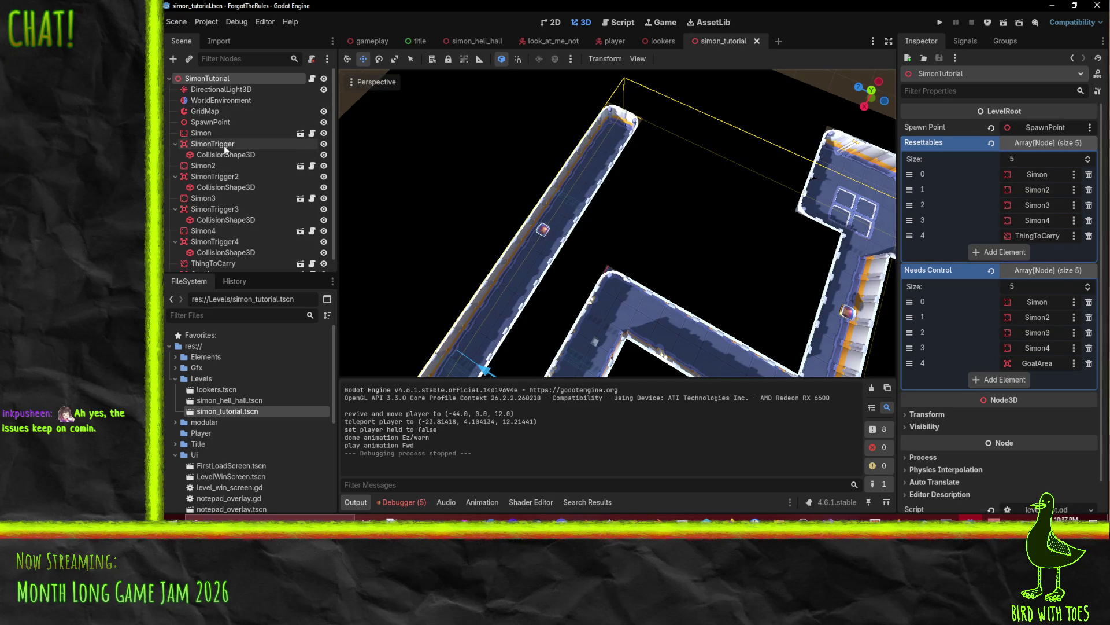
click(203, 133)
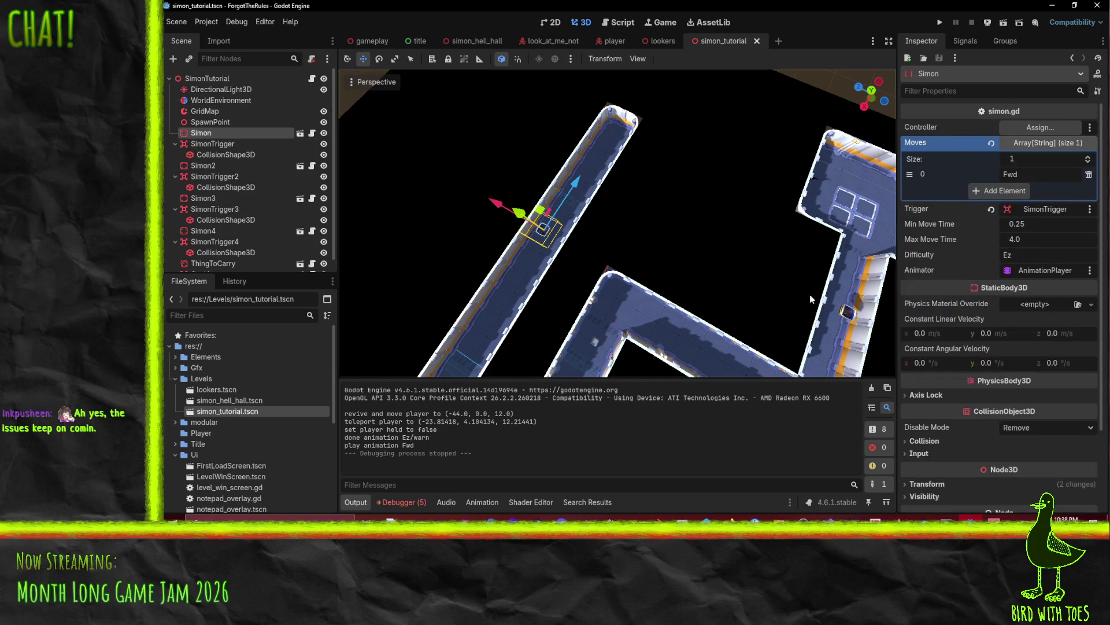
- Rename Simon's first move to Forward, save, and review the moves of Simon2 and Simon3
double_click(1013, 177)
text(For)
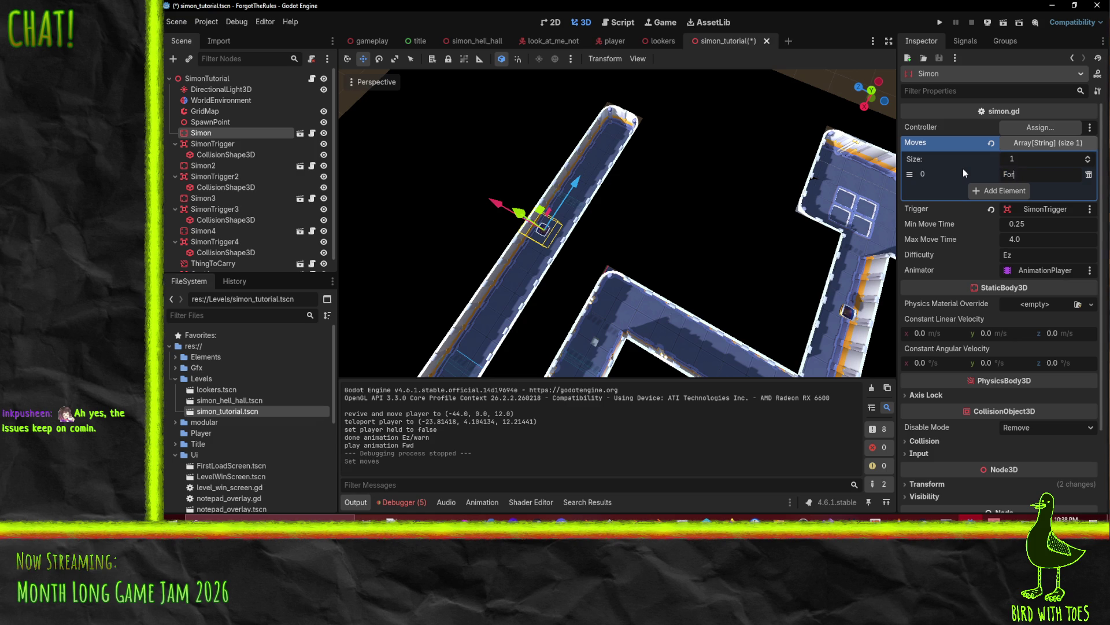
text(ward)
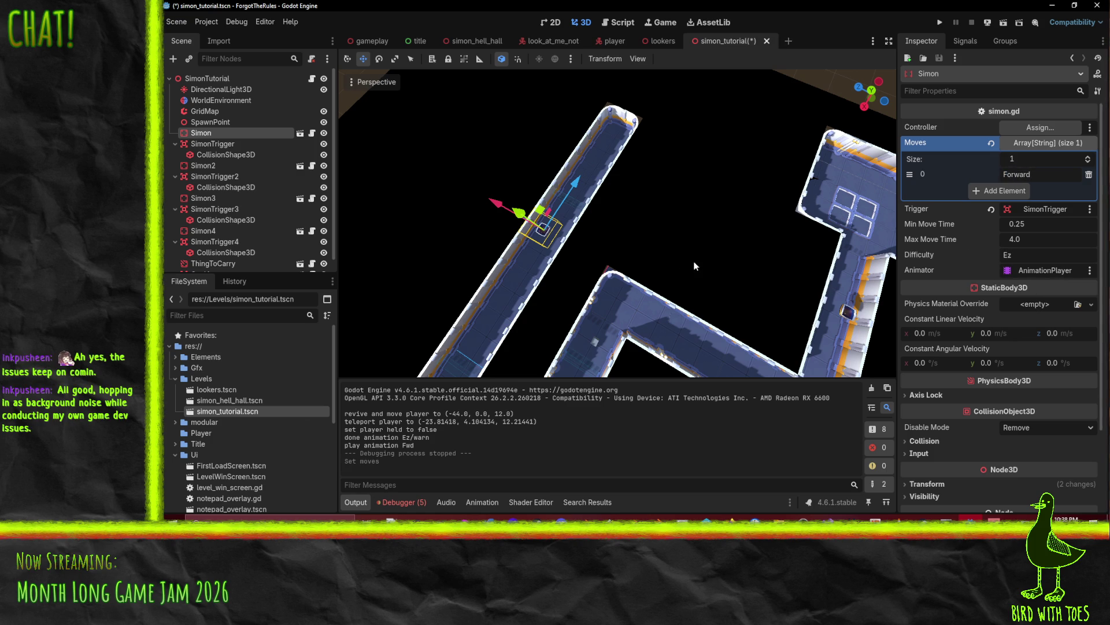
key(ctrl+s)
click(217, 164)
click(1045, 177)
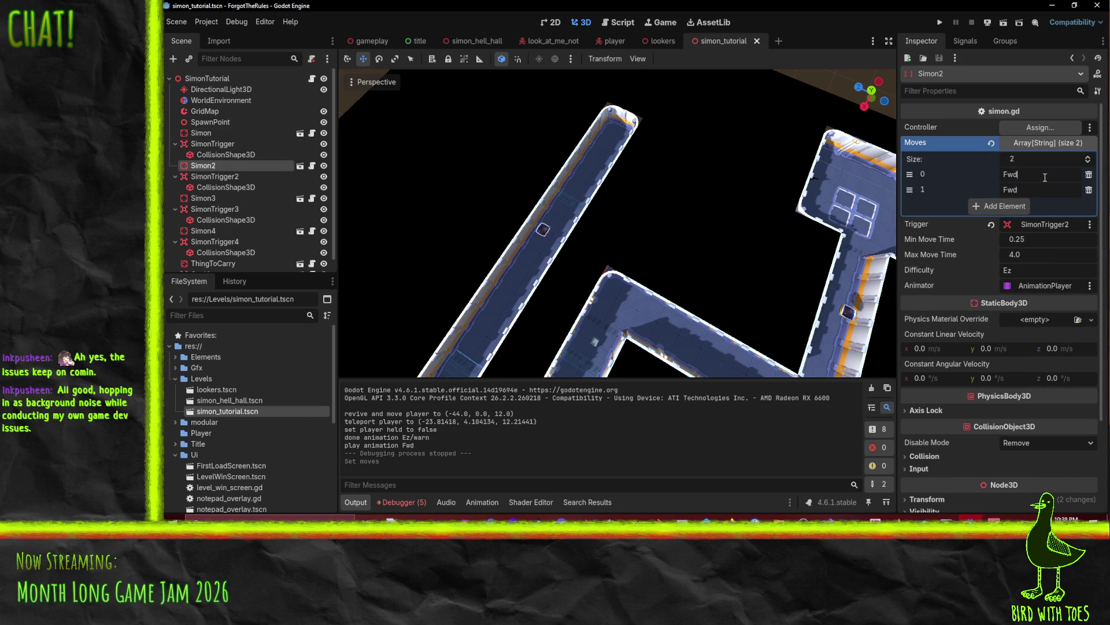
click(212, 144)
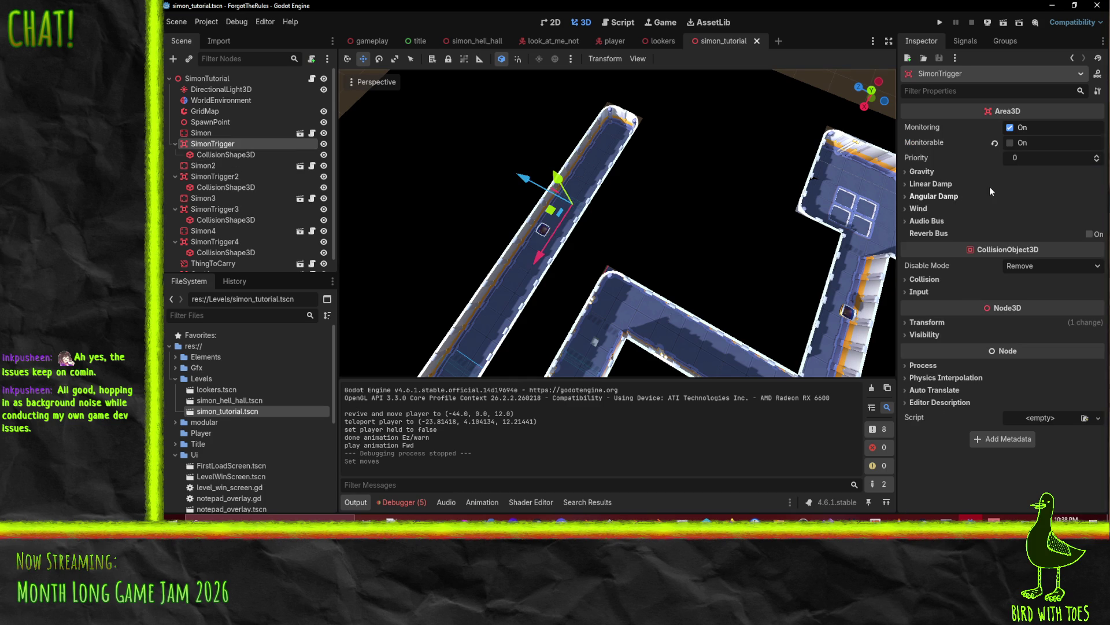
click(207, 132)
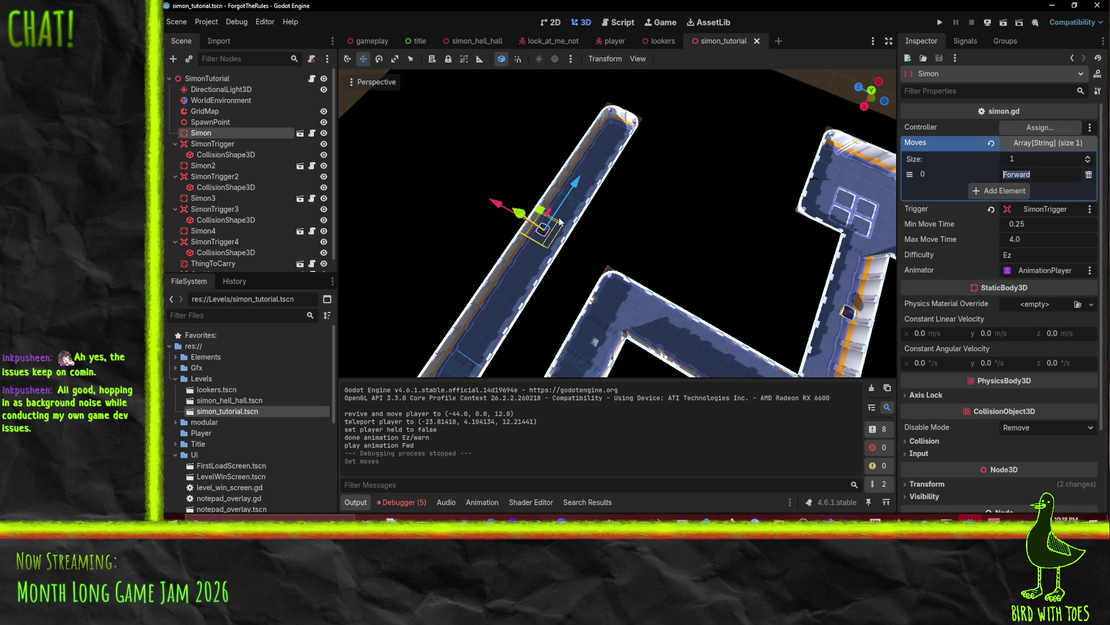
click(289, 164)
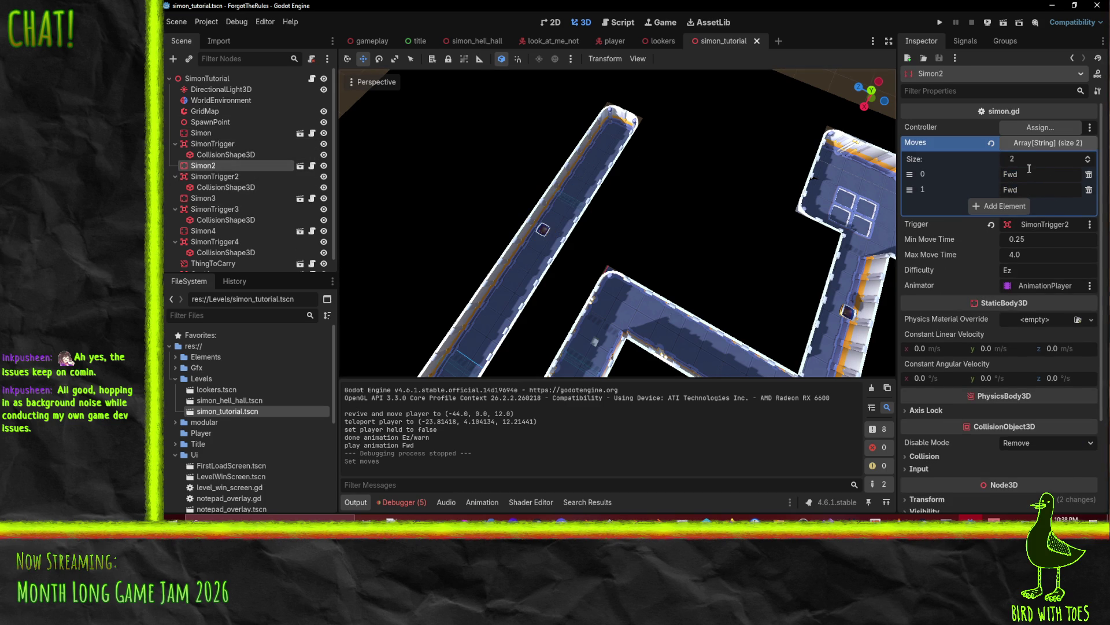
click(213, 199)
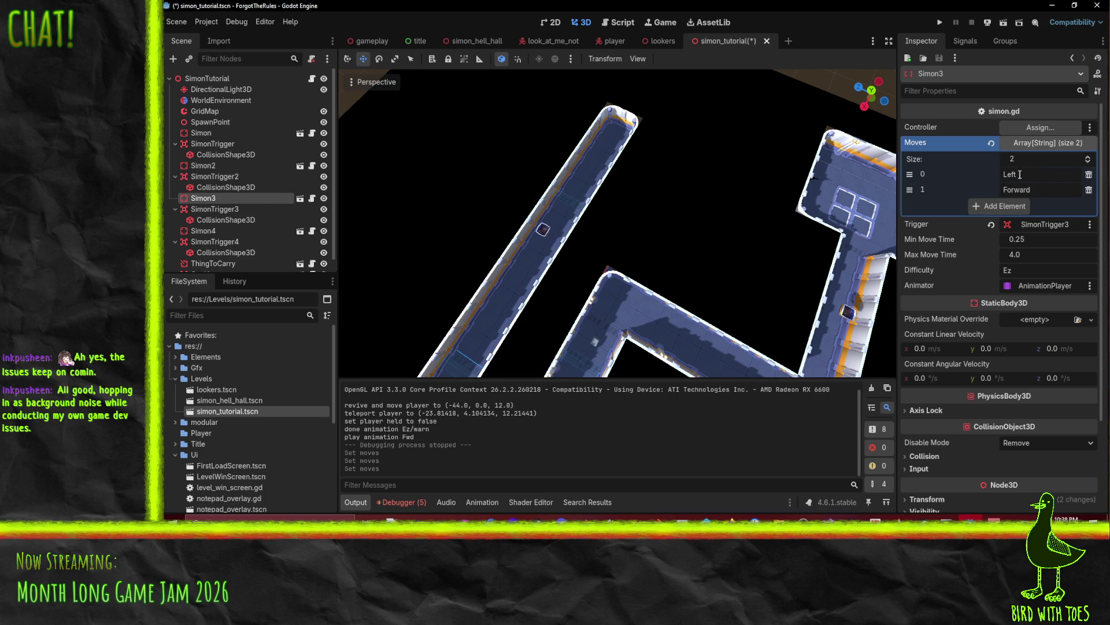
key(ctrl+s)
- Change Simon4's moves 0 and 2 from Fwd to Forward and save the scene
click(206, 241)
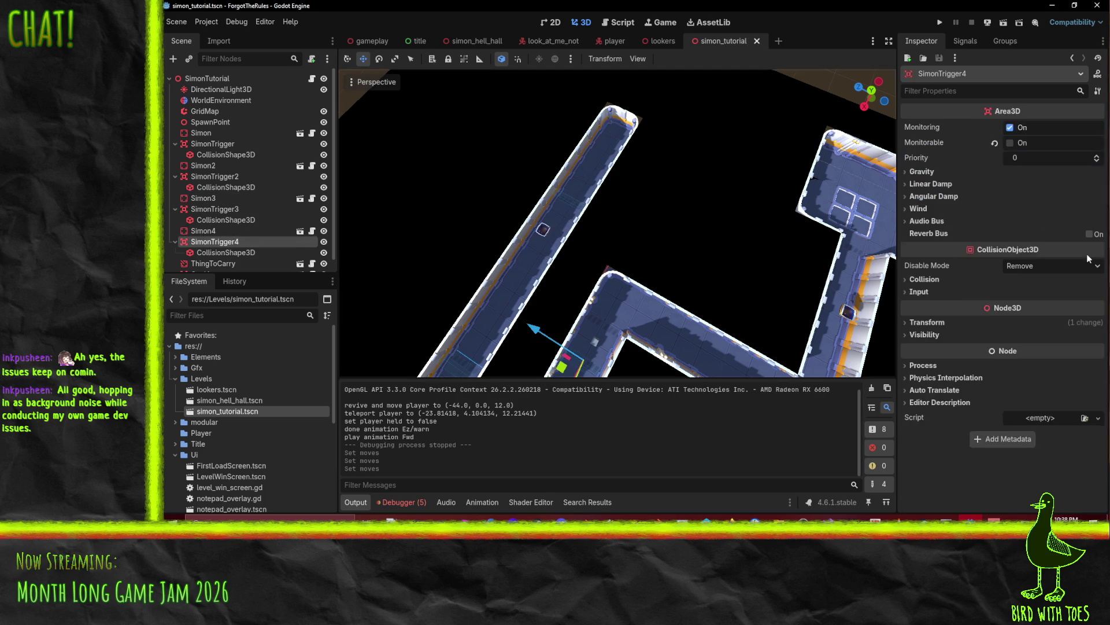
click(210, 230)
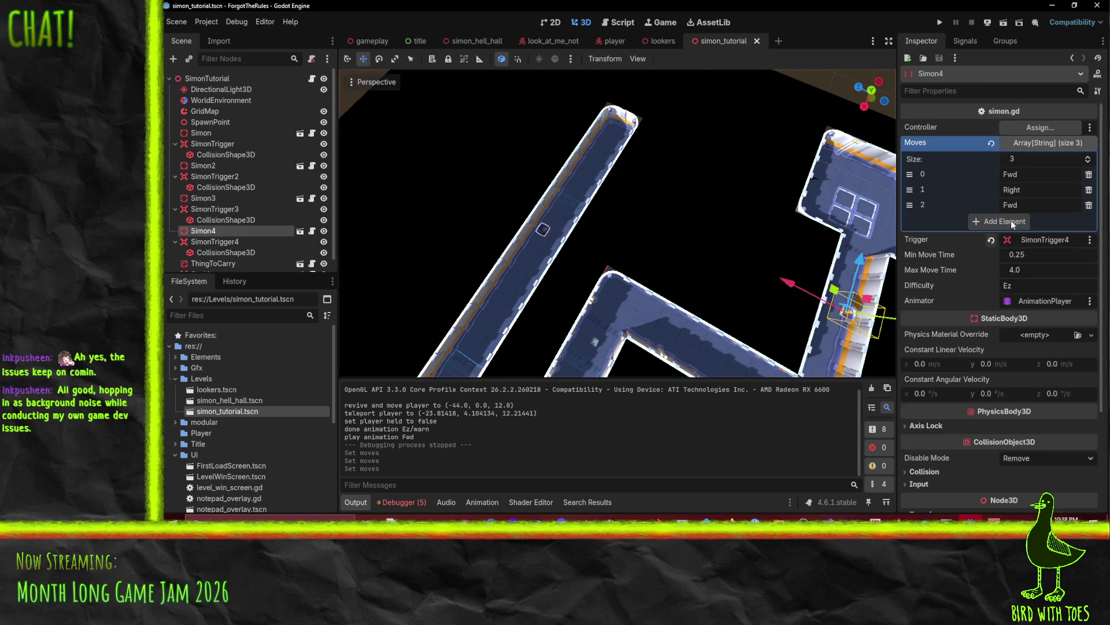
double_click(1047, 174)
text(Forward)
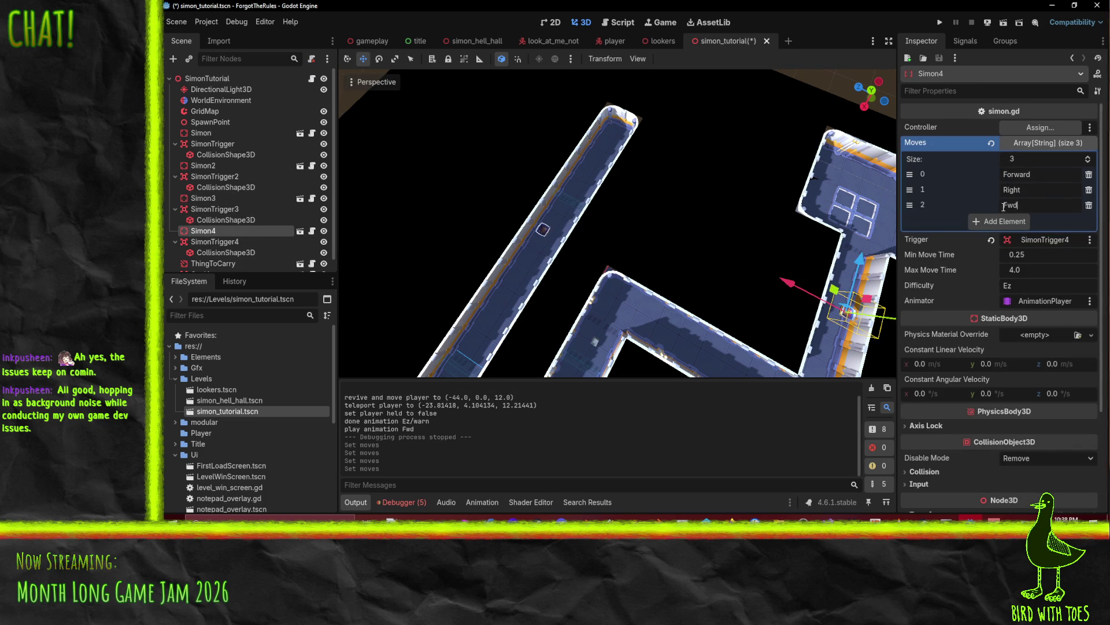
double_click(1009, 205)
text(Forward)
key(ctrl+s)
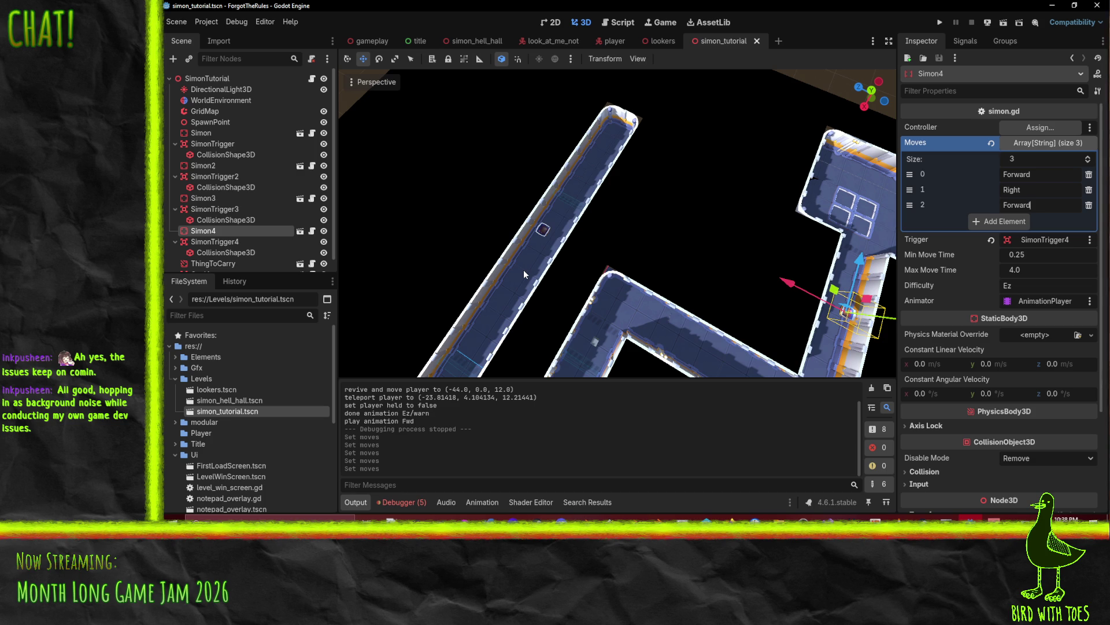
- Run the project, start with E, and stop once Simon's Forward animation has played
click(941, 23)
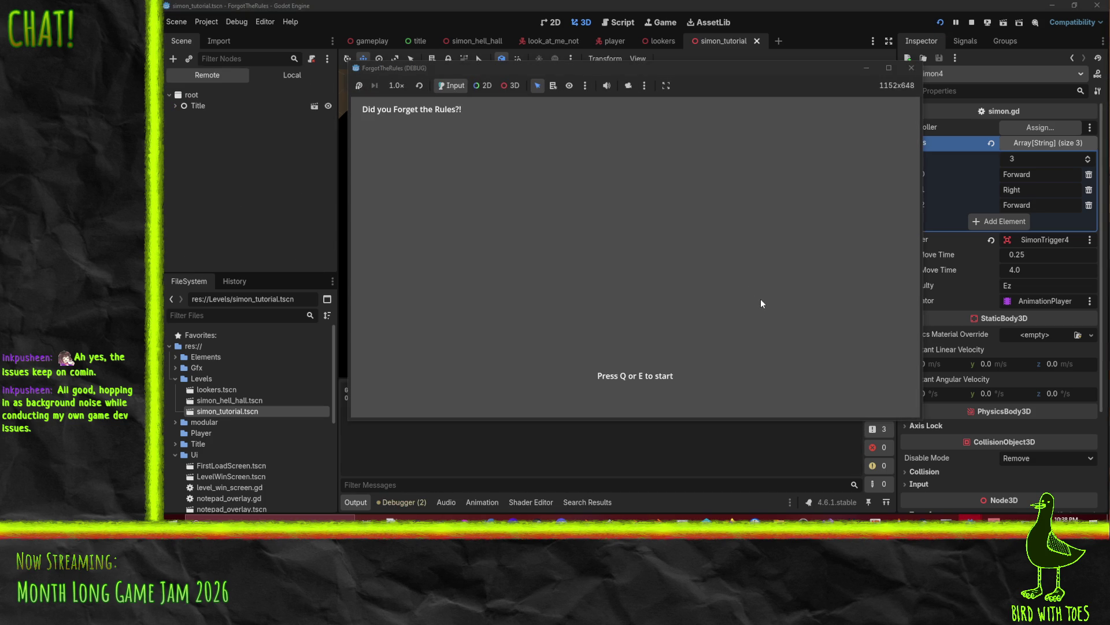
key(e)
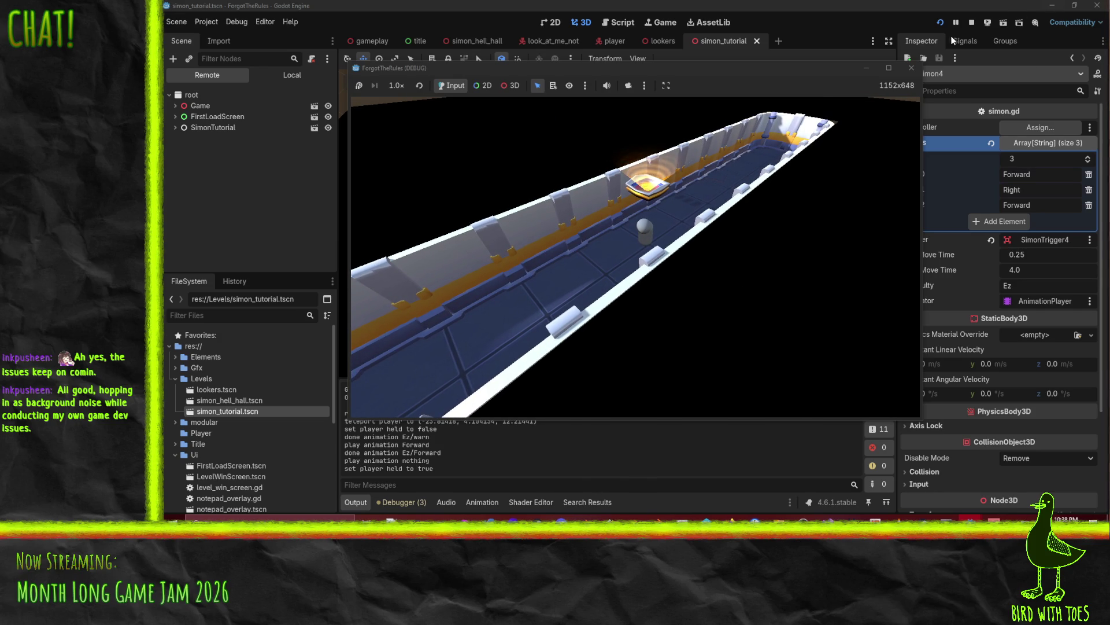
click(967, 22)
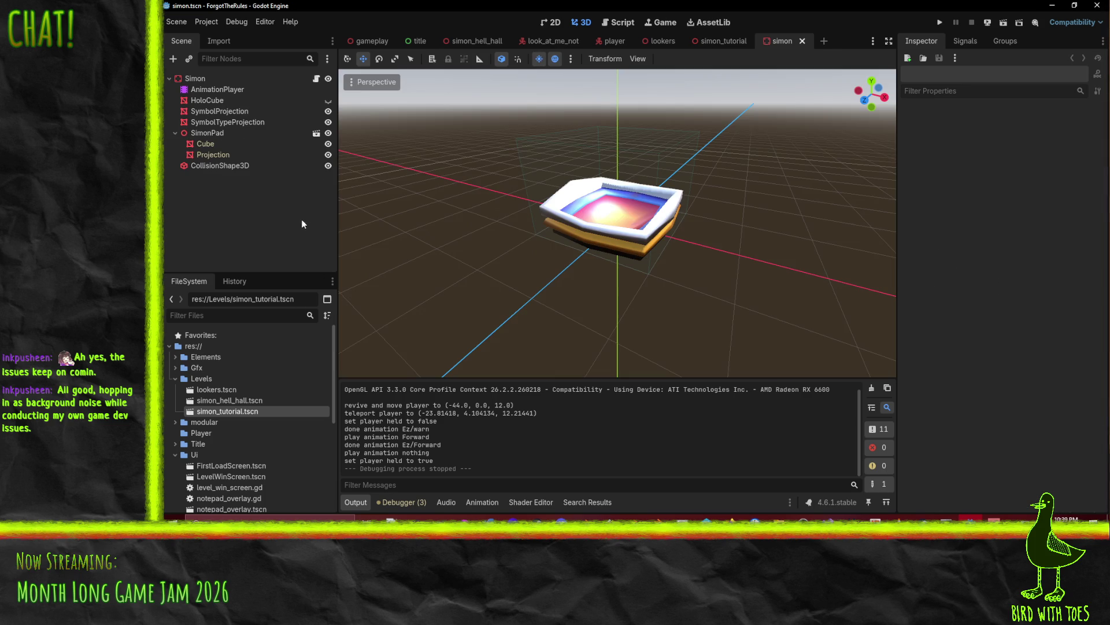
- Browse the Ez, Hard and Mid animations of simon.tscn's AnimationPlayer, then return to simon_tutorial
click(300, 218)
click(493, 502)
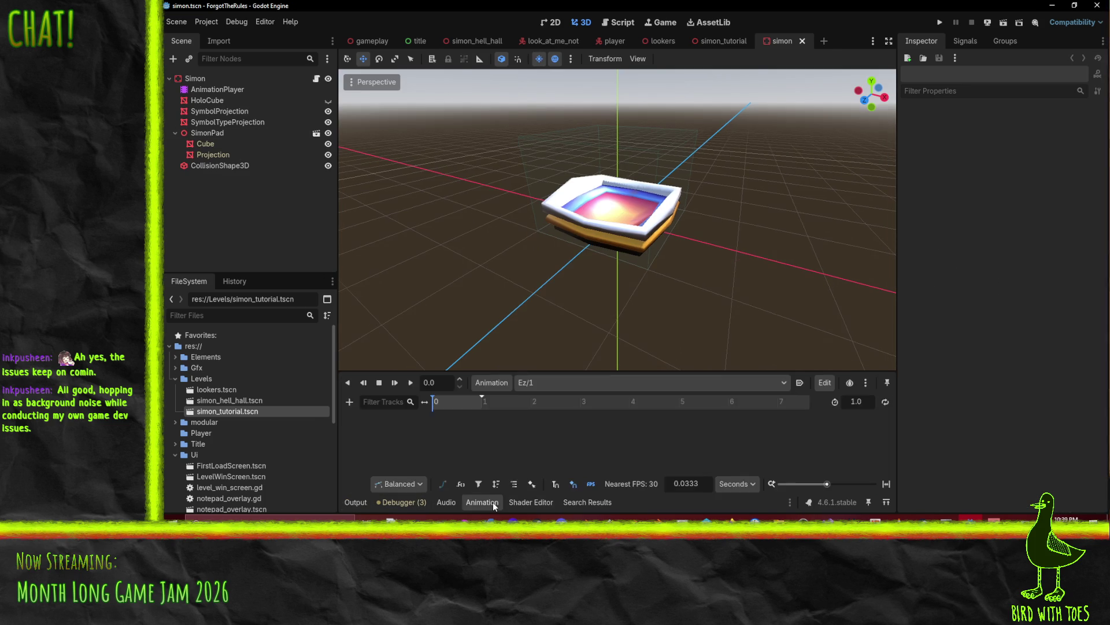
click(225, 89)
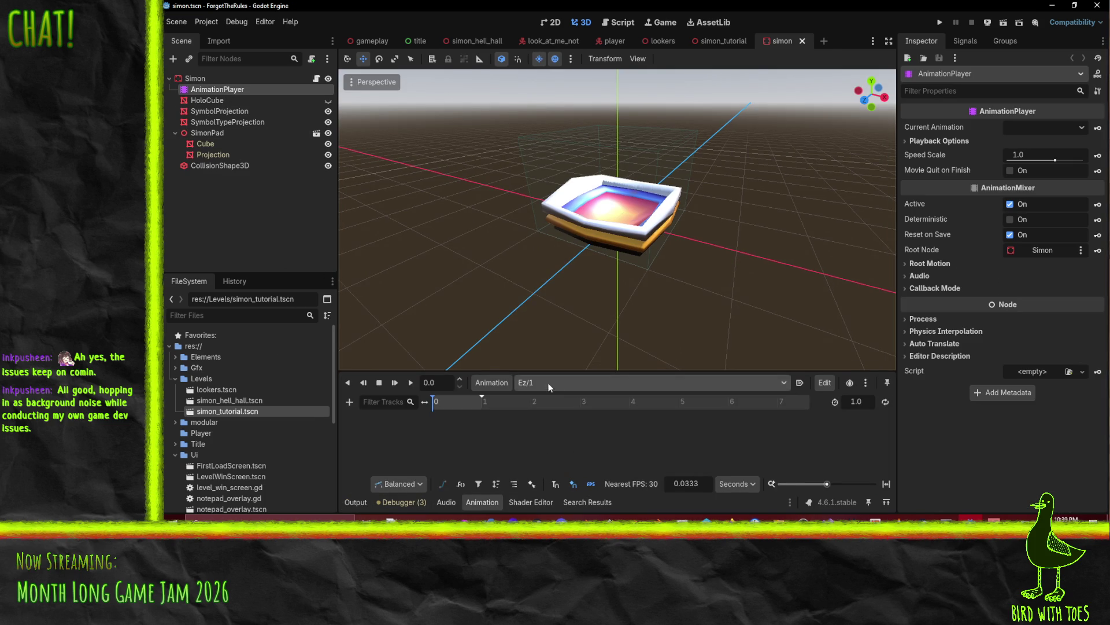
click(492, 382)
click(608, 383)
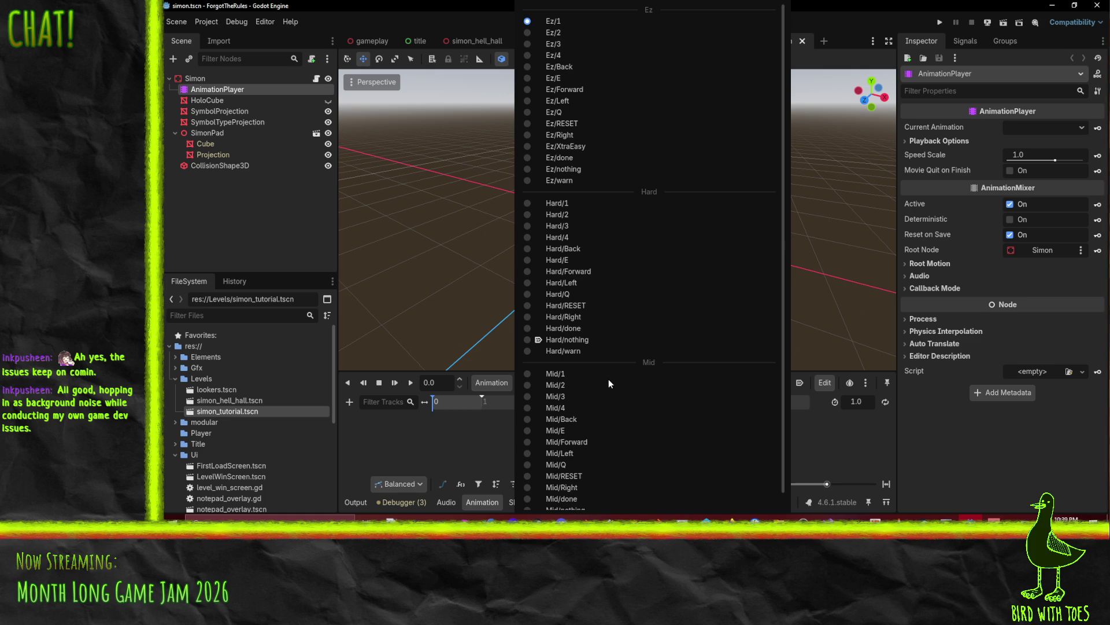
click(452, 283)
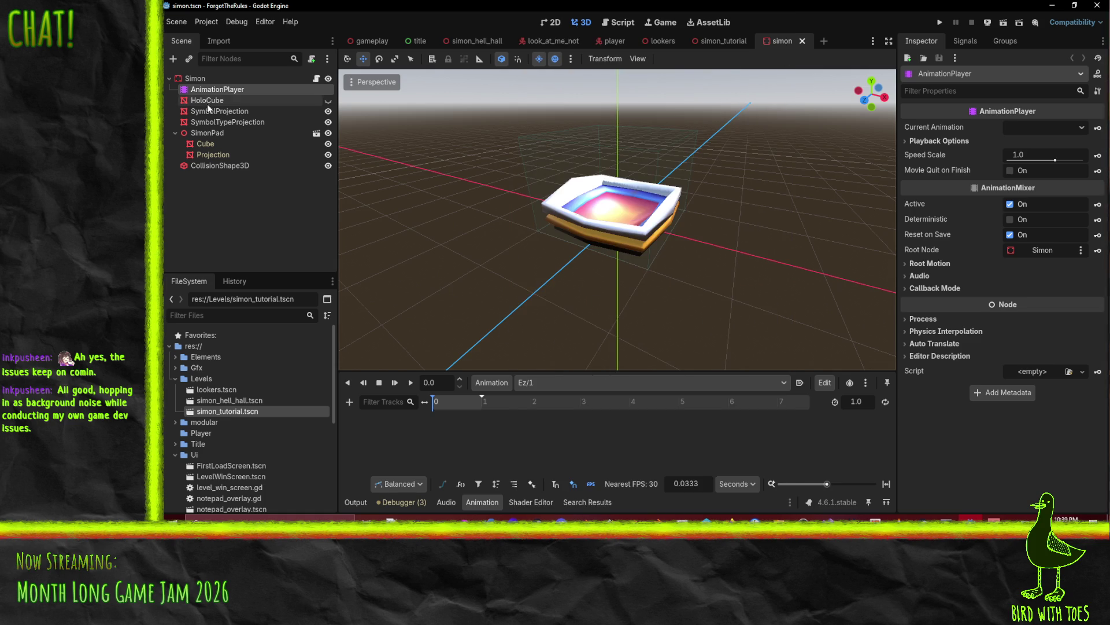
click(732, 45)
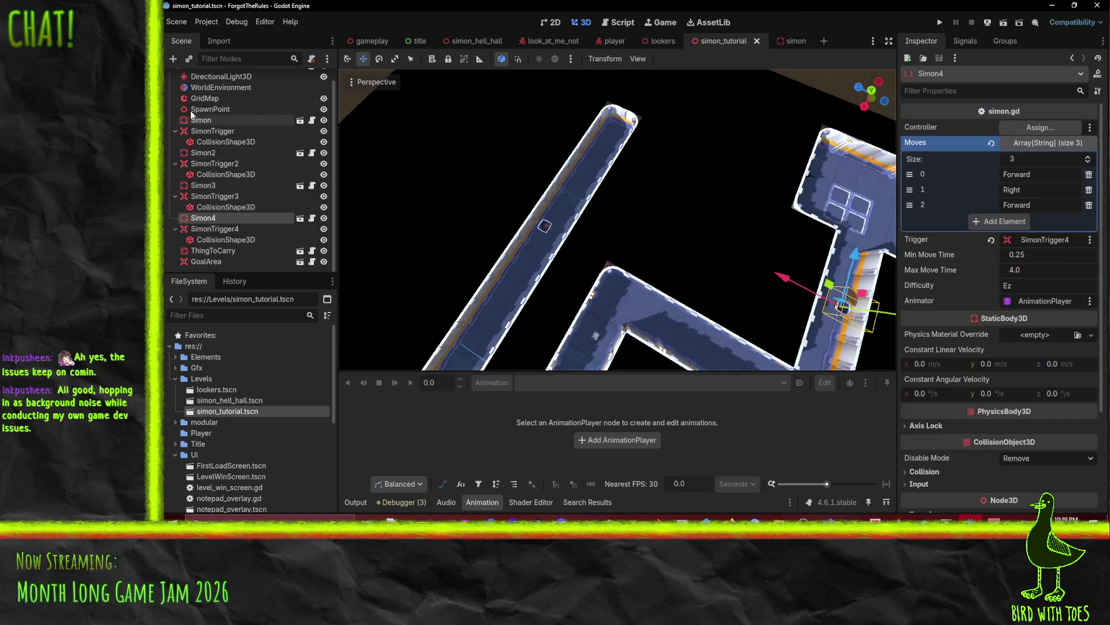
- Select the first Simon node and review the debugger's three GDScript warnings
click(228, 118)
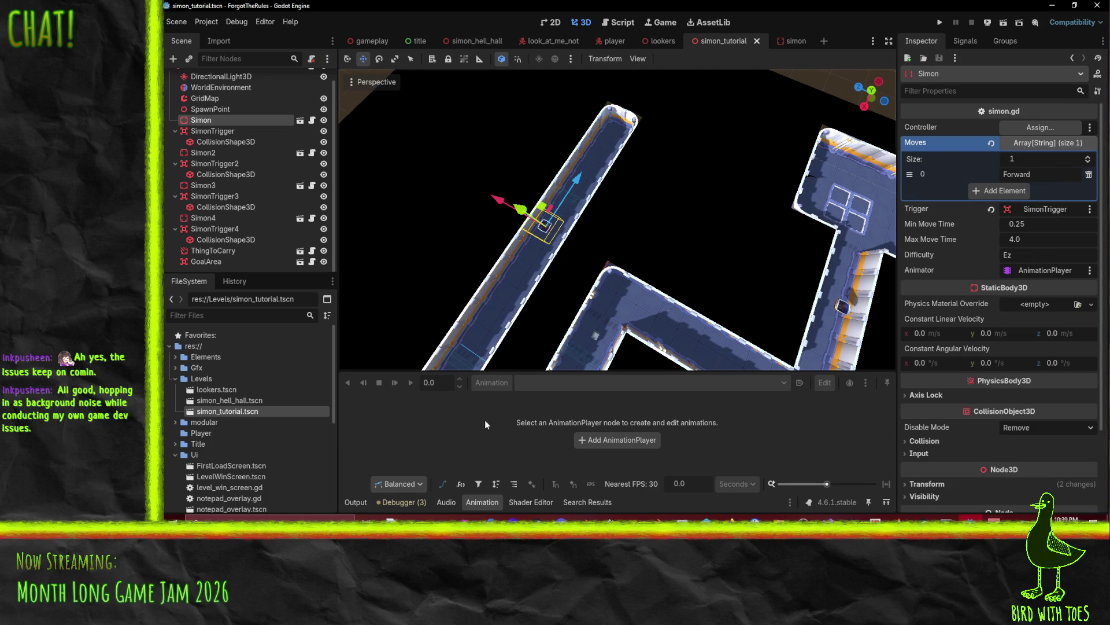
click(402, 503)
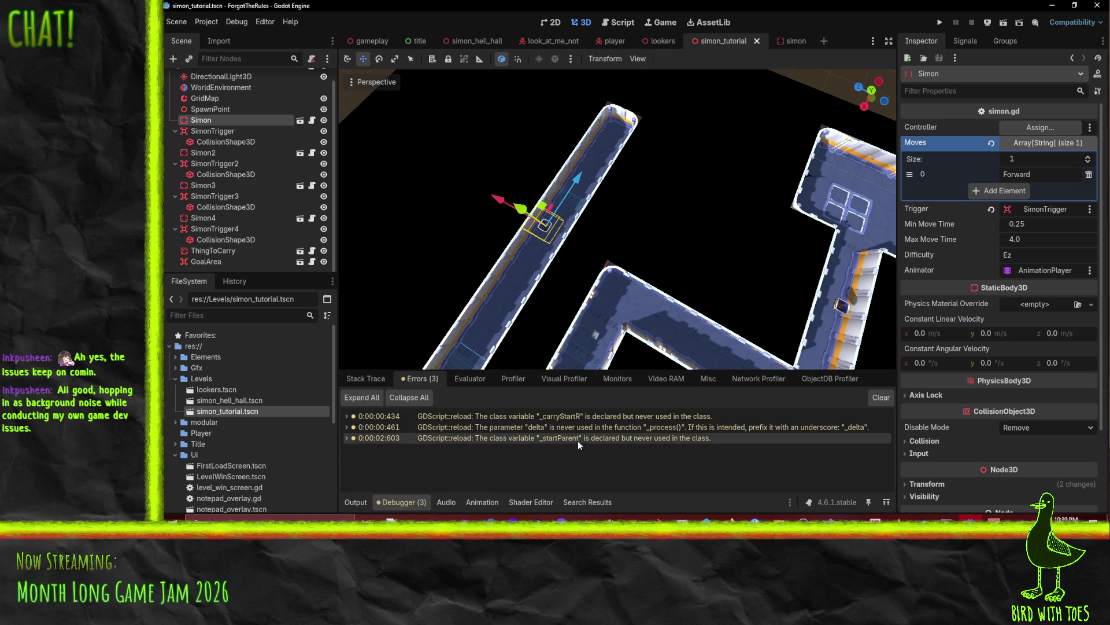
mouse_move(580, 440)
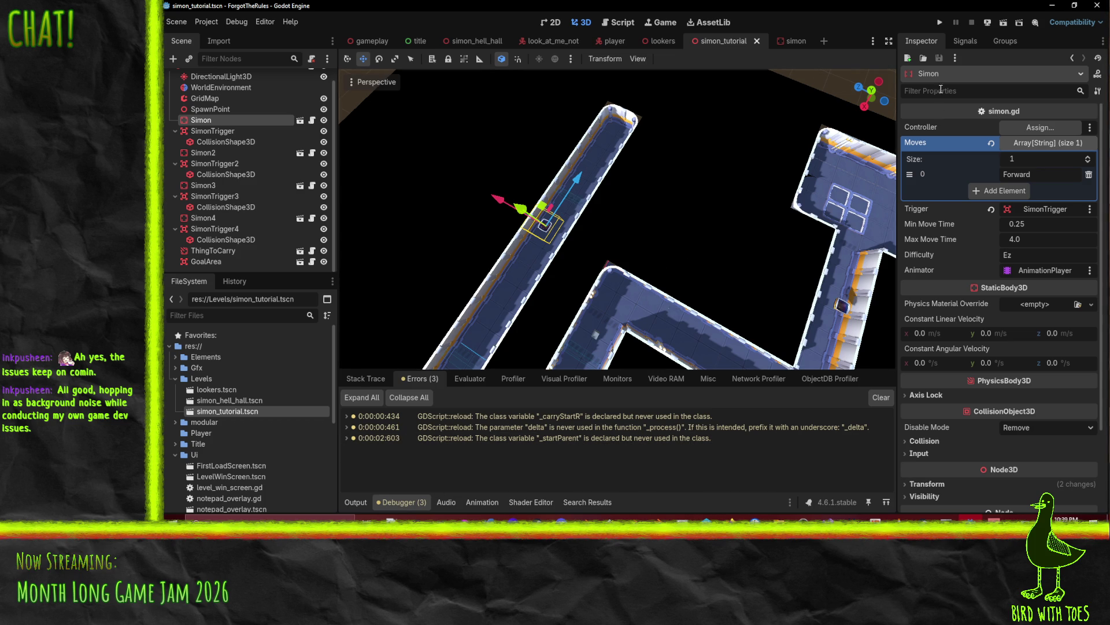
- Playtest from Q until 'Not allowed to stall The Simon' appears, then end the run with F8
click(939, 24)
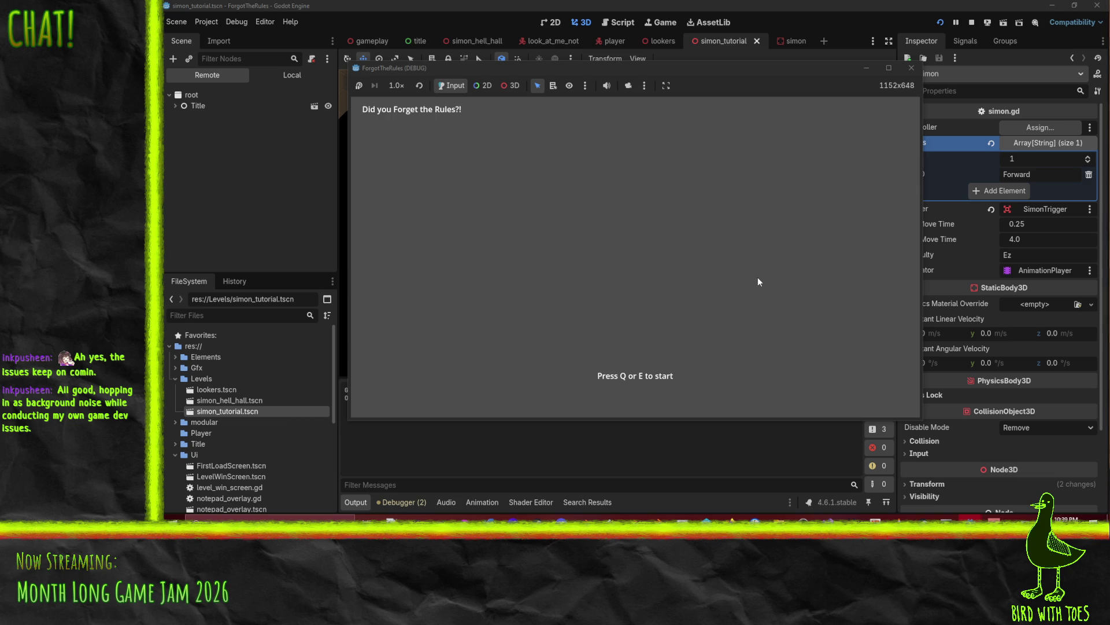
key(q)
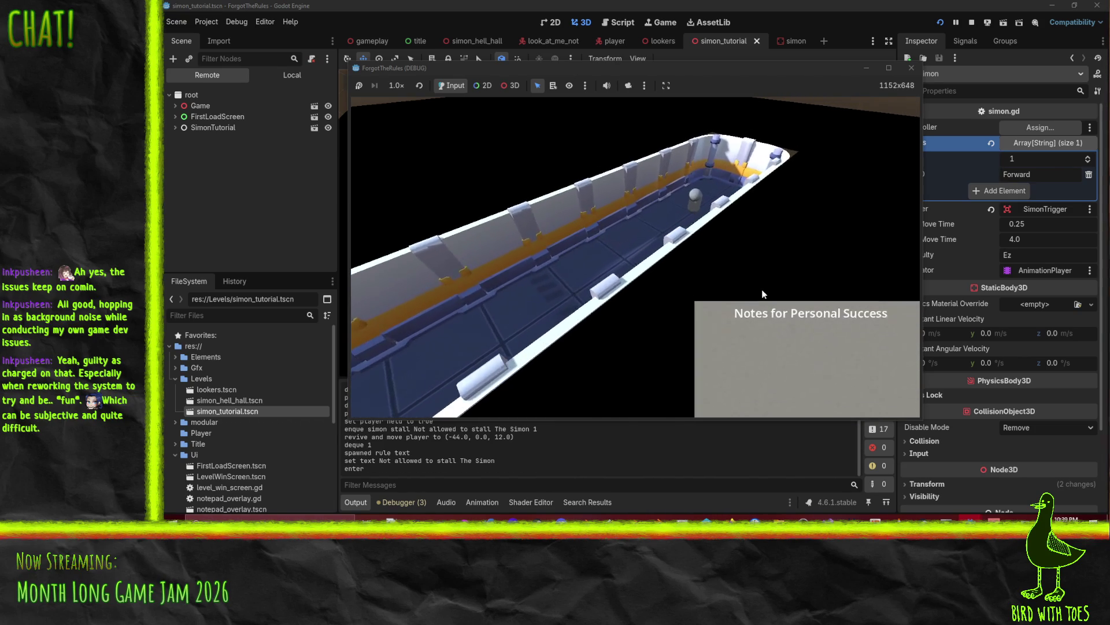
key(F8)
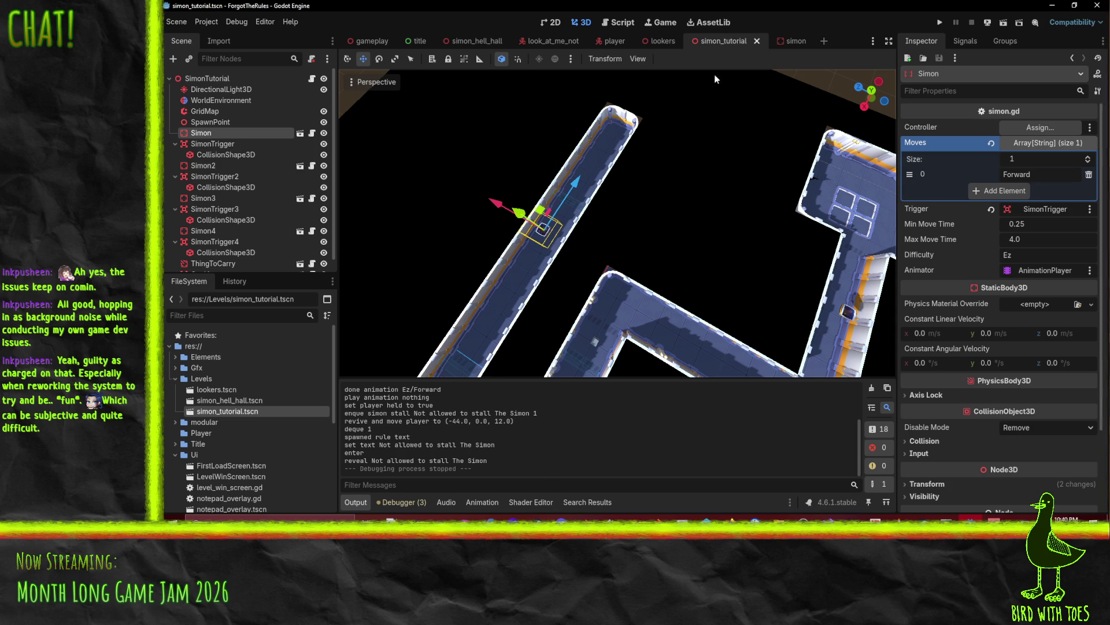
- Open simon.gd in the Script workspace and select the 'done animation' print line
click(623, 21)
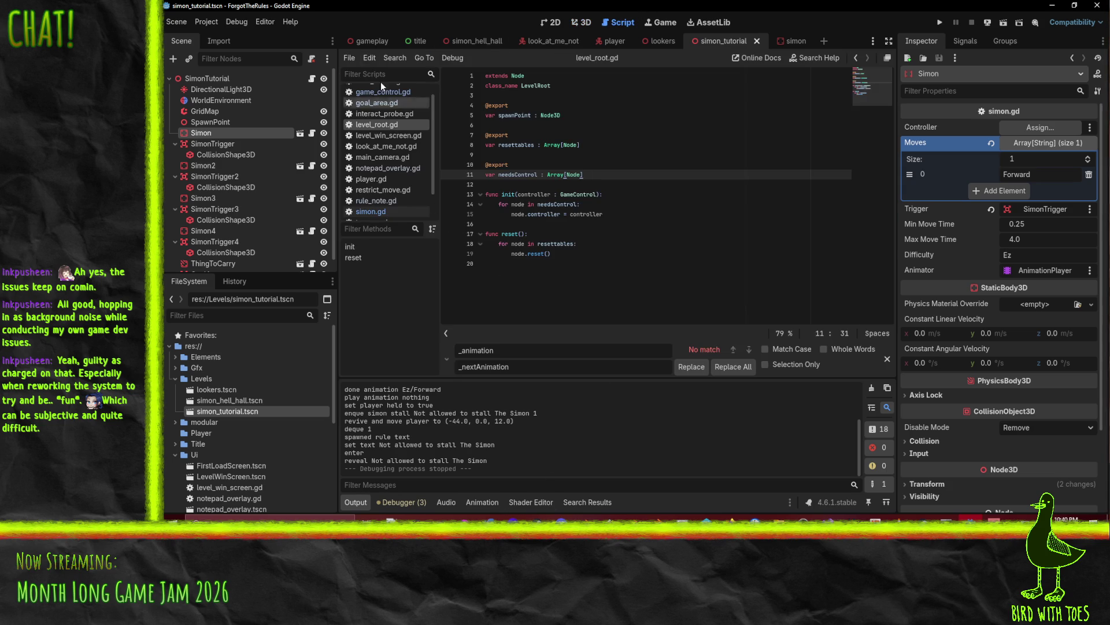
click(371, 211)
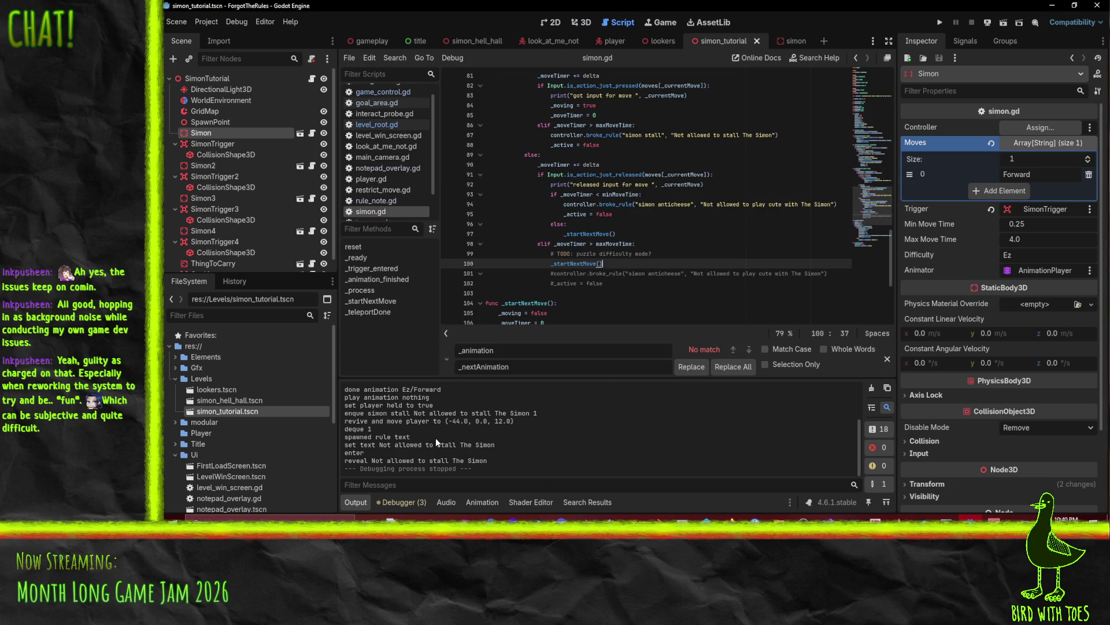
scroll(428, 438, up, 1)
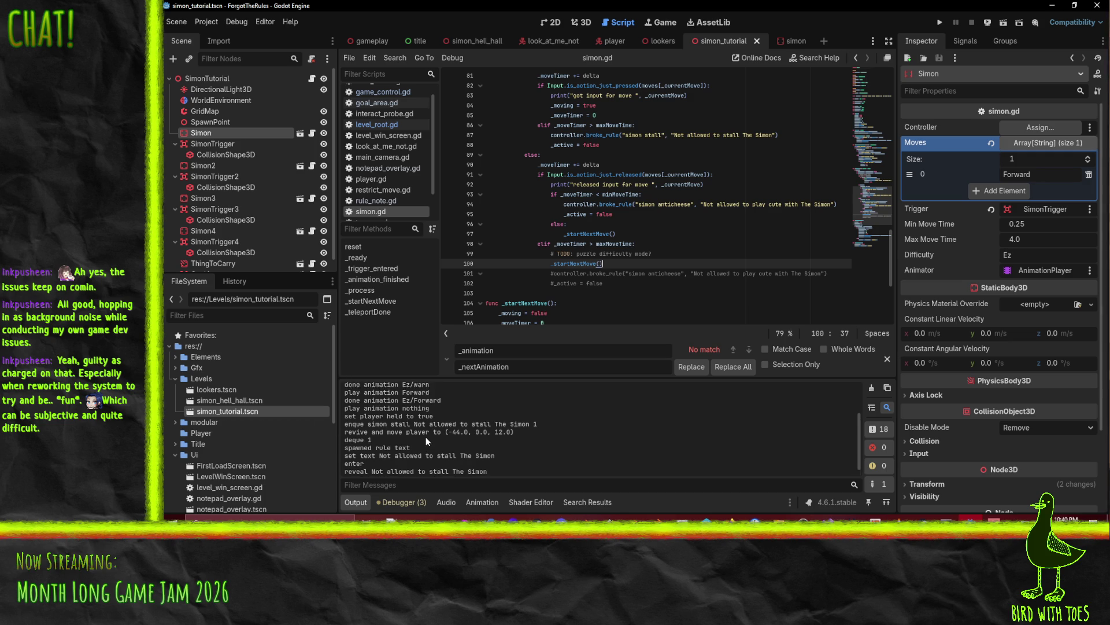
scroll(434, 435, up, 3)
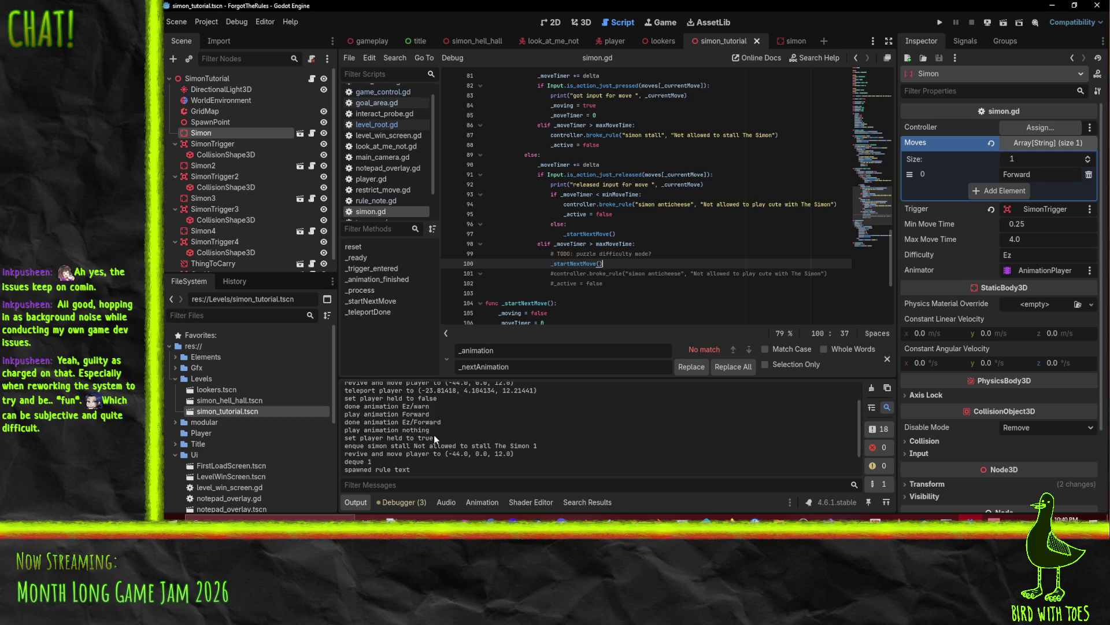
triple_click(346, 405)
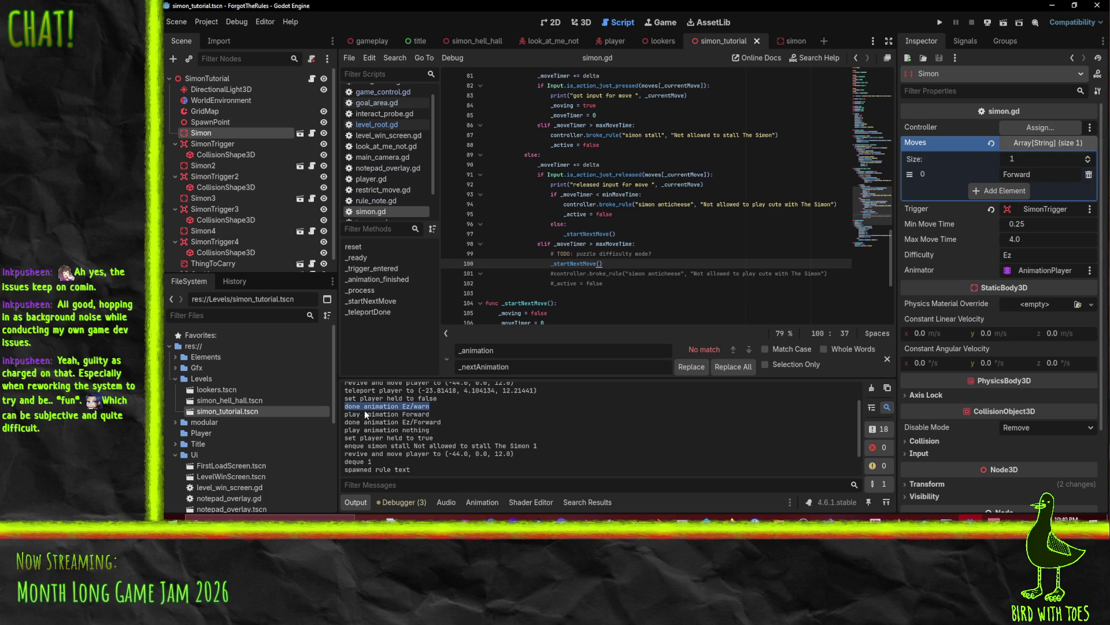
mouse_move(342, 410)
mouse_down()
mouse_move(497, 417)
mouse_move(366, 416)
mouse_up()
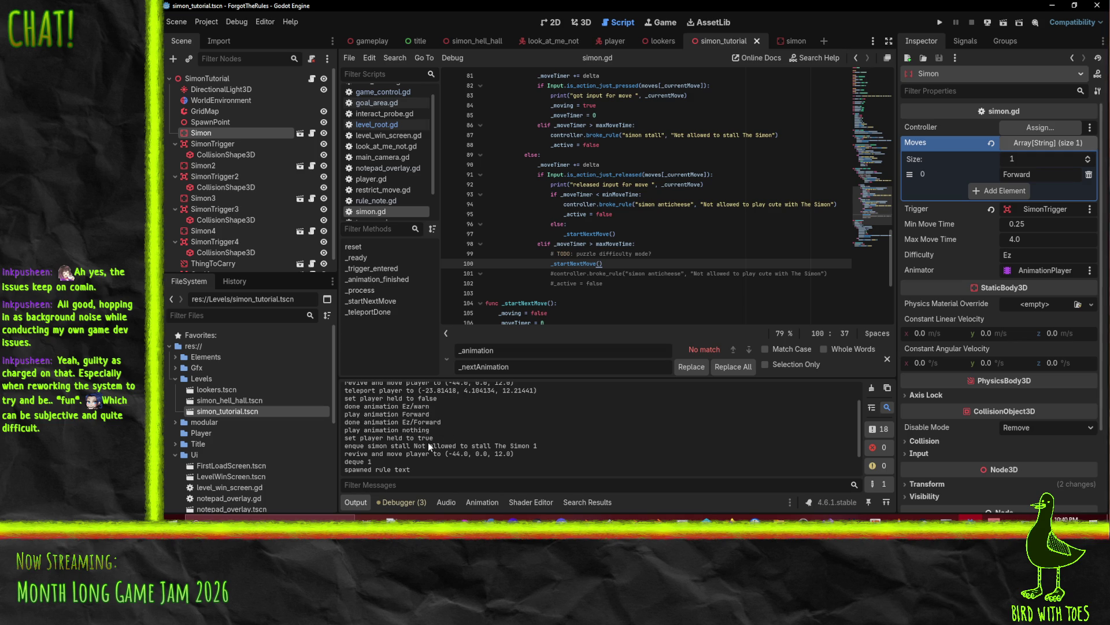
- Set a breakpoint on line 54 of simon.gd inside _animation_finished
scroll(653, 255, up, 3)
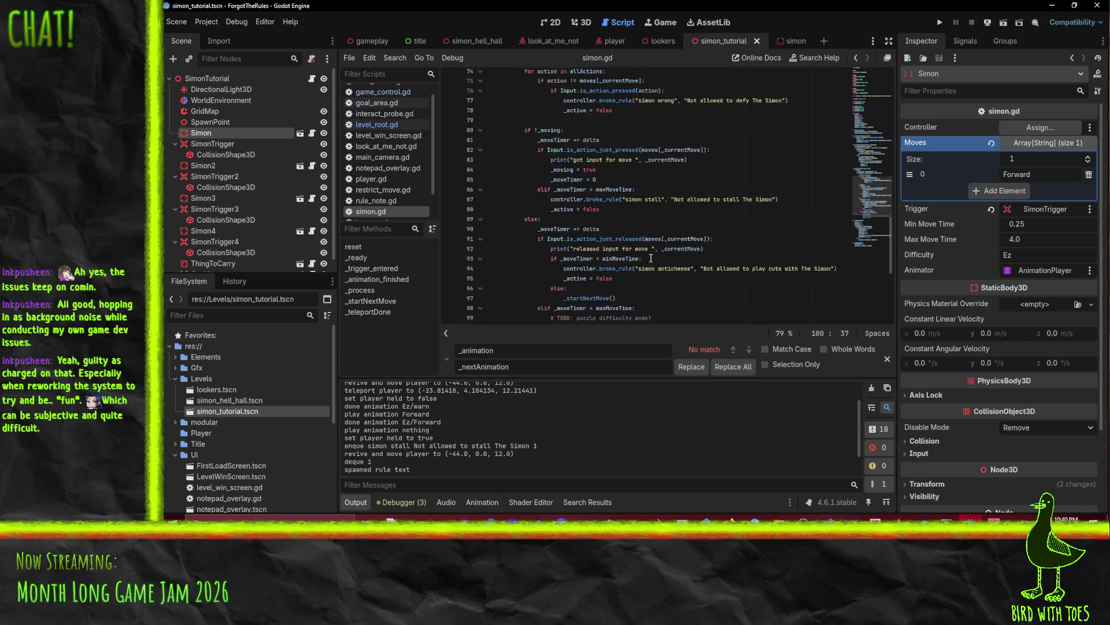
scroll(641, 271, up, 20)
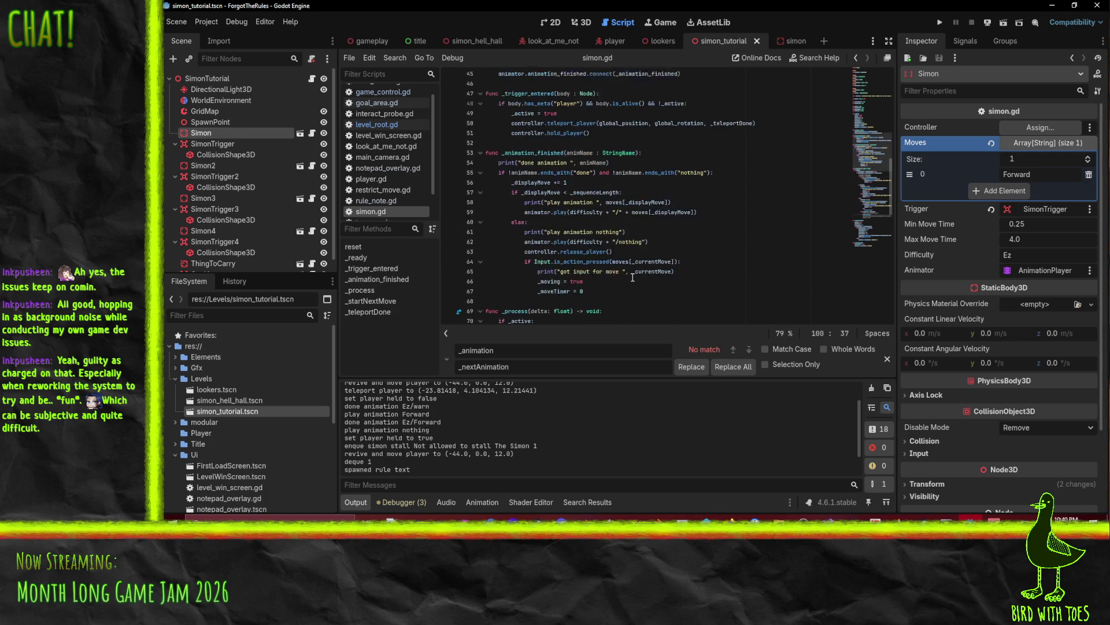
scroll(620, 282, down, 8)
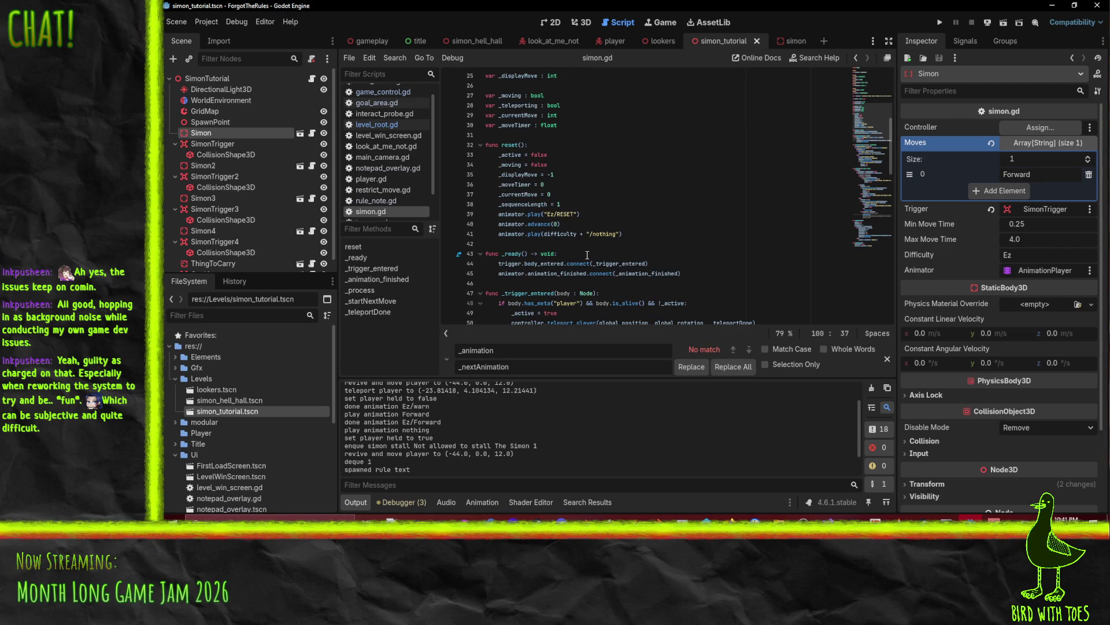
scroll(587, 255, down, 3)
scroll(652, 220, down, 4)
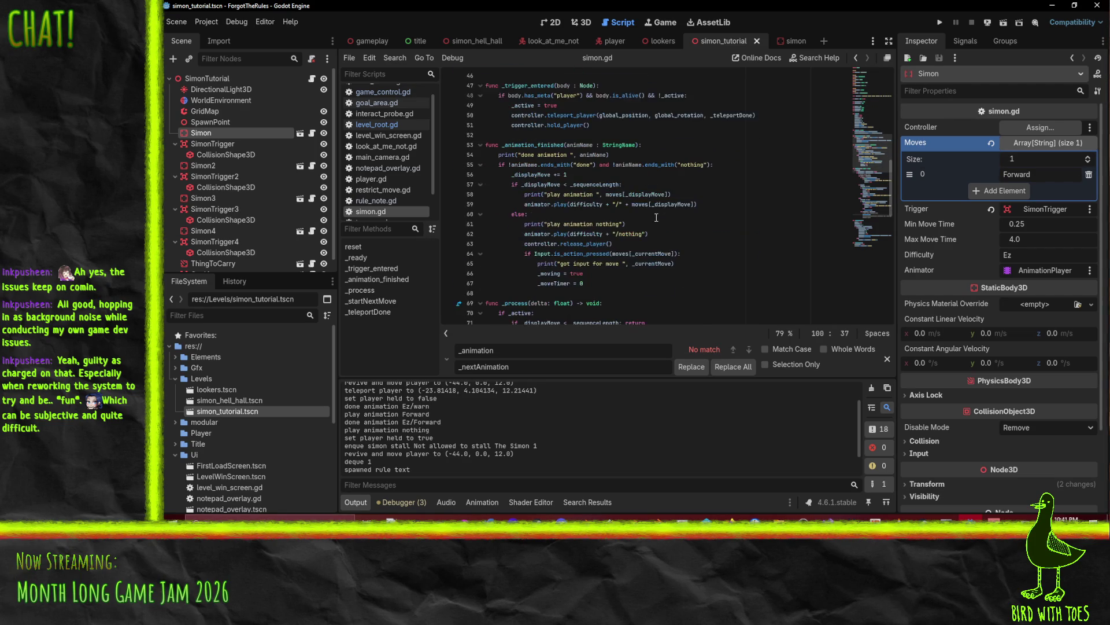
click(502, 155)
click(451, 155)
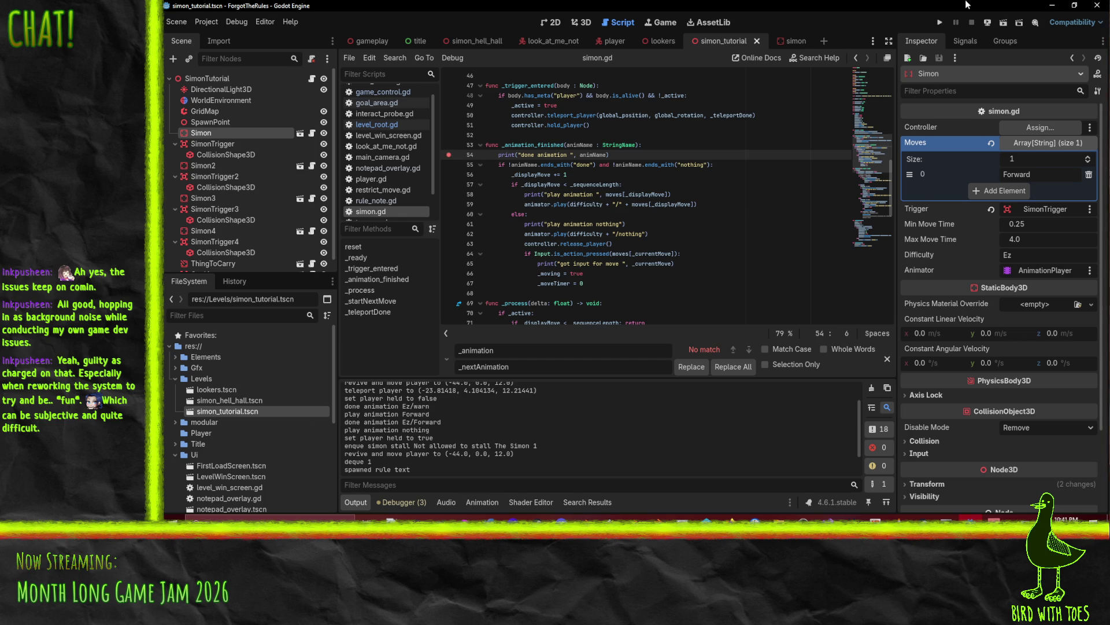
- Run the game past the breakpoint and expand SimonTutorial > Simon in the Remote tree
click(940, 23)
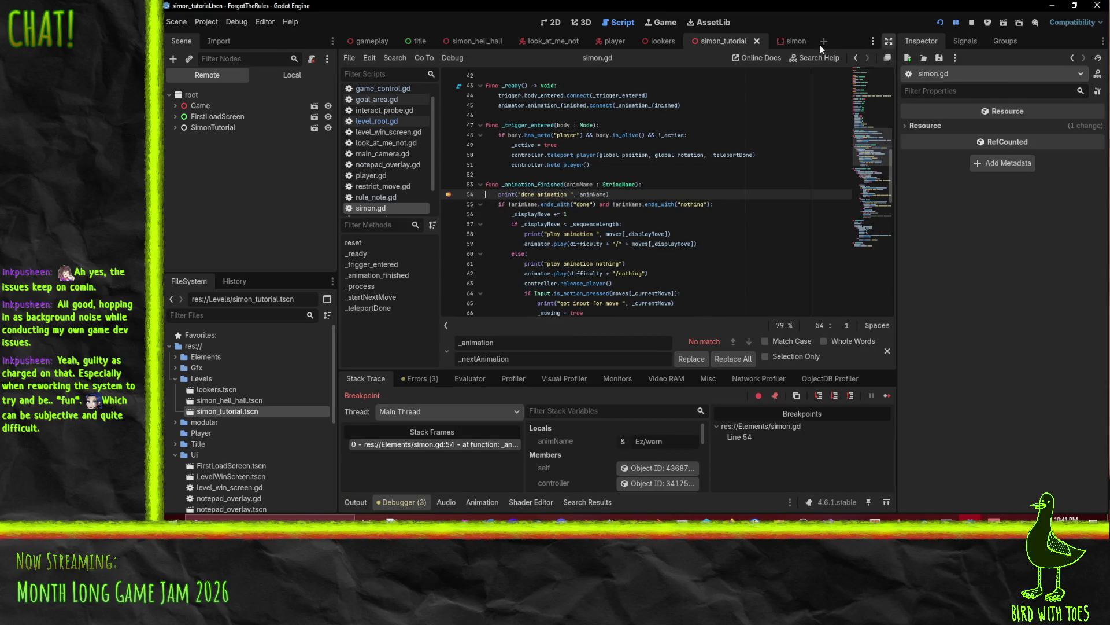
click(954, 23)
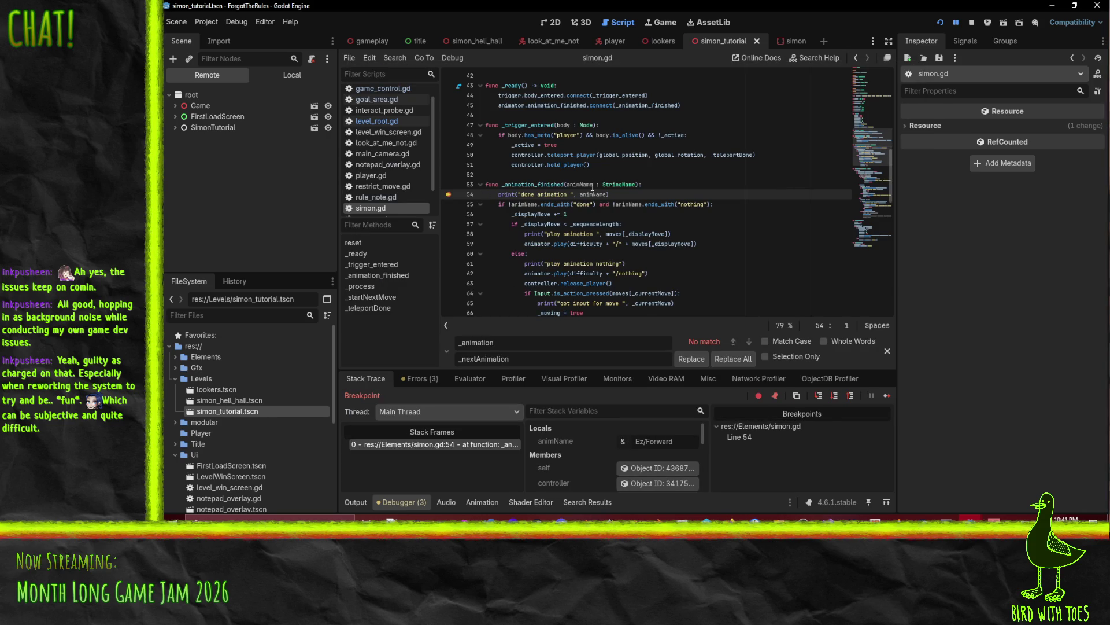
mouse_move(583, 186)
click(662, 41)
click(446, 44)
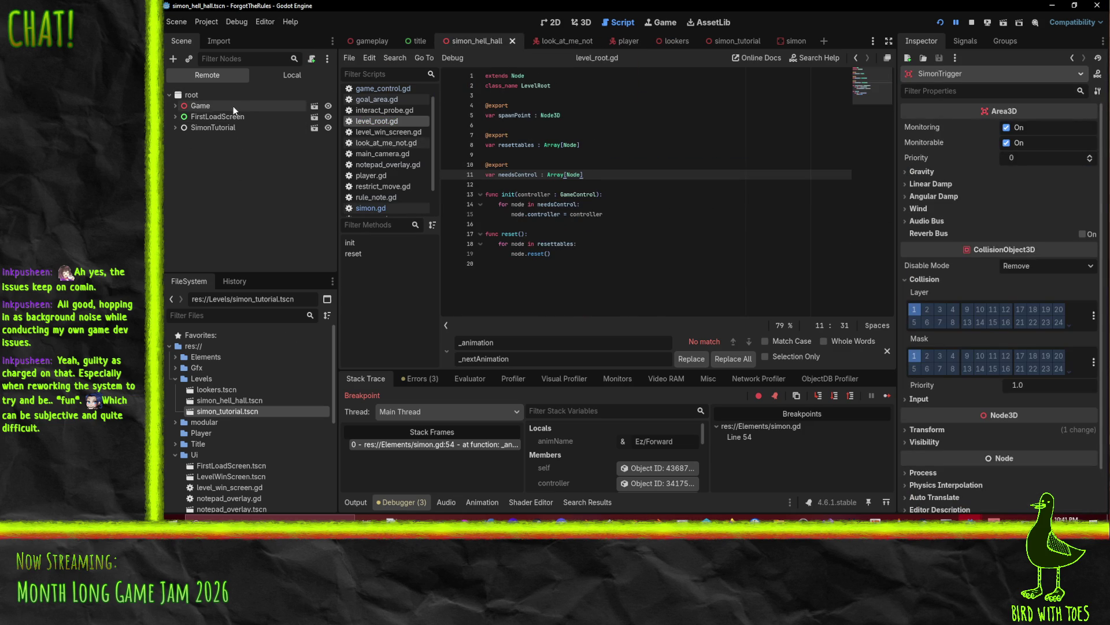
click(175, 127)
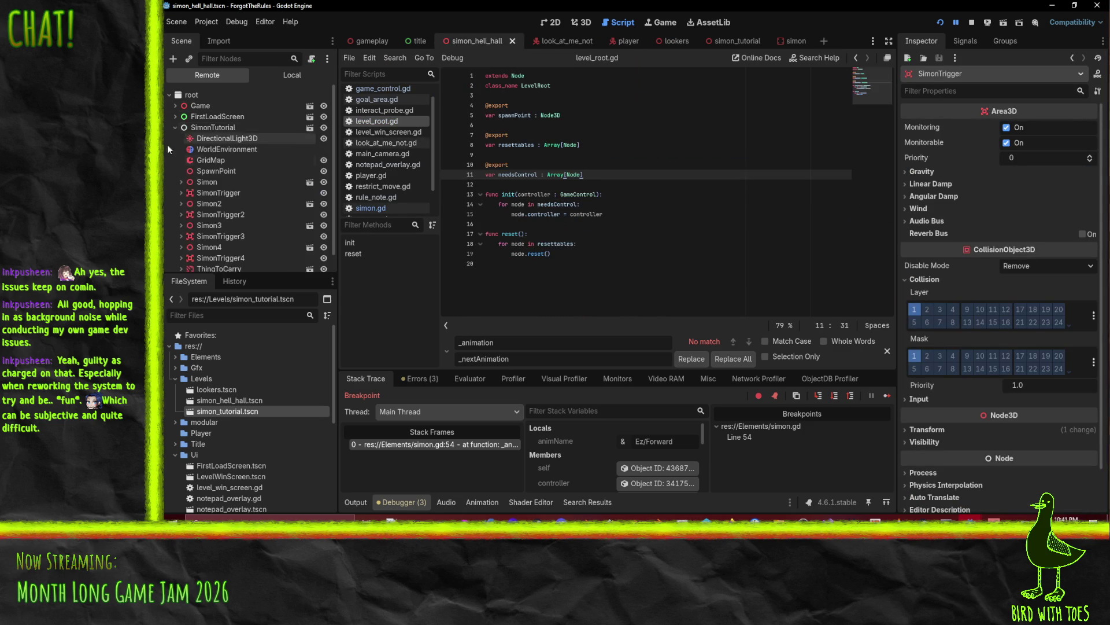
click(218, 183)
click(181, 182)
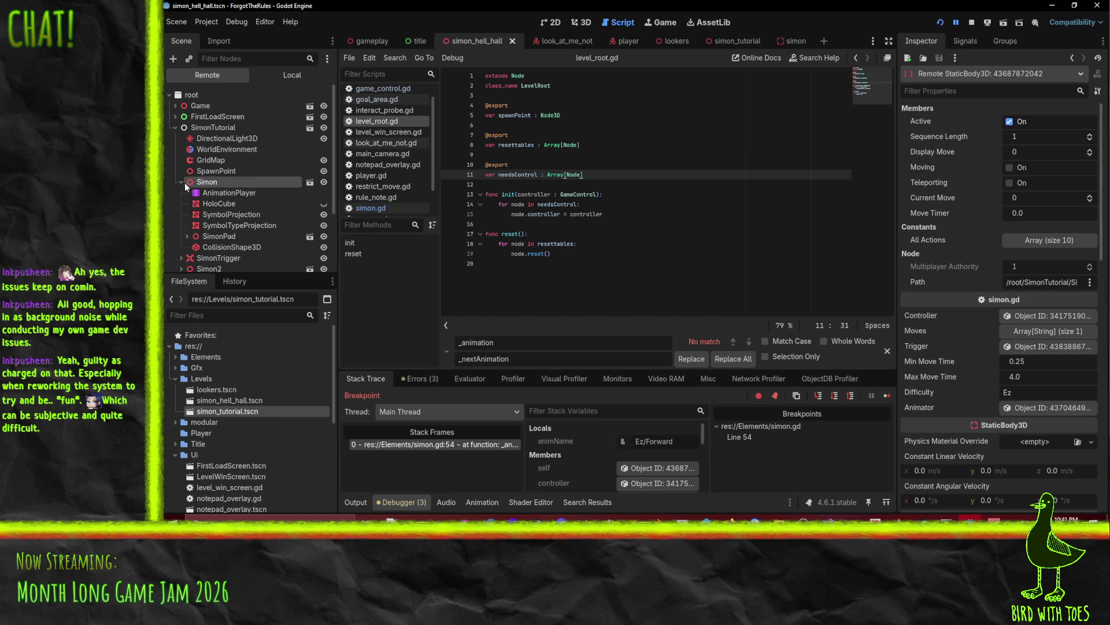
- Inspect the running SymbolProjection mesh's surface material and shader parameters
click(232, 215)
scroll(1044, 313, down, 5)
scroll(996, 300, up, 5)
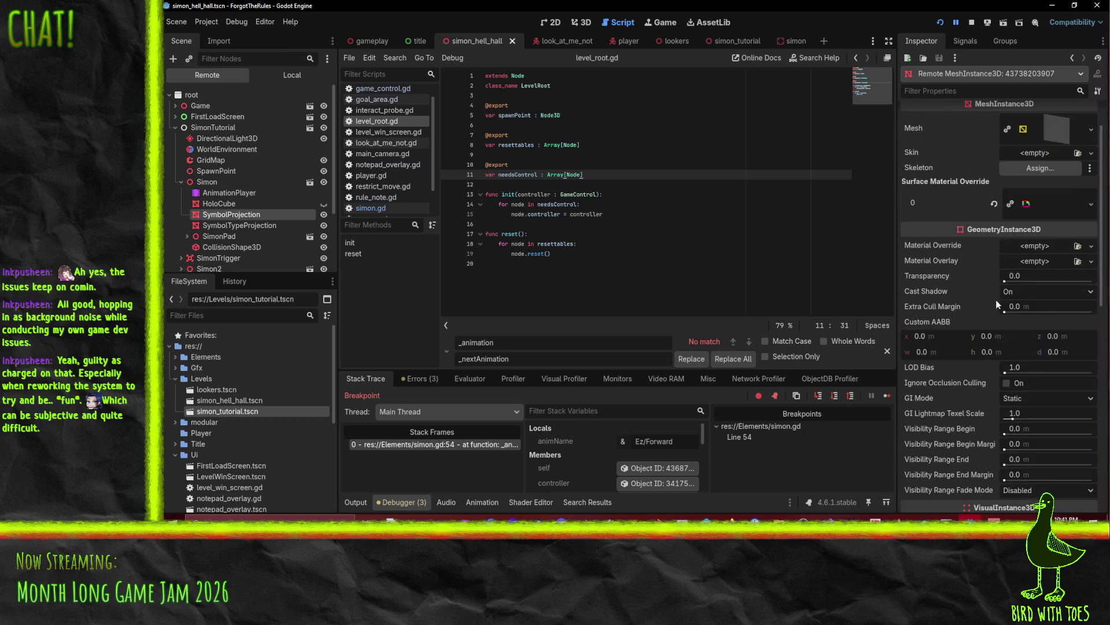
click(1034, 260)
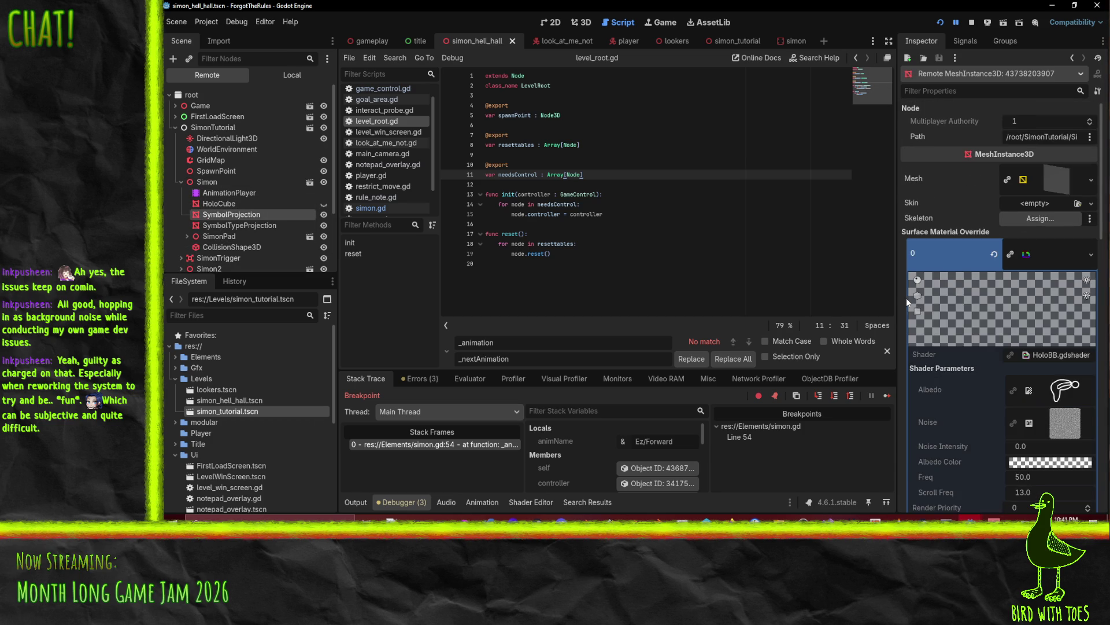
scroll(923, 307, down, 1)
mouse_move(1039, 415)
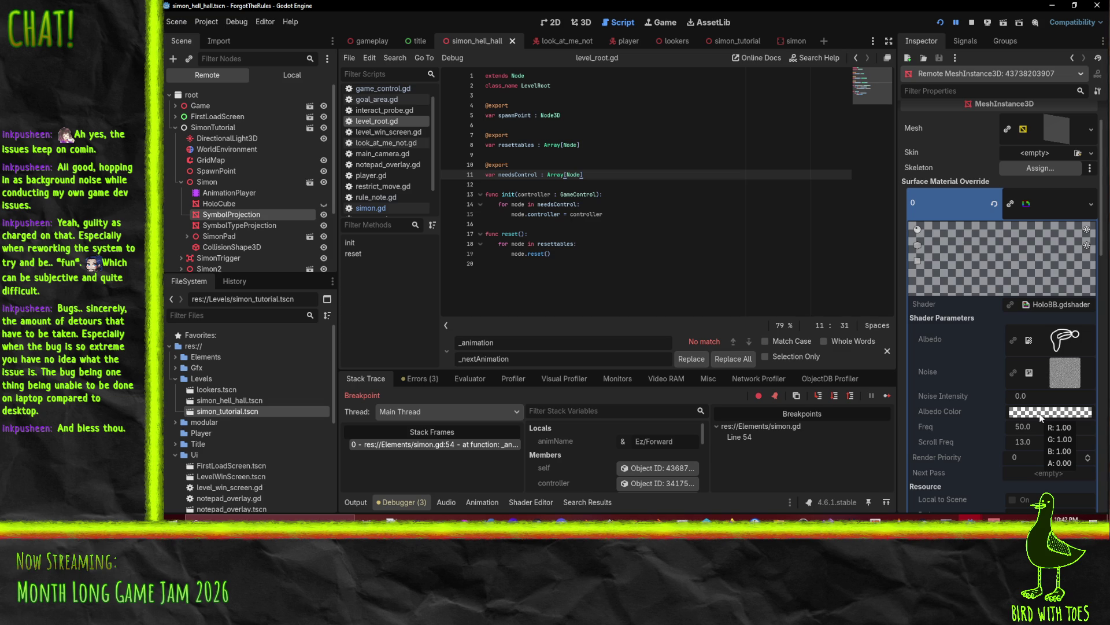
- Inspect SymbolTypeProjection's surface material and shader parameters, then stop the game
click(240, 225)
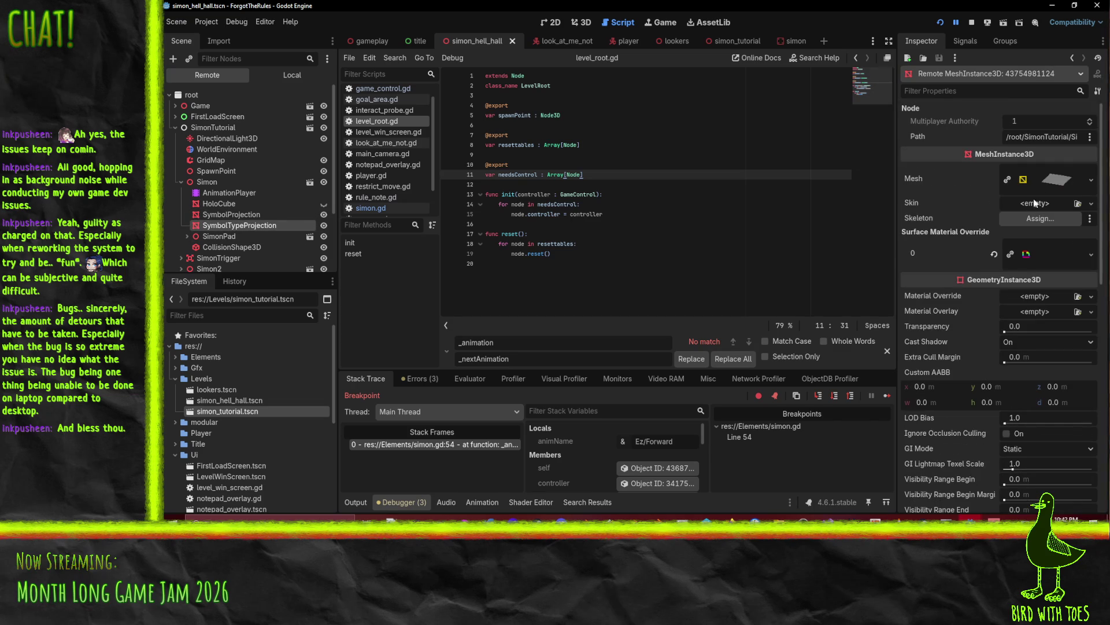
click(1047, 251)
scroll(1039, 366, down, 2)
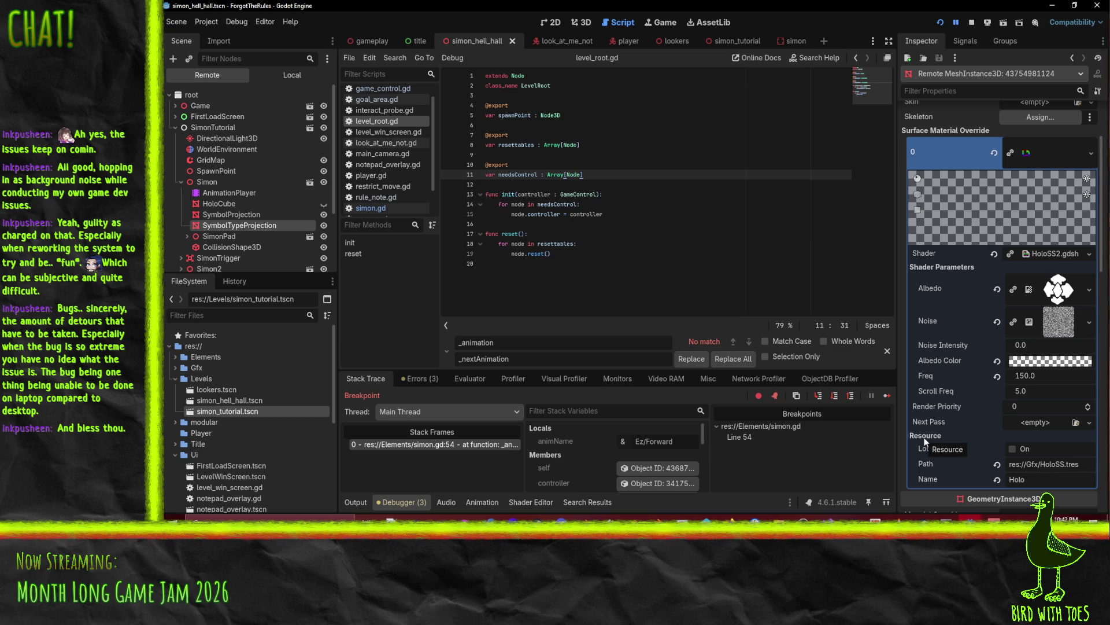
scroll(925, 404, up, 3)
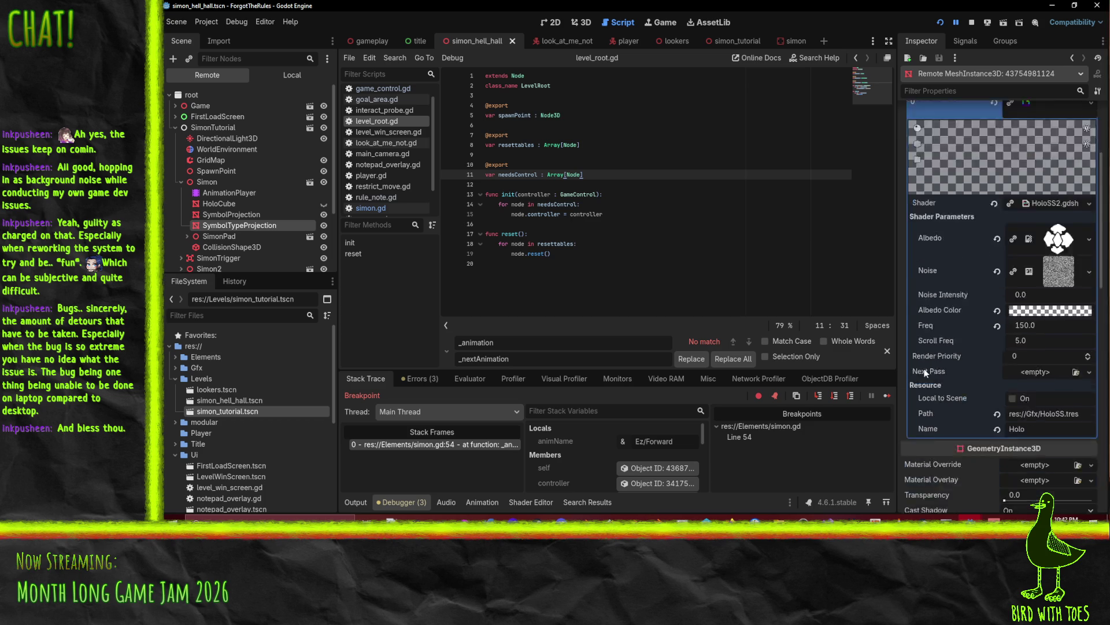
scroll(931, 377, down, 10)
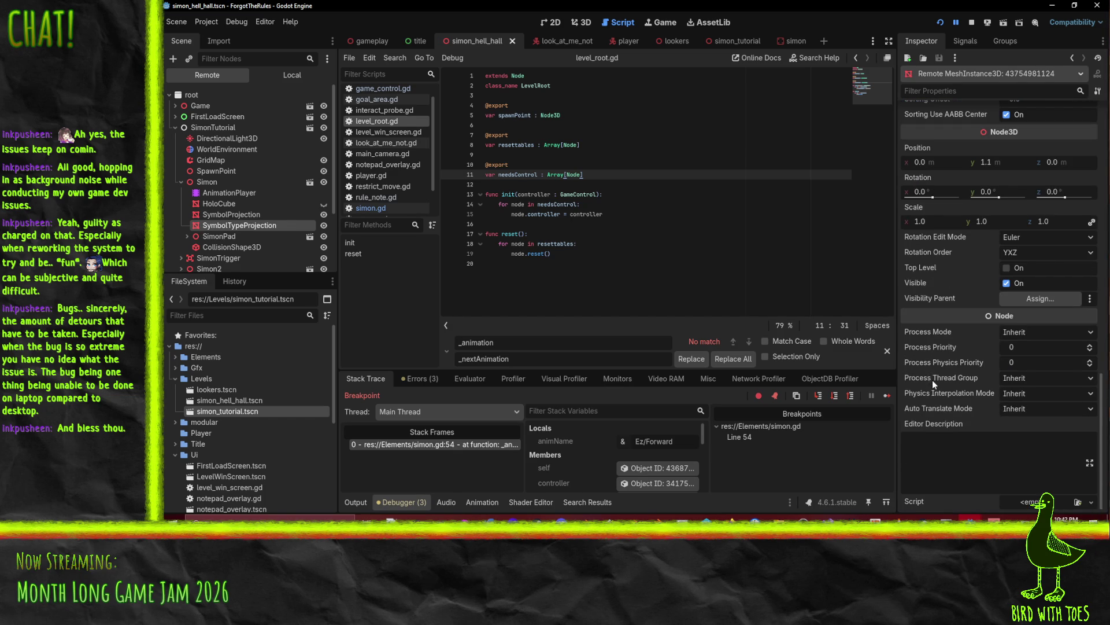
scroll(932, 379, up, 6)
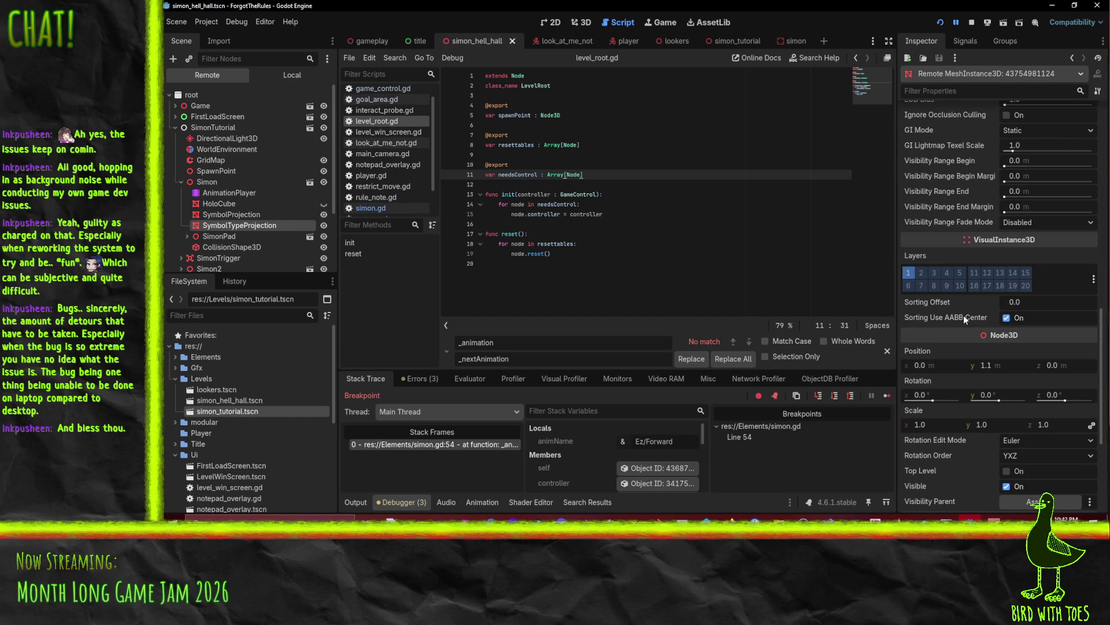
scroll(964, 317, up, 10)
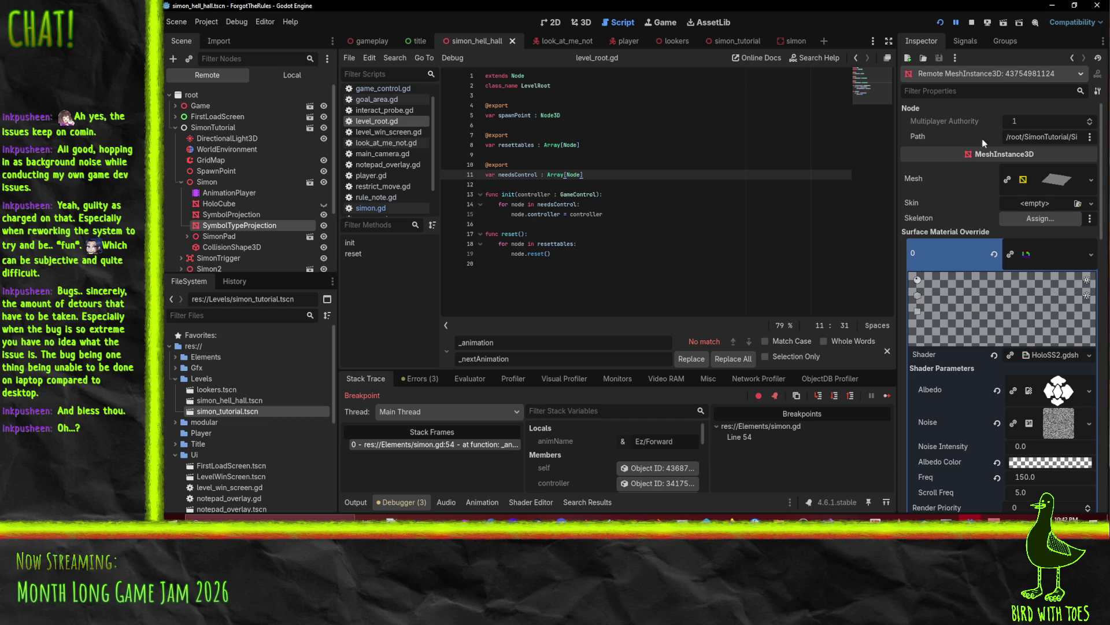
click(971, 22)
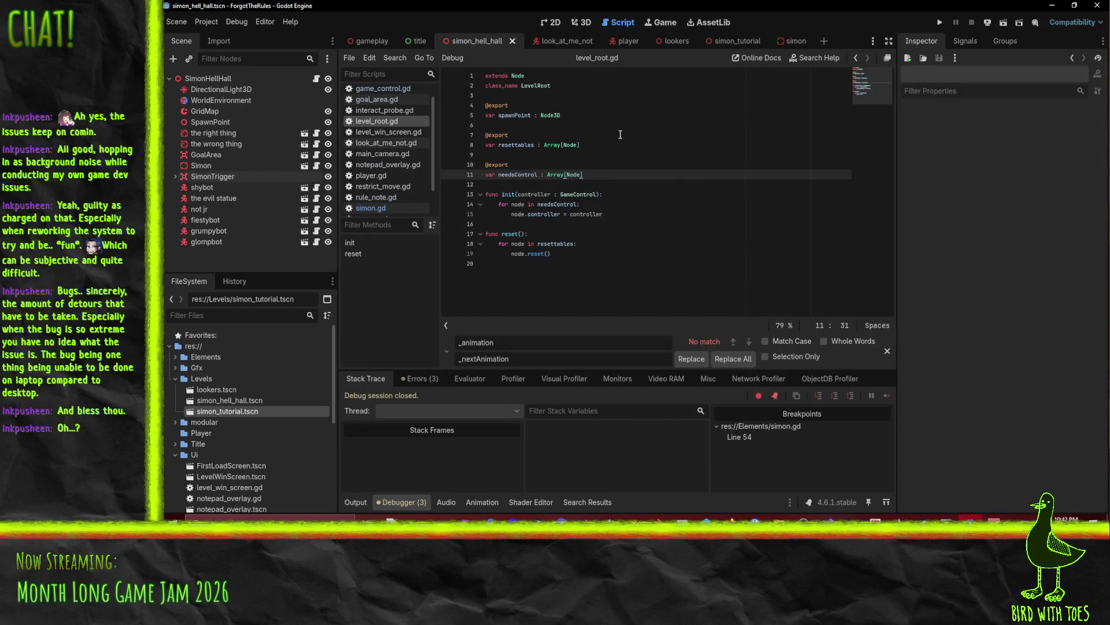
- Set the simon scene's AnimationPlayer Process Mode to Disabled and save simon.tscn
click(795, 41)
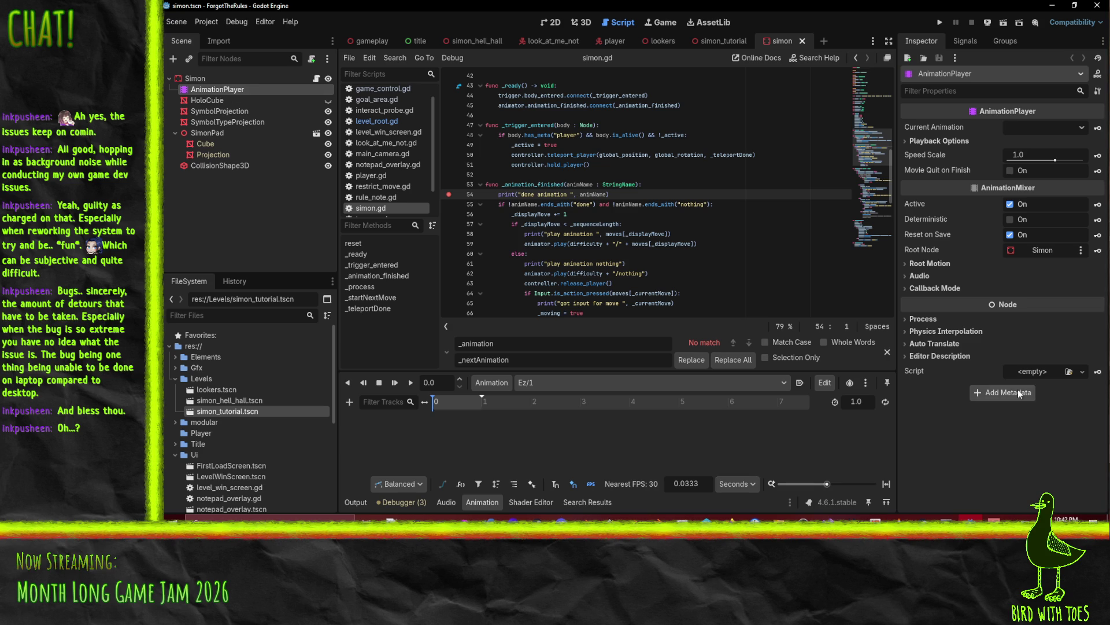
click(933, 322)
click(1050, 331)
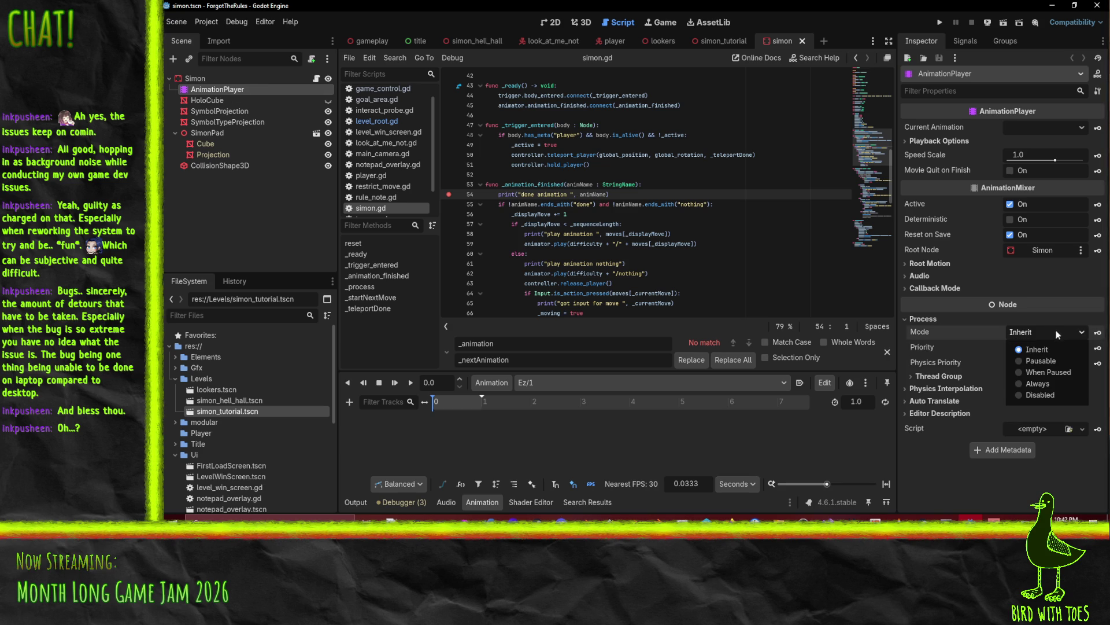
click(1049, 397)
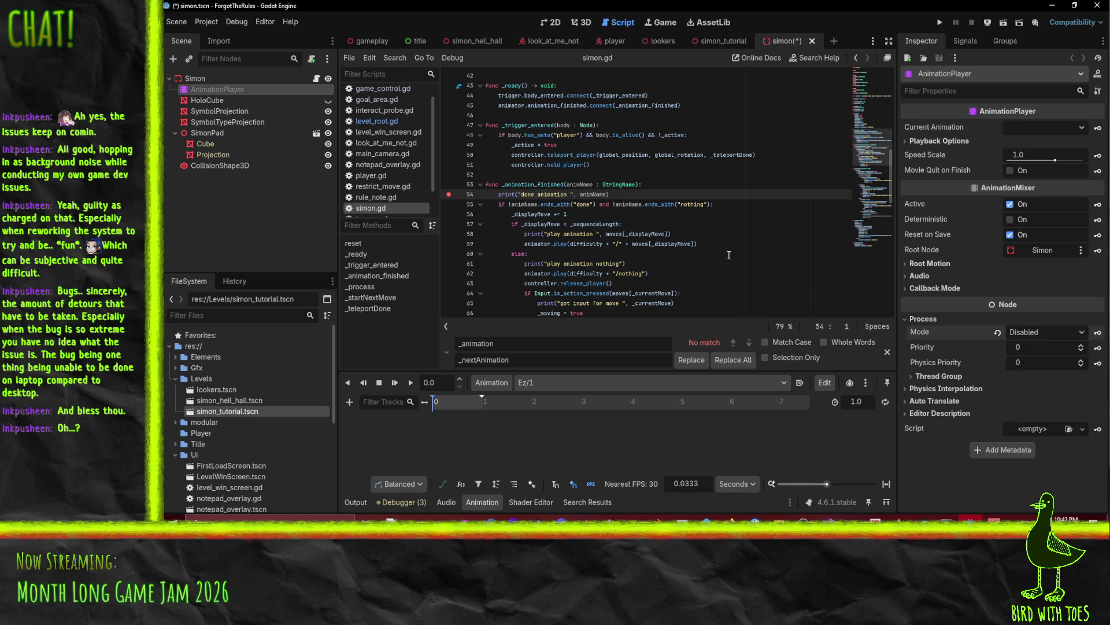
key(ctrl+s)
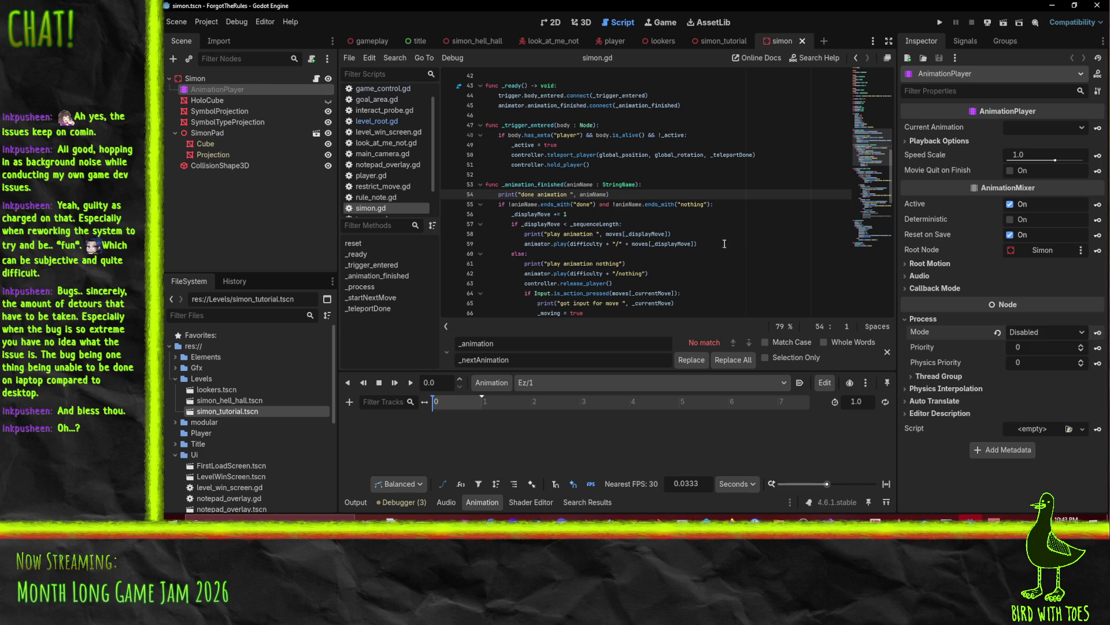
- In simon.gd, place the cursor at the end of the trigger check line
scroll(756, 238, up, 9)
scroll(756, 238, down, 5)
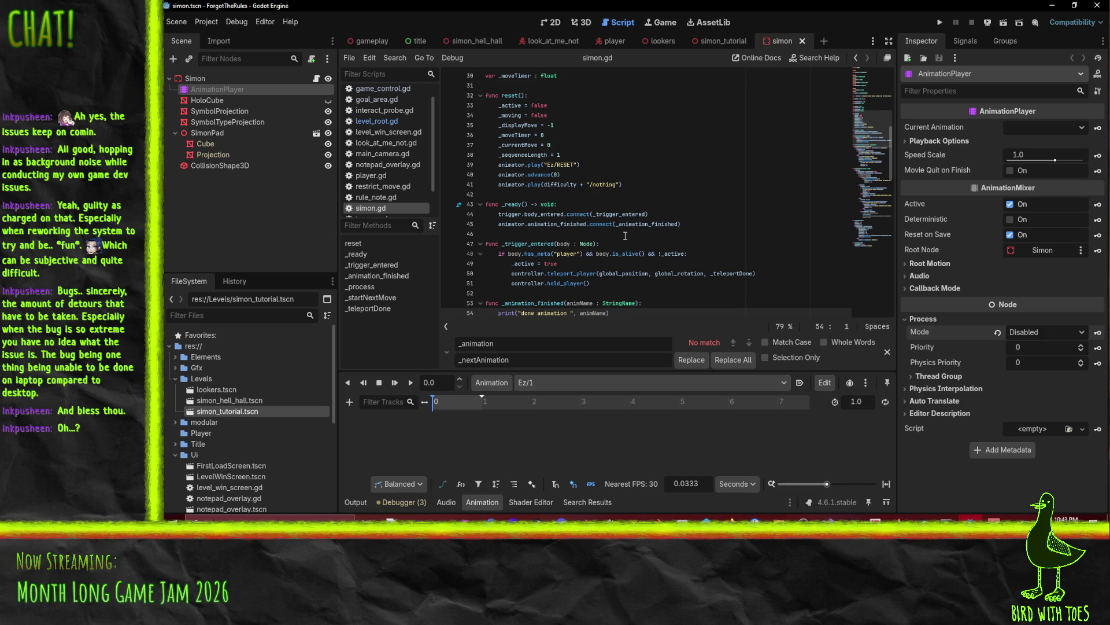
scroll(625, 236, up, 1)
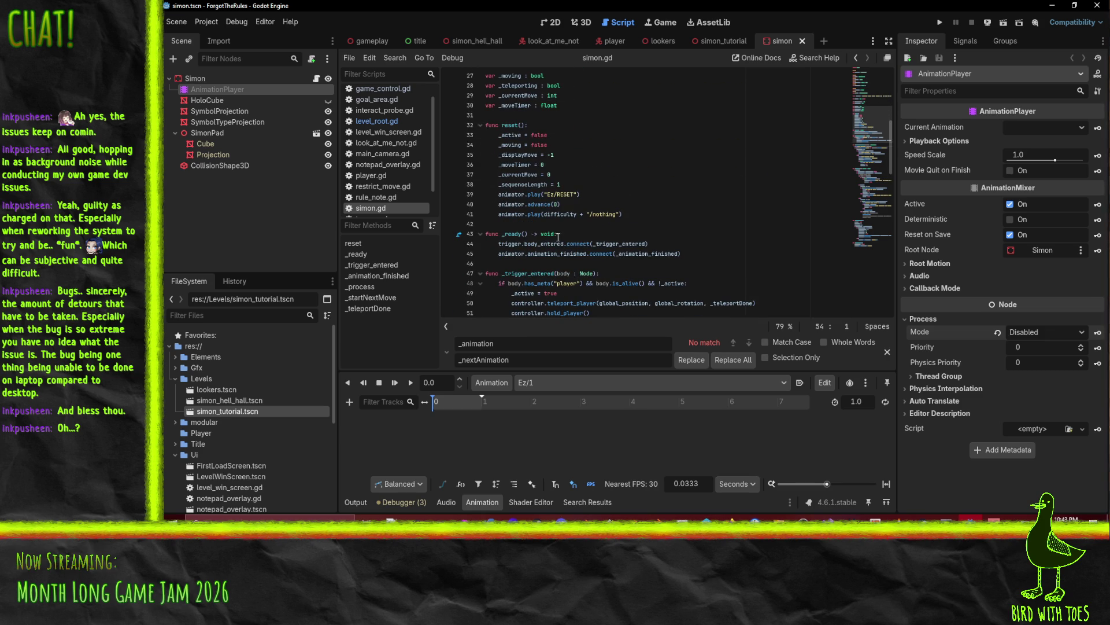
click(558, 235)
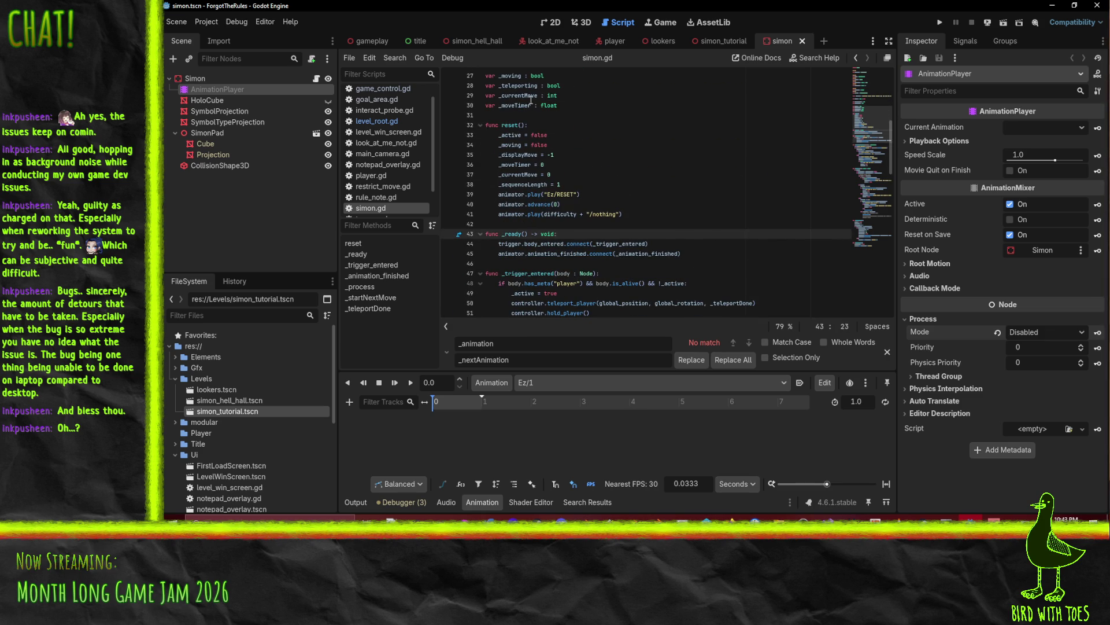
scroll(557, 186, down, 3)
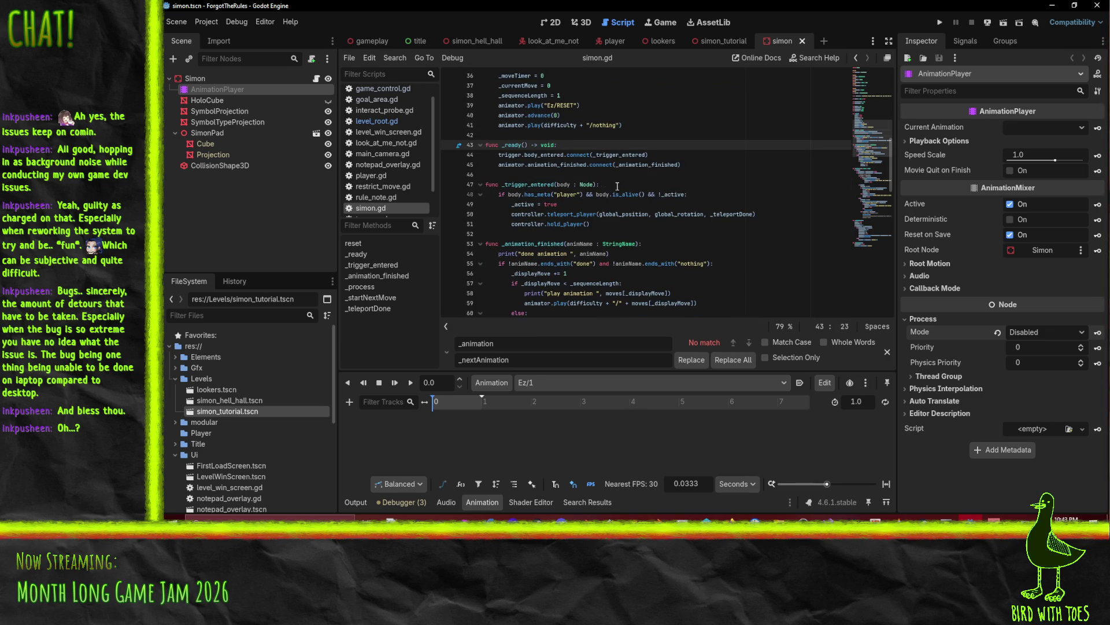
click(557, 186)
click(785, 195)
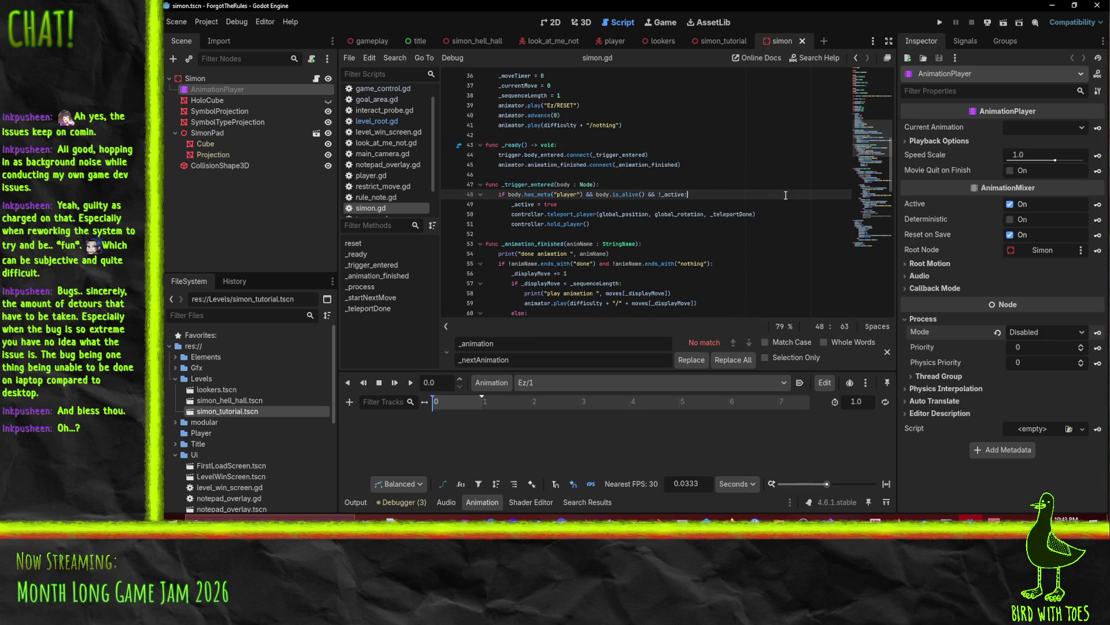
- Add 'animator.process_mode = Node.PROCESS_MODE_INHERIT' inside the trigger check and save simon.gd
key(Return)
text(anima)
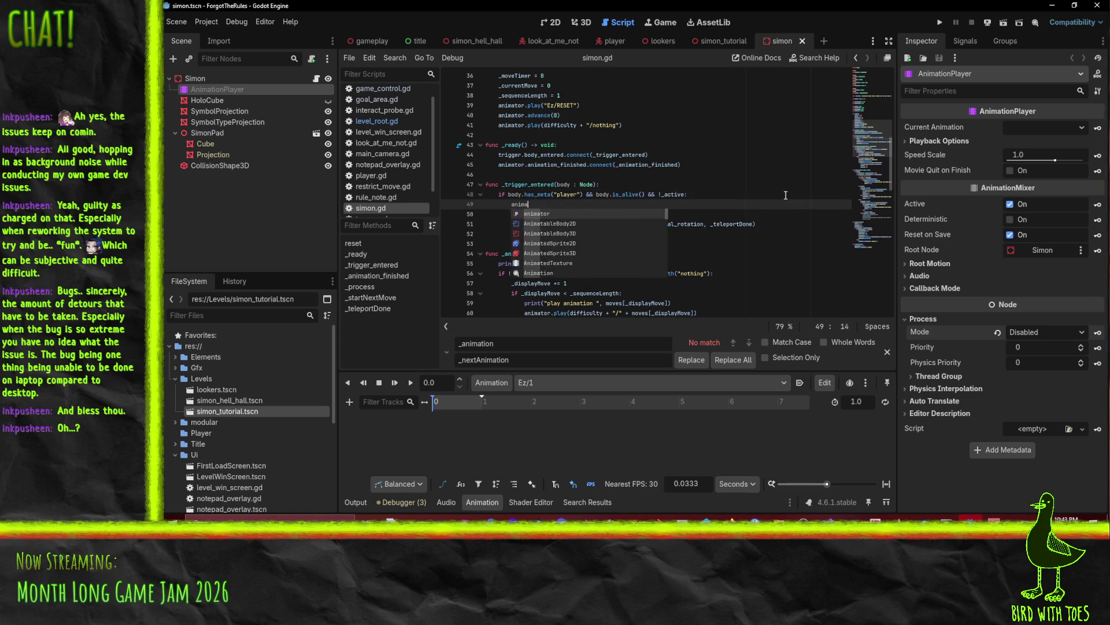
text(tor.)
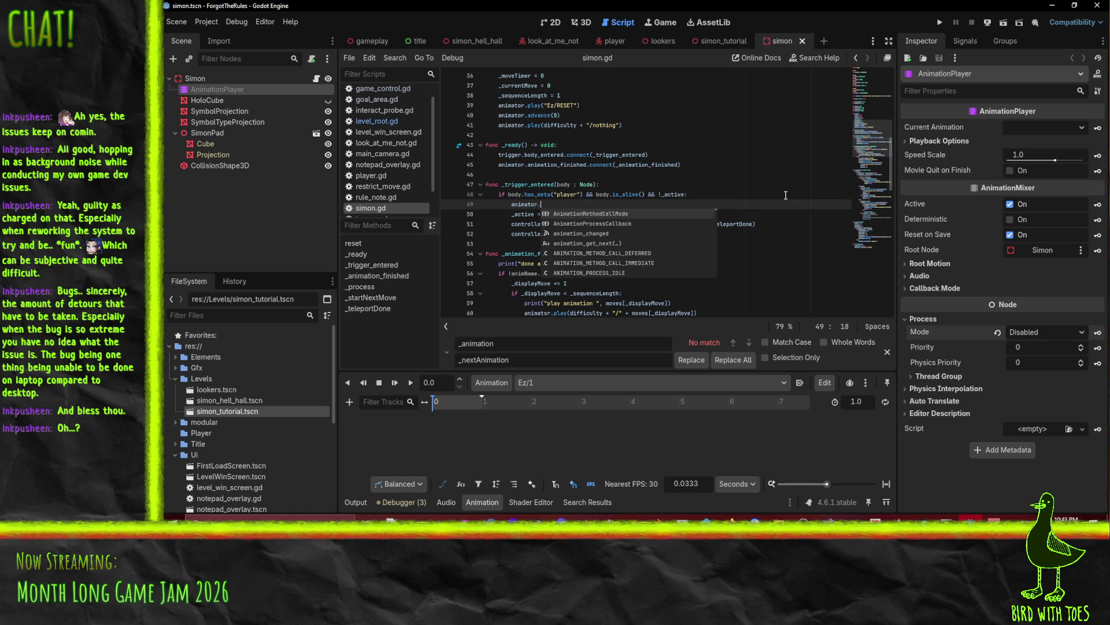
text(process_mode = )
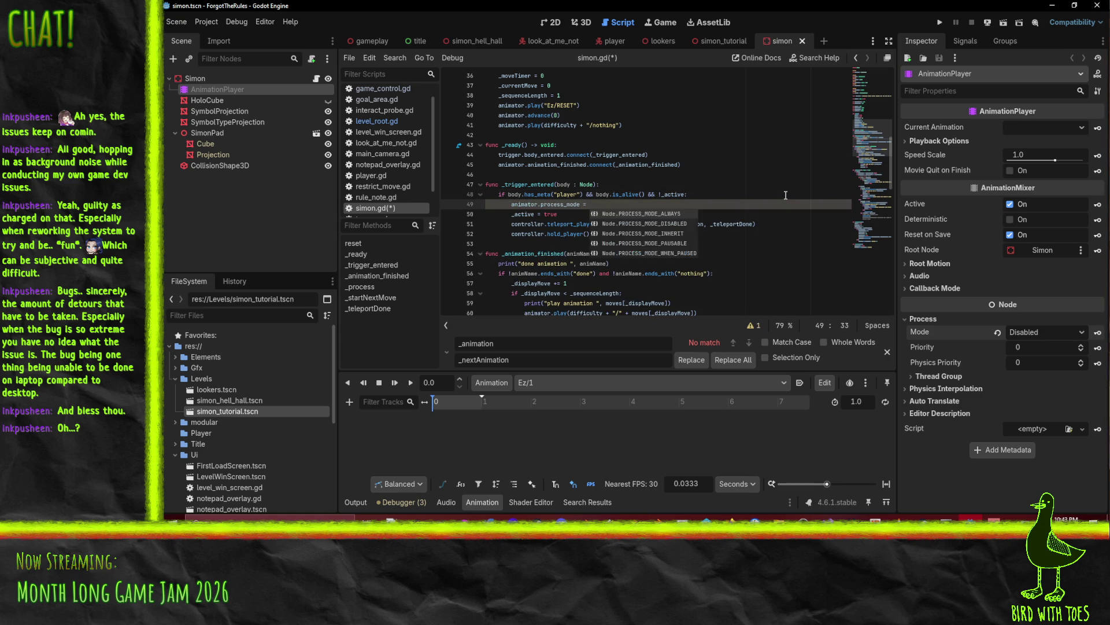
text(inh)
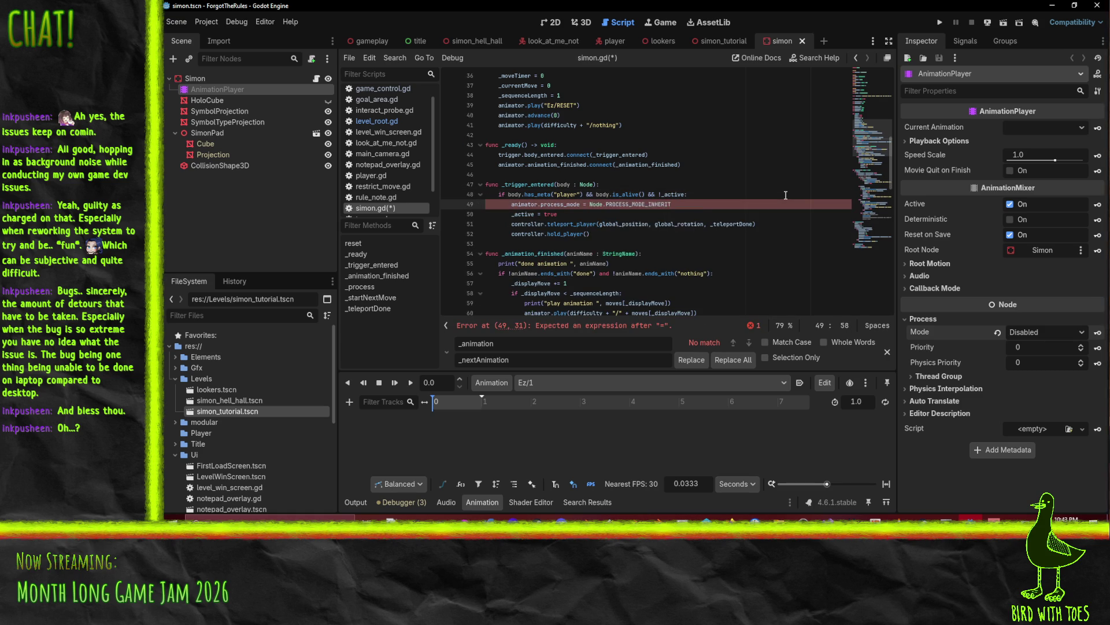
key(Return)
key(ctrl+s)
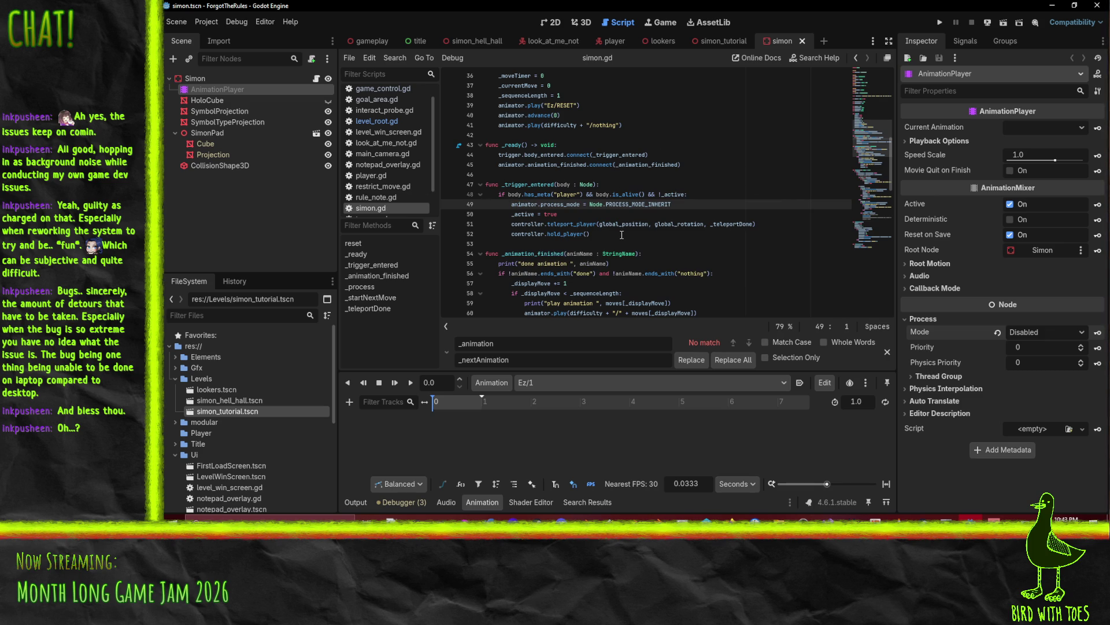
- Inspect the SymbolTypeProjection and SymbolProjection nodes' properties
mouse_move(629, 226)
click(214, 122)
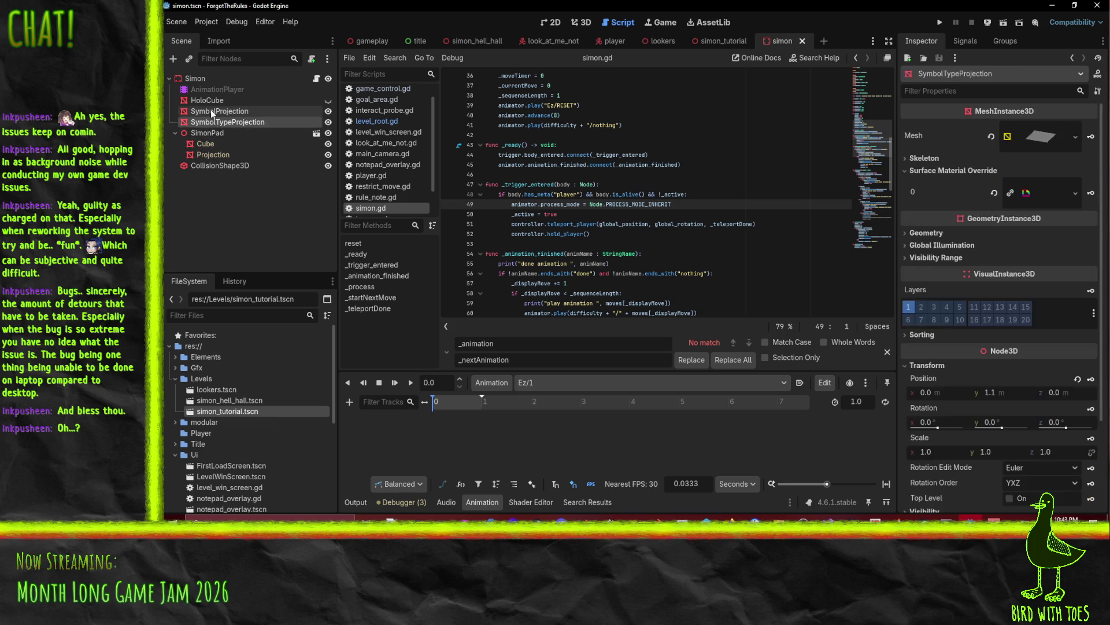
click(217, 113)
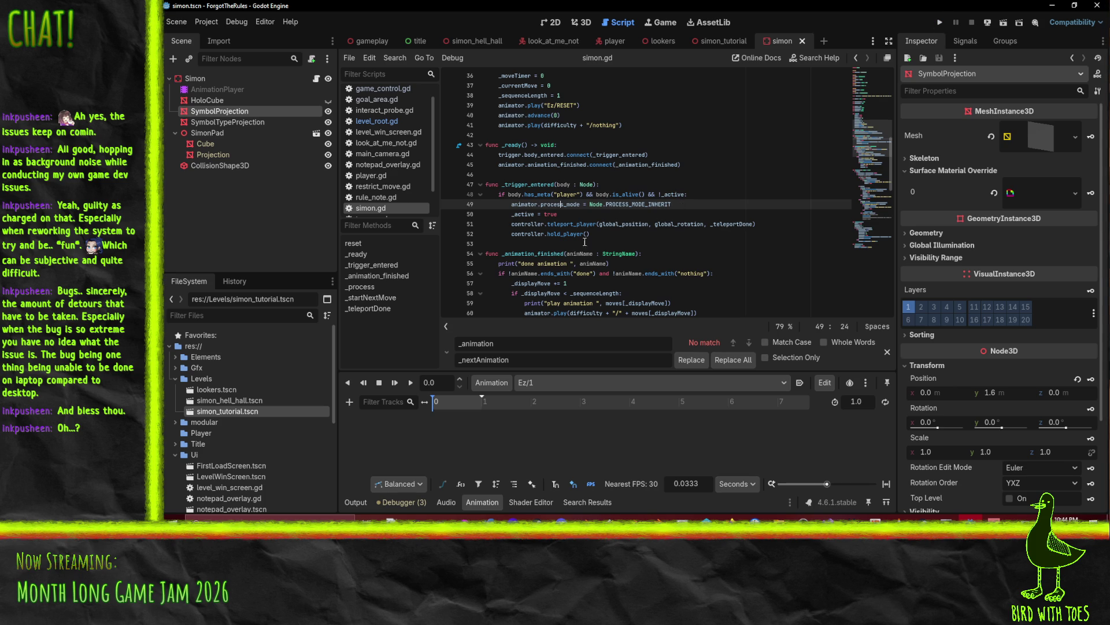
- Add and undo a blank line after line 68 in simon.gd, then run the project with F5
scroll(633, 236, down, 6)
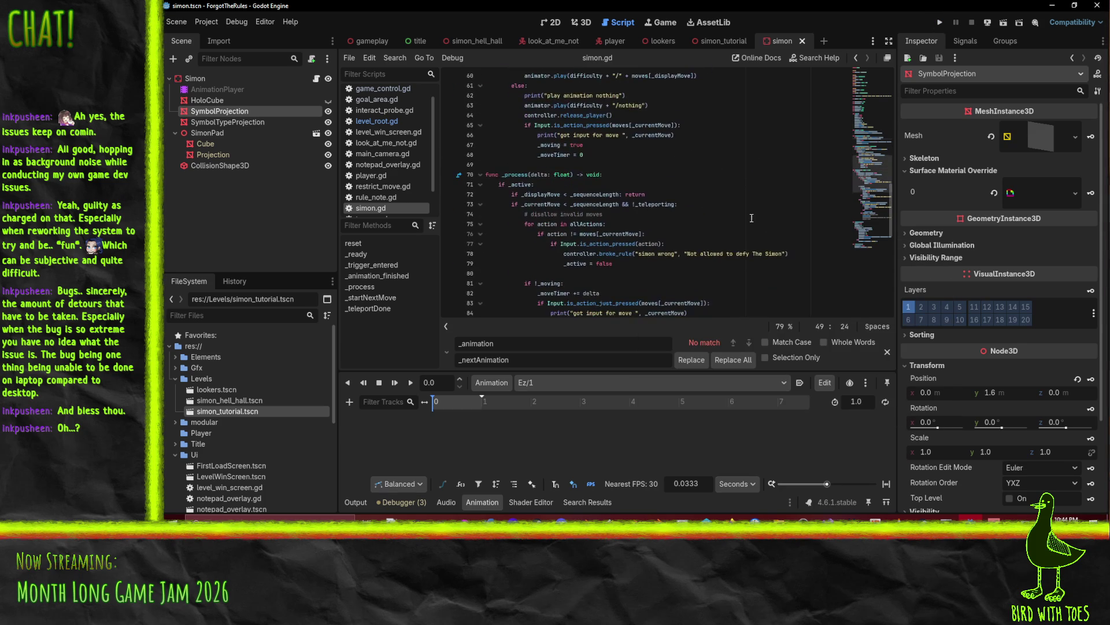
scroll(691, 173, up, 2)
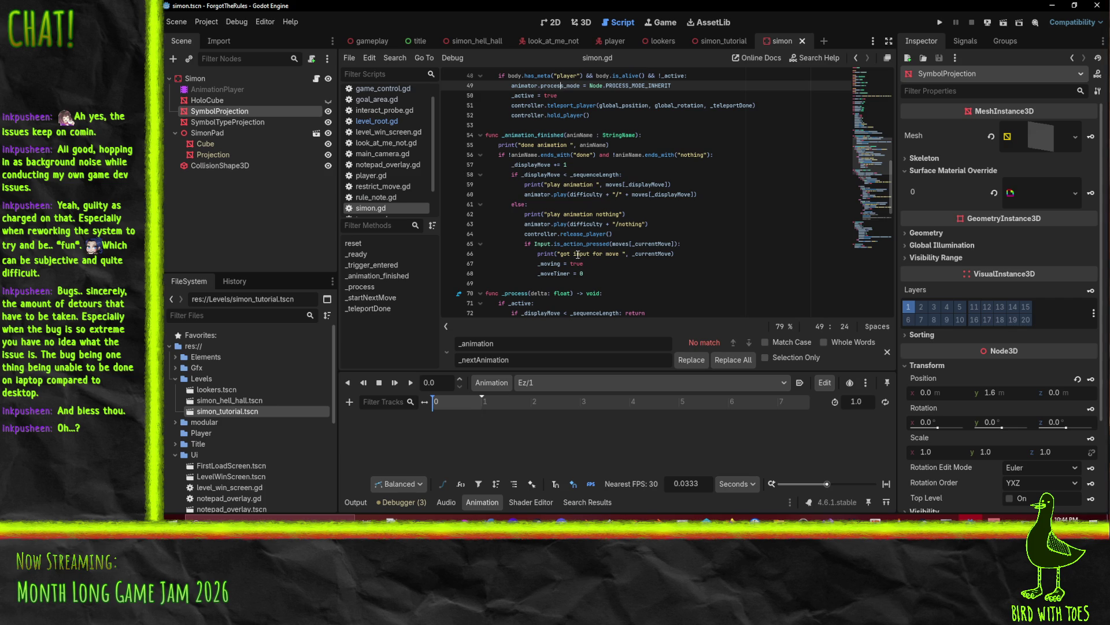
click(602, 275)
key(Return)
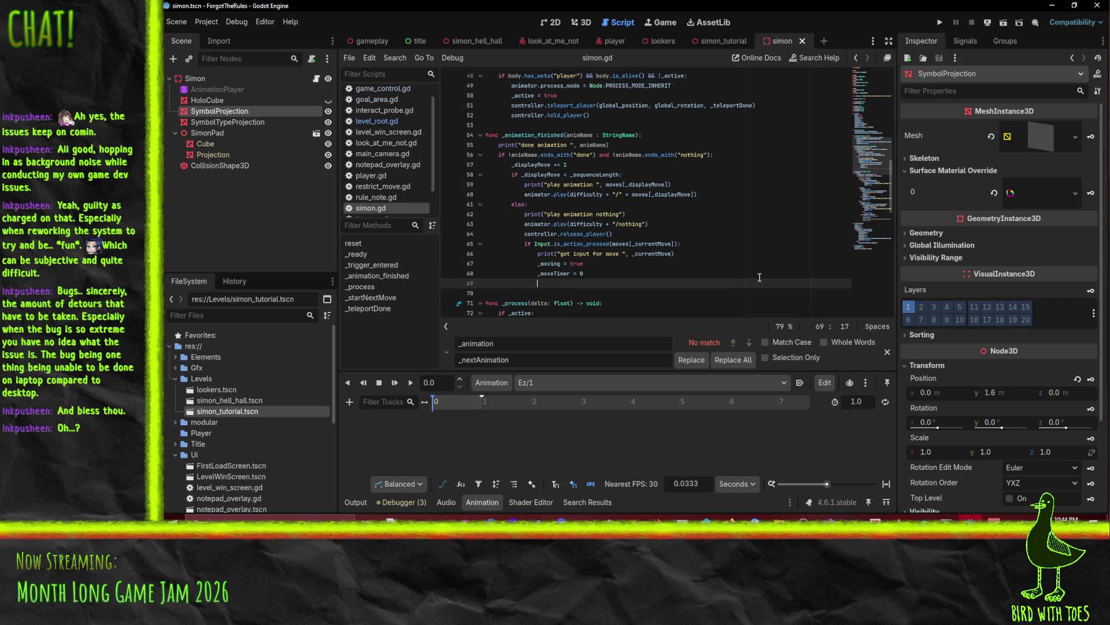
key(ctrl+z)
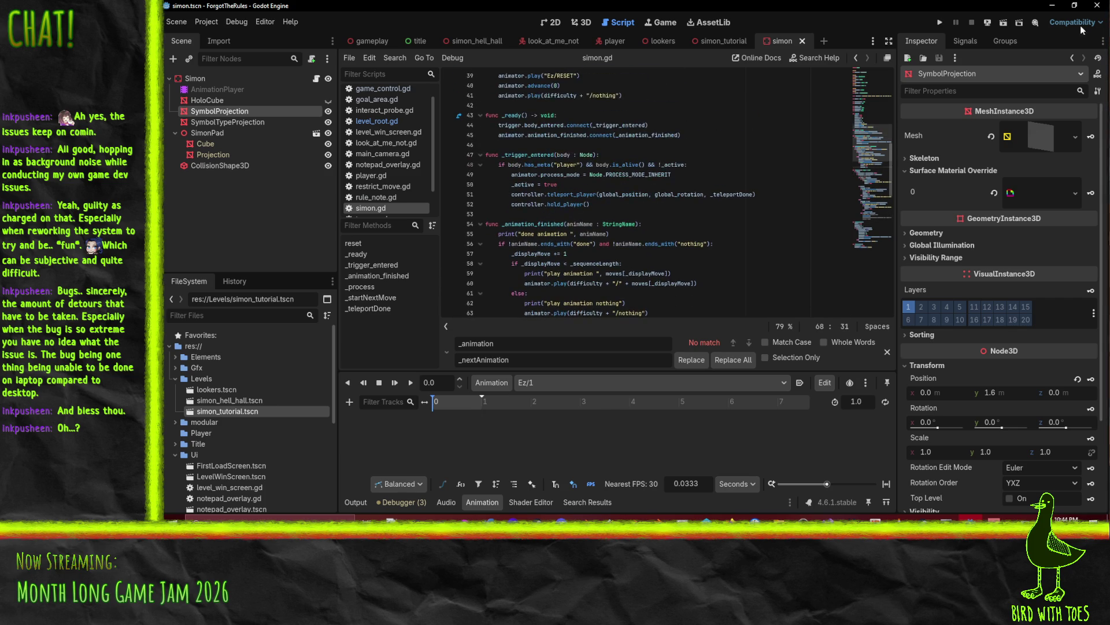
key(F5)
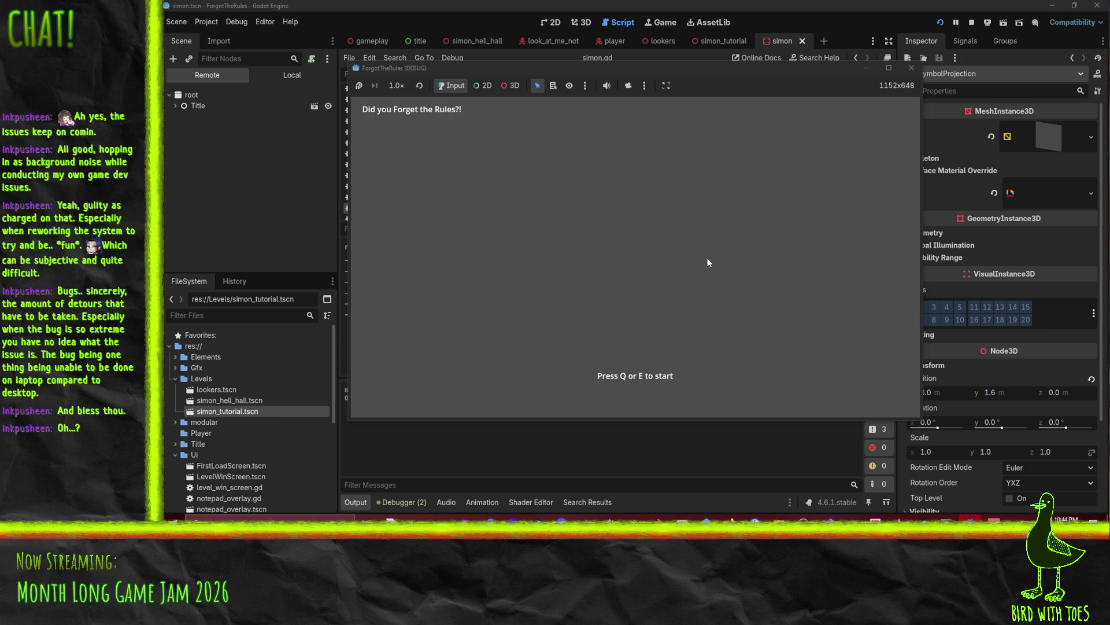
- Start the game with E, enter a W move on the Simon pad, then stop the playtest
key(e)
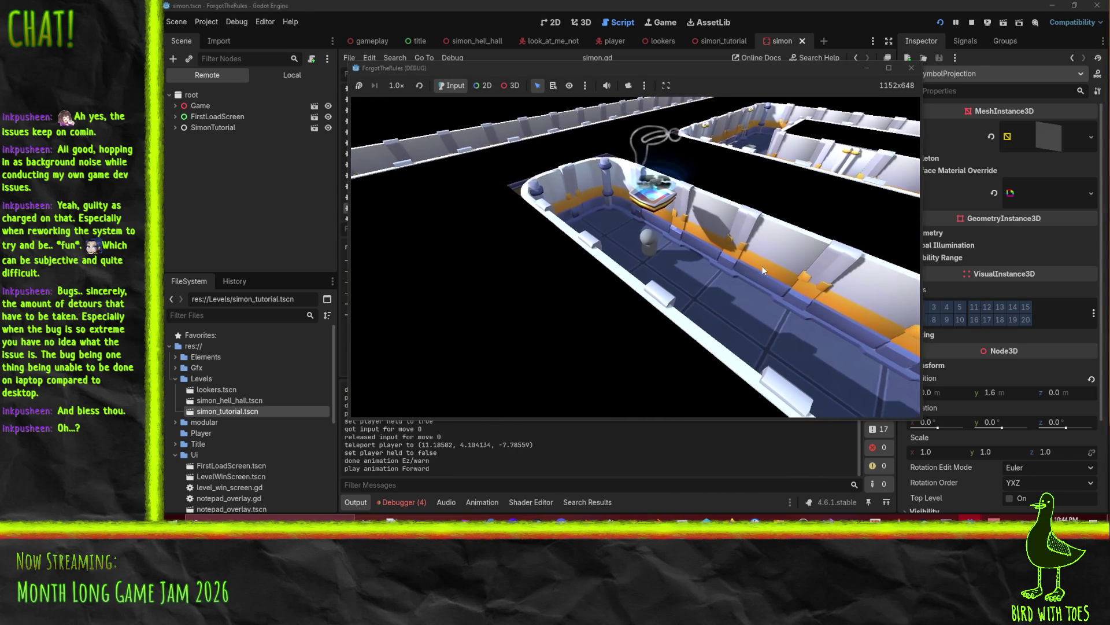
key(w)
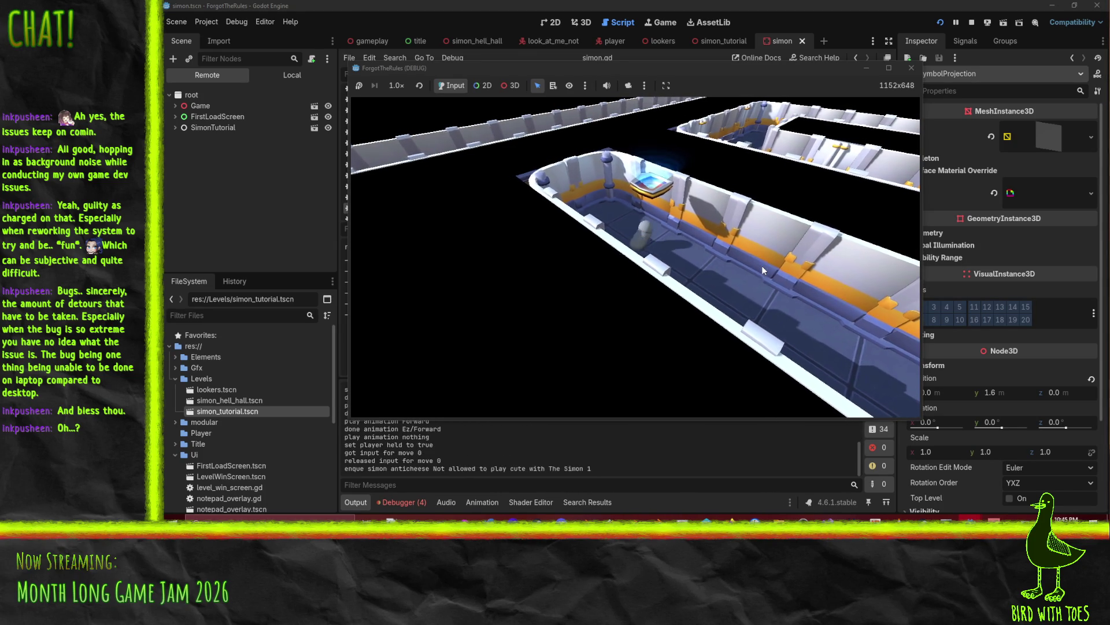
click(972, 22)
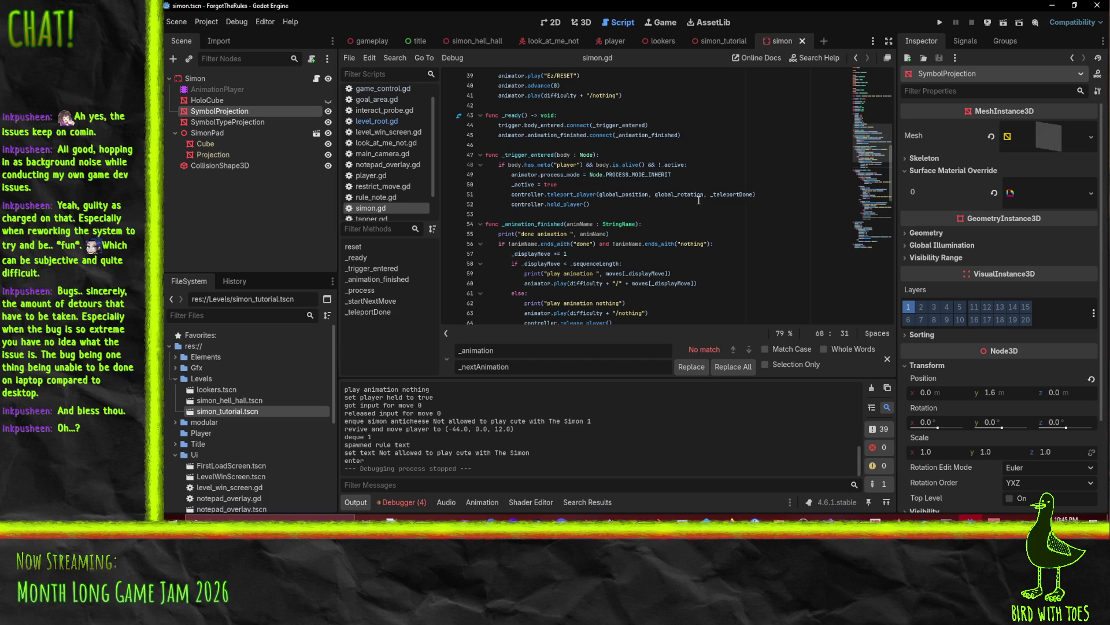
scroll(997, 207, down, 4)
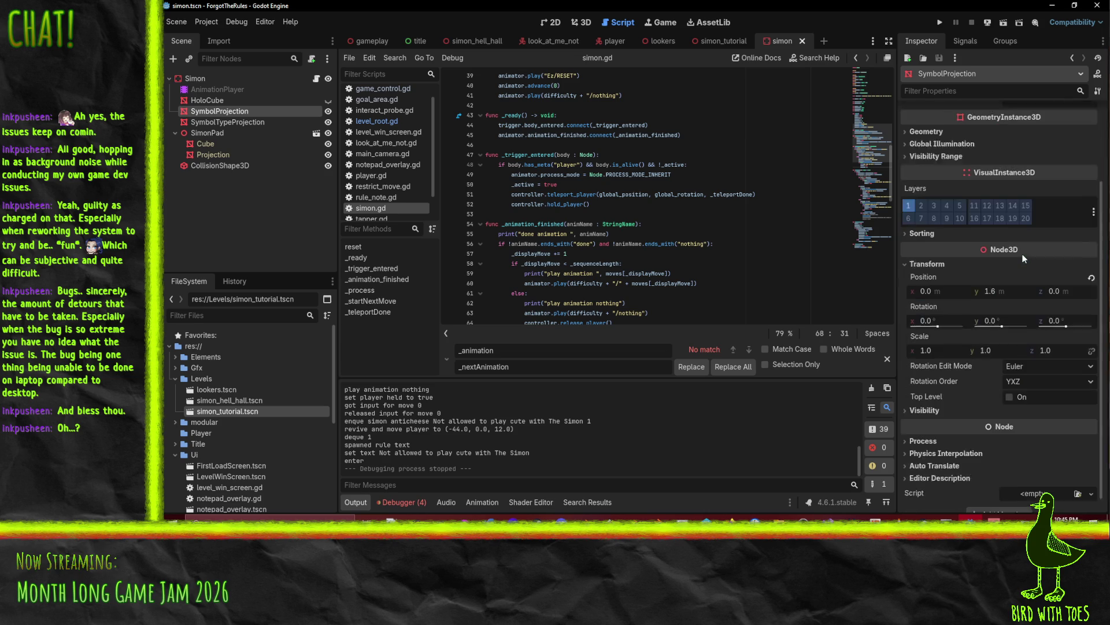
scroll(974, 279, up, 4)
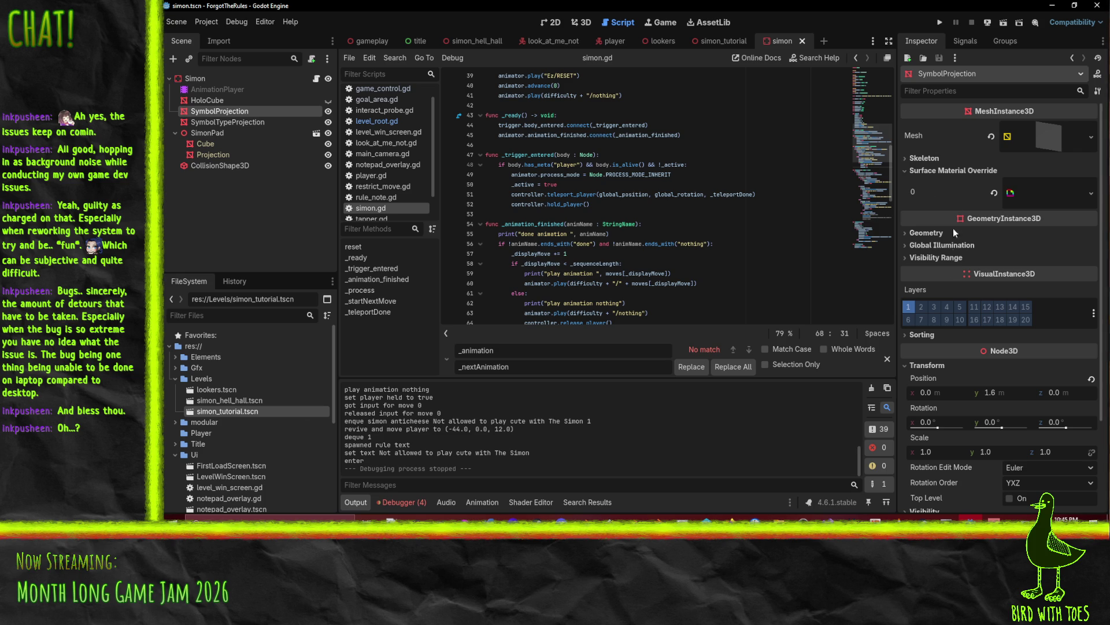
scroll(992, 232, down, 5)
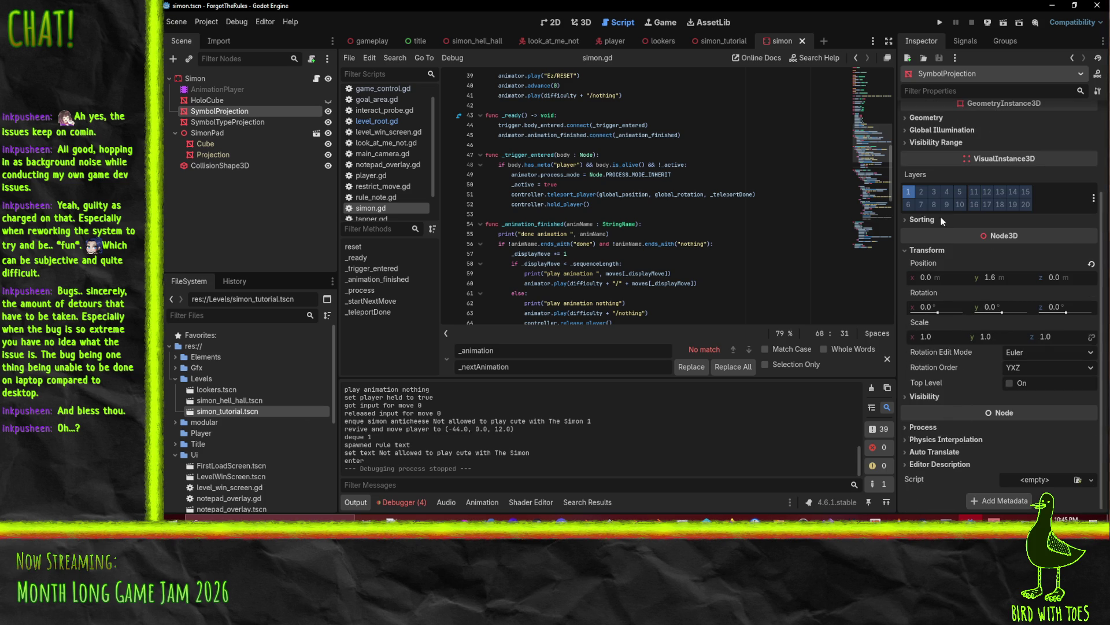
scroll(949, 380, up, 5)
- Set the Simon AnimationPlayer's process mode to Inherit
scroll(573, 226, up, 1)
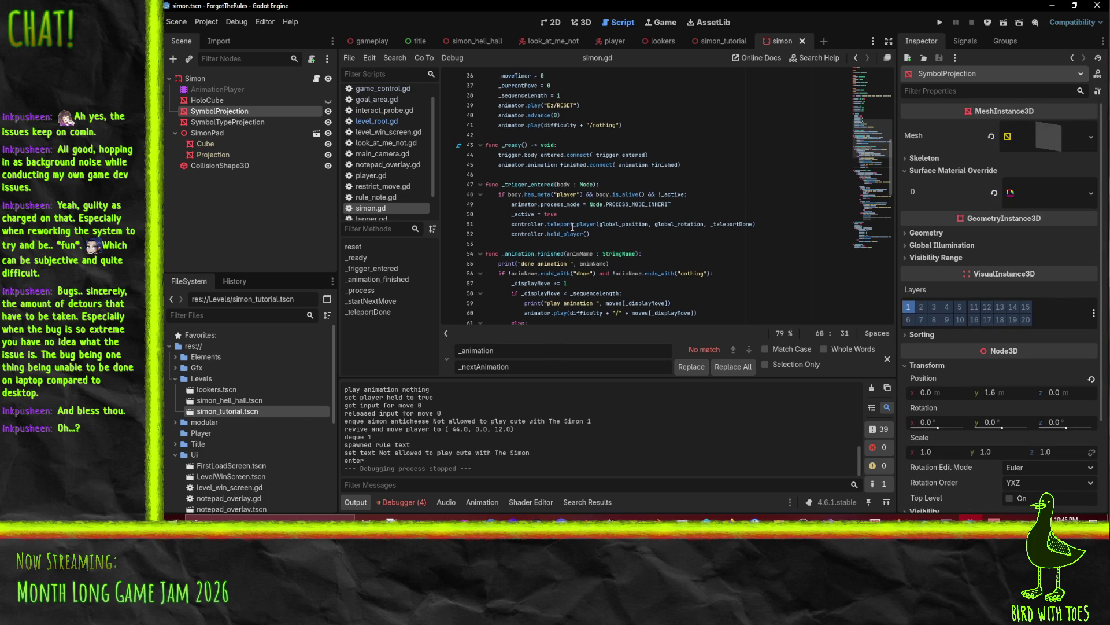
click(240, 88)
click(997, 332)
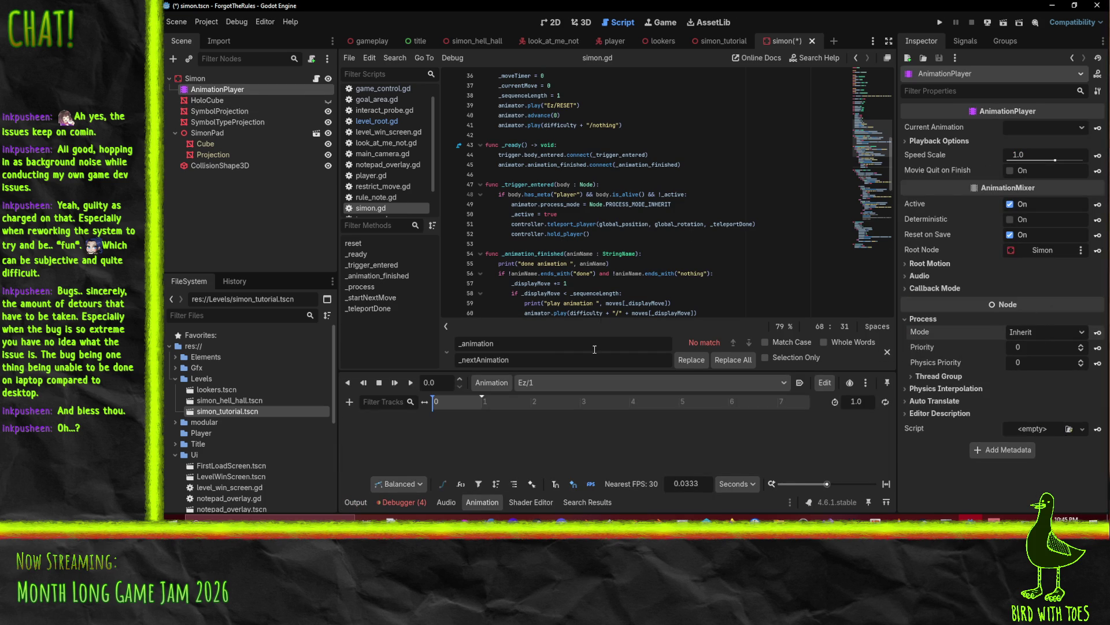
- Delete the process_mode assignment line in _trigger_entered and save simon.gd
scroll(657, 201, up, 4)
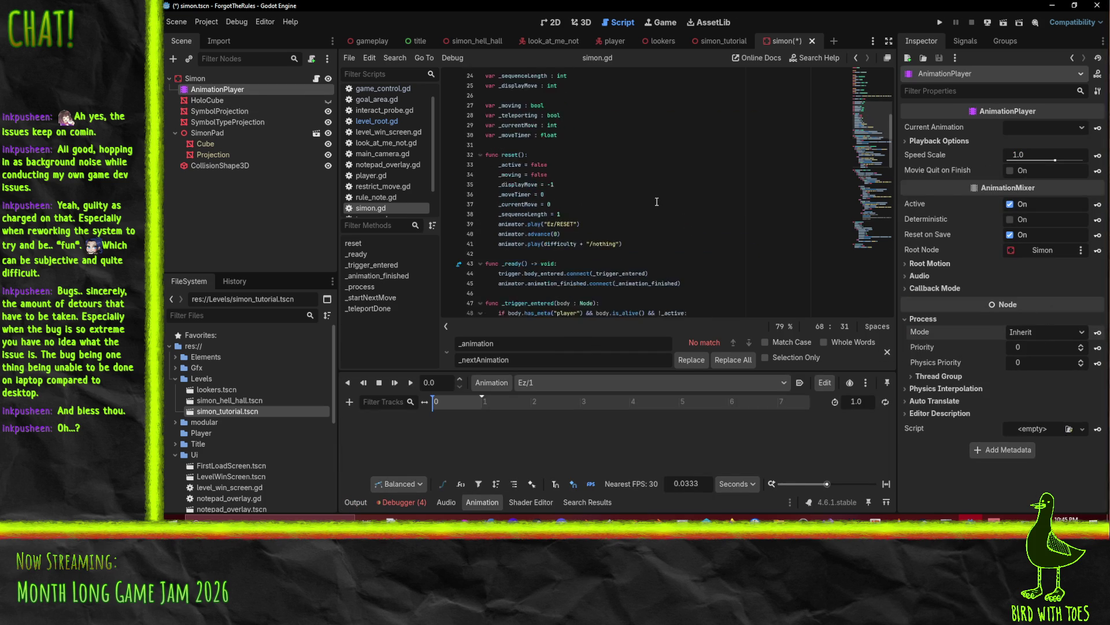
scroll(657, 201, down, 2)
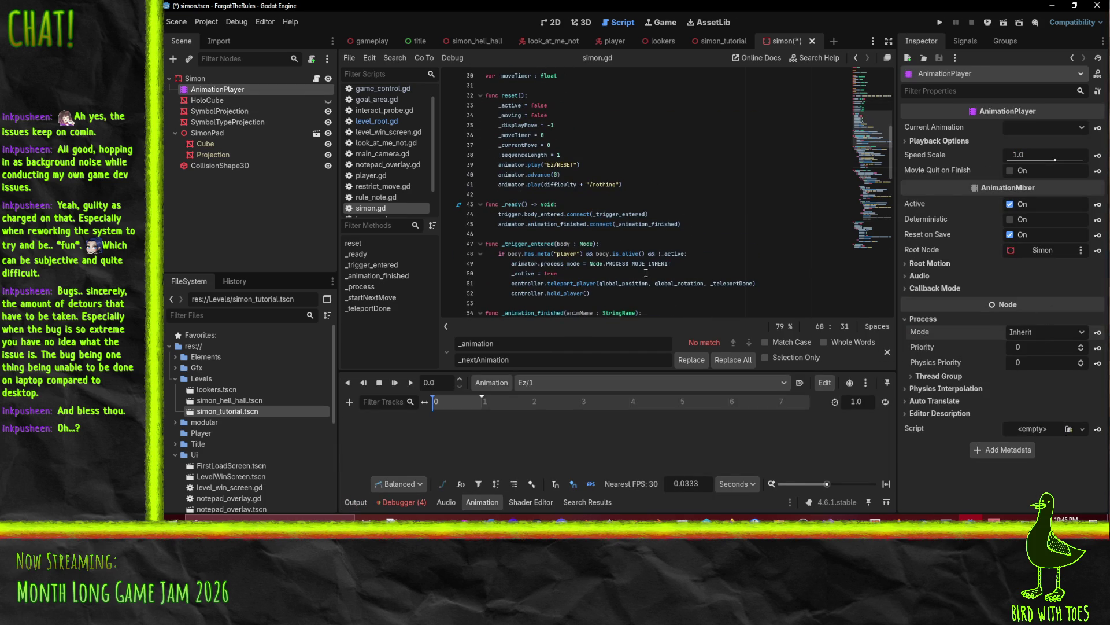
click(604, 264)
key(ctrl+shift+k)
key(ctrl+s)
click(685, 234)
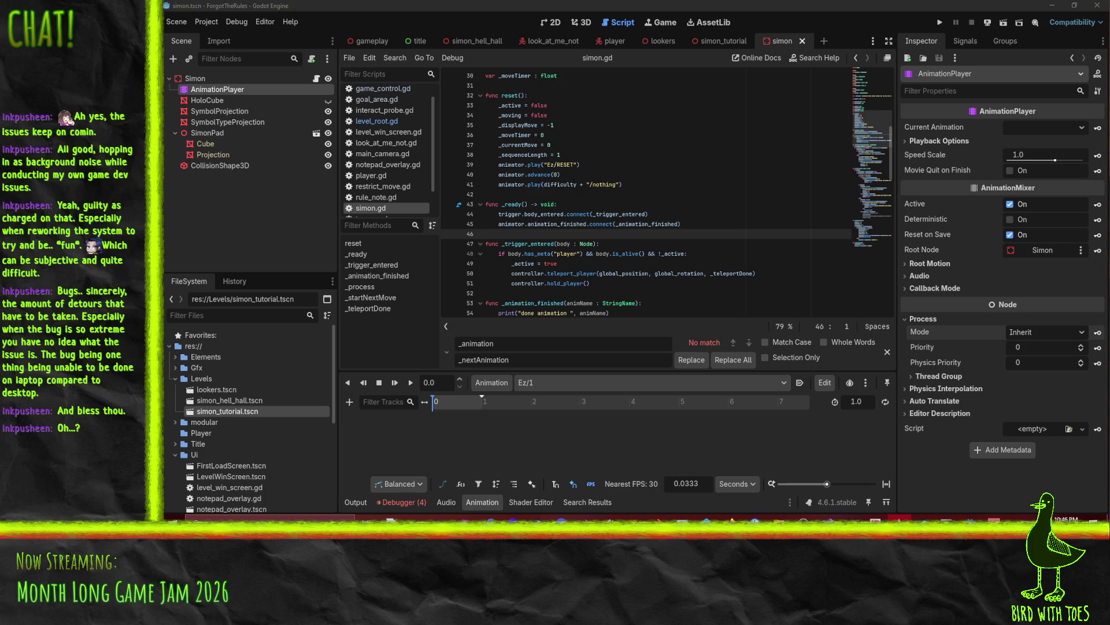
- Return to the Godot editor and show the Simon scene in the 3D view
click(881, 4)
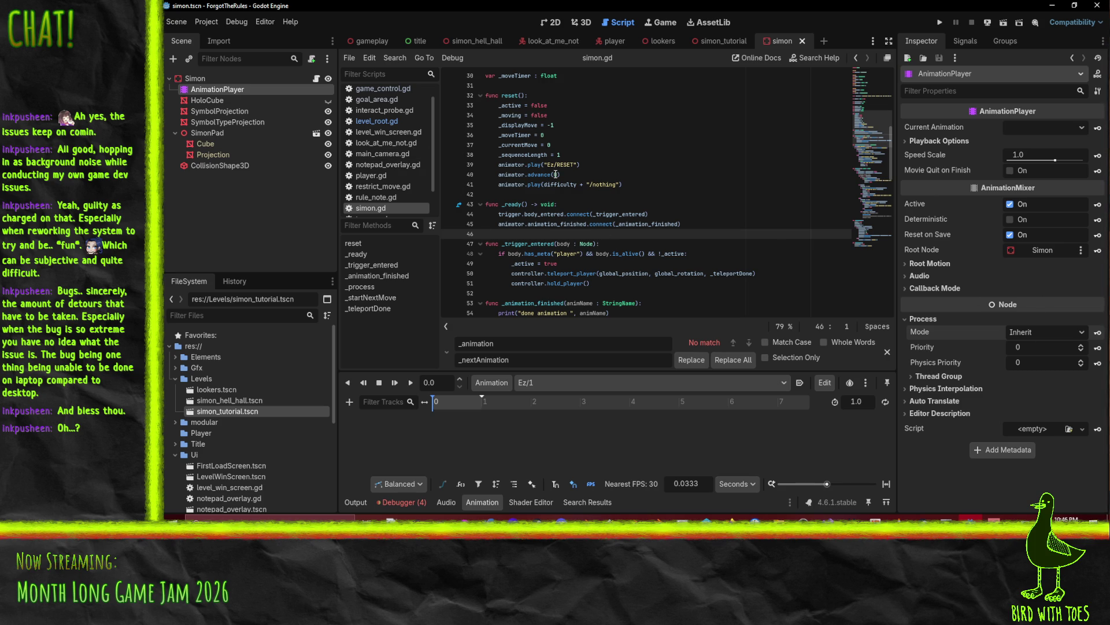
text(0)
mouse_move(558, 189)
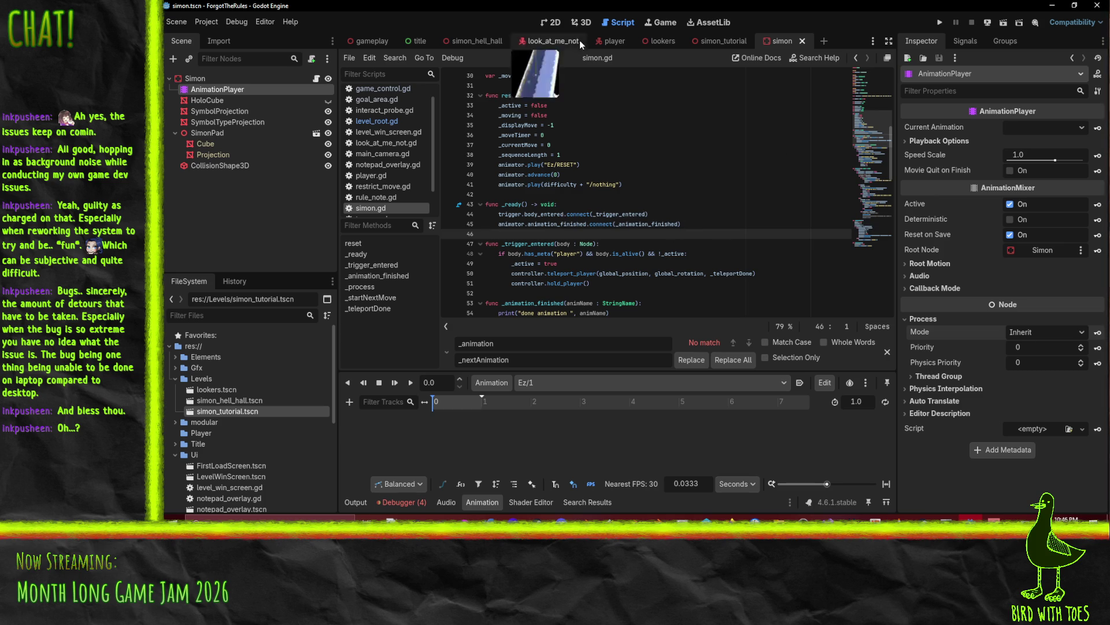
click(580, 23)
scroll(731, 268, down, 2)
- Turn on looping for the Ez/nothing animation and save the Simon scene
mouse_move(759, 189)
mouse_down()
mouse_move(688, 237)
mouse_move(701, 279)
mouse_up()
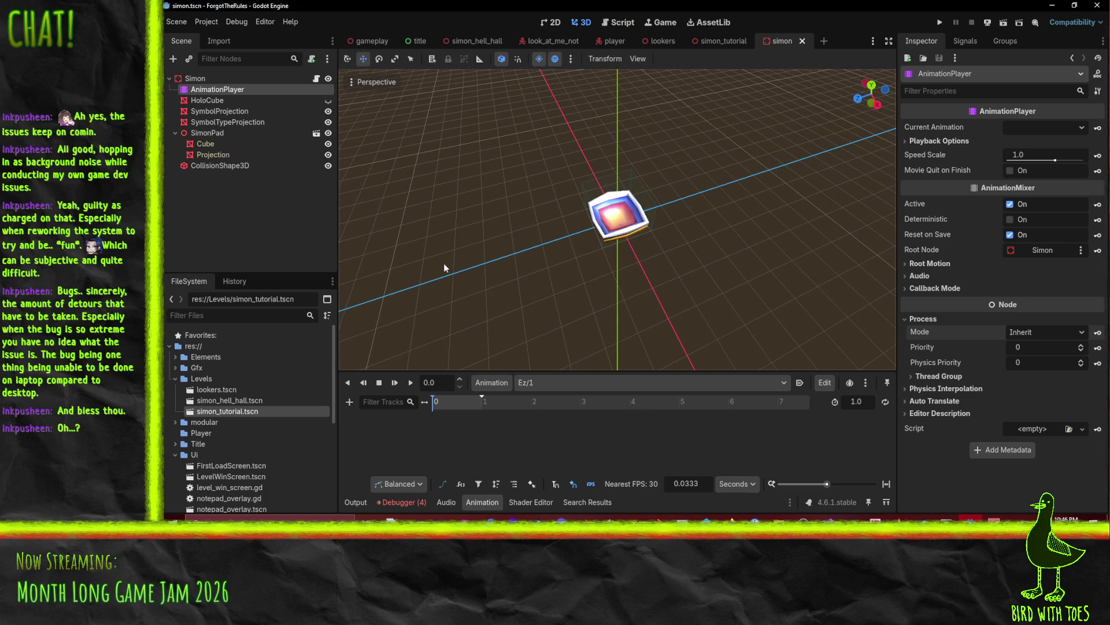
click(619, 382)
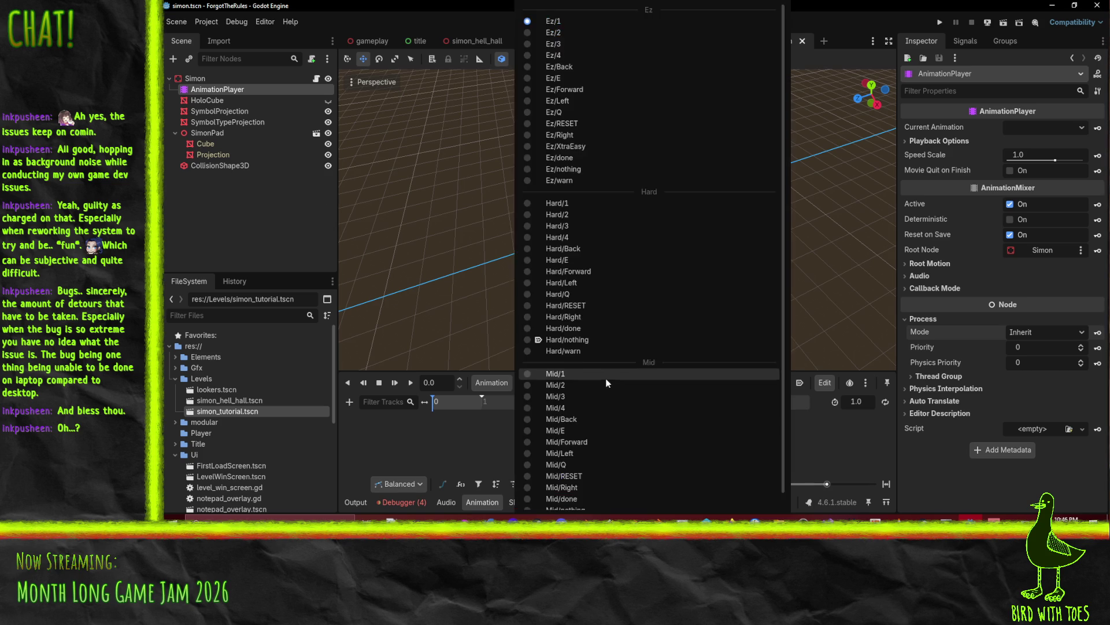
click(593, 169)
scroll(468, 419, down, 2)
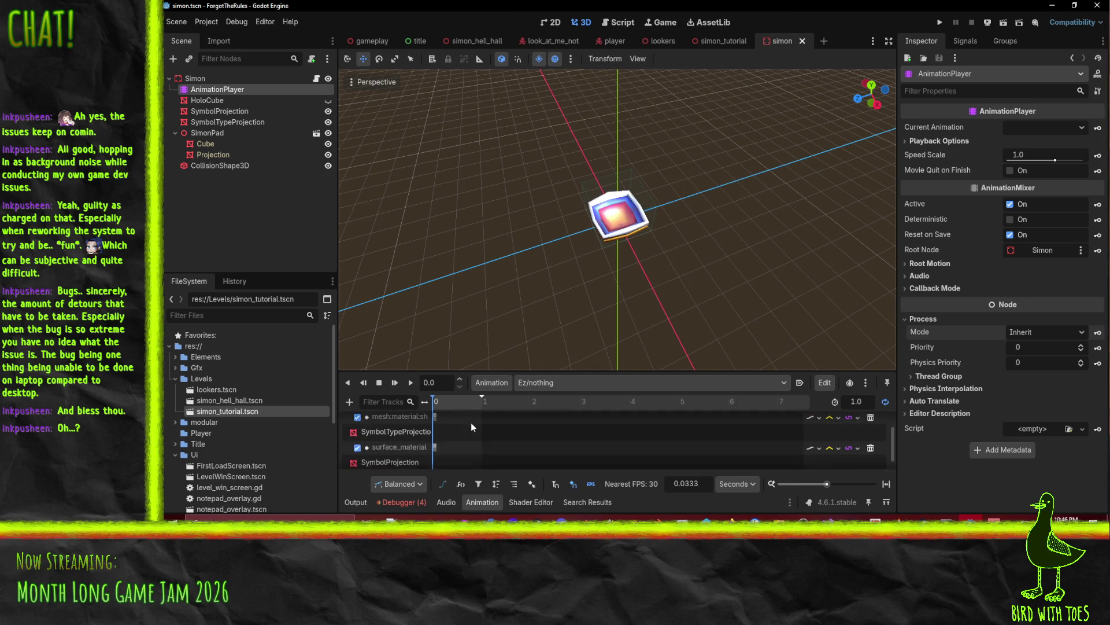
scroll(471, 428, up, 2)
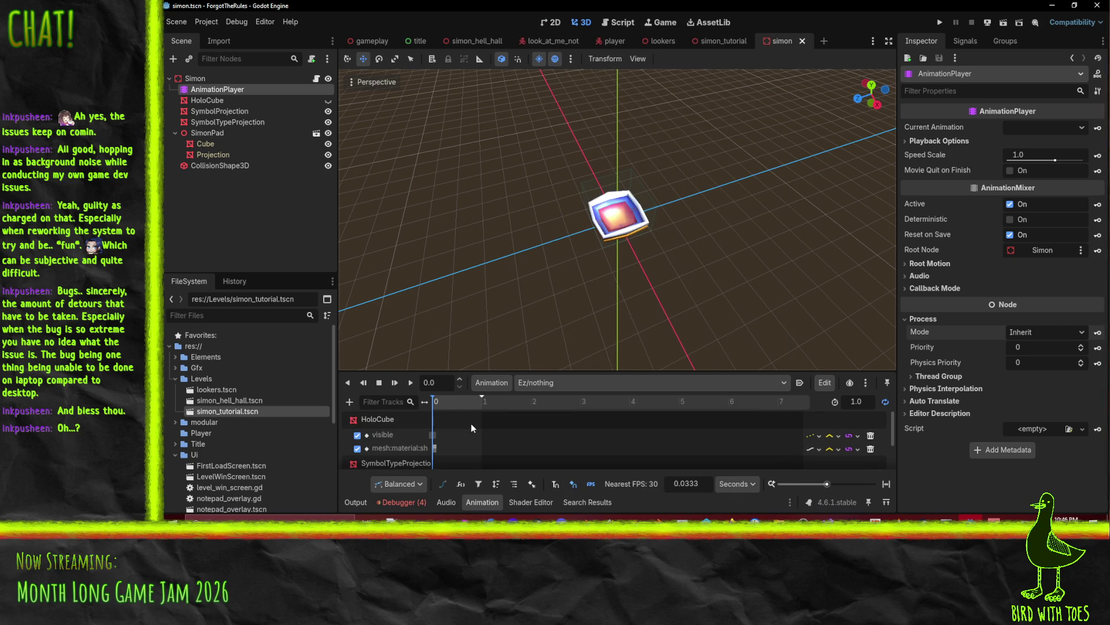
click(884, 404)
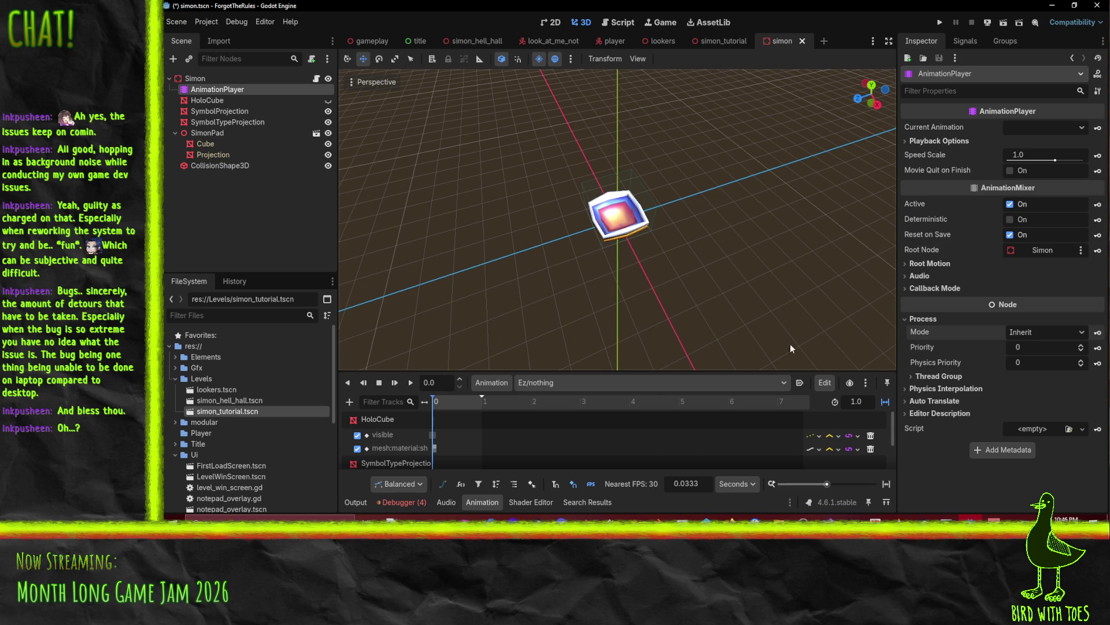
key(ctrl+s)
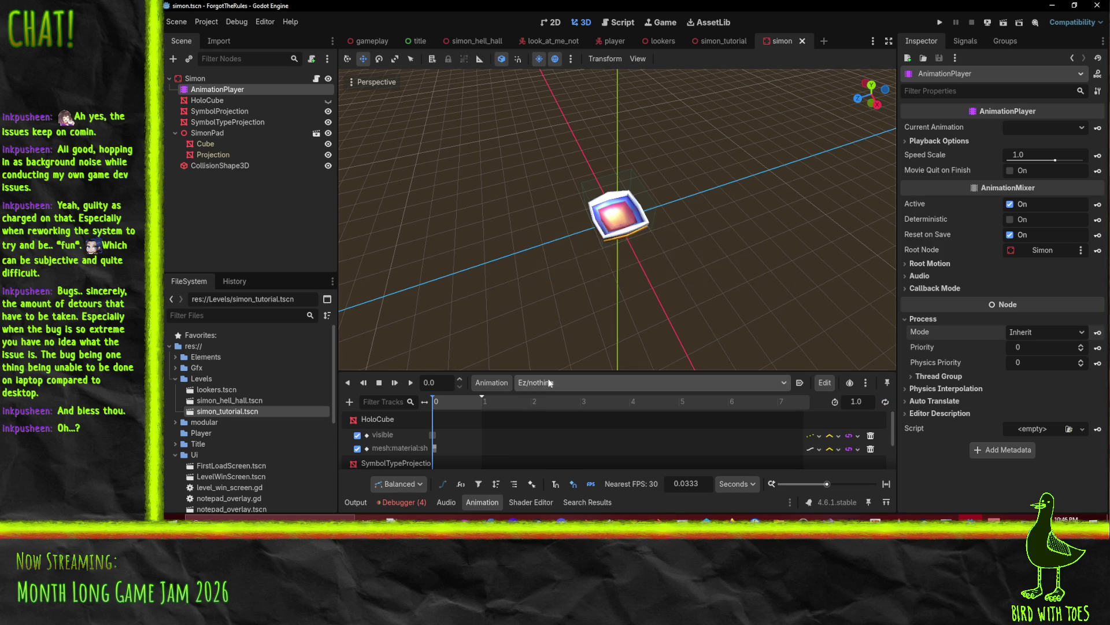
- Keep Ez/nothing selected in the Animation list and run the game with F5
click(689, 382)
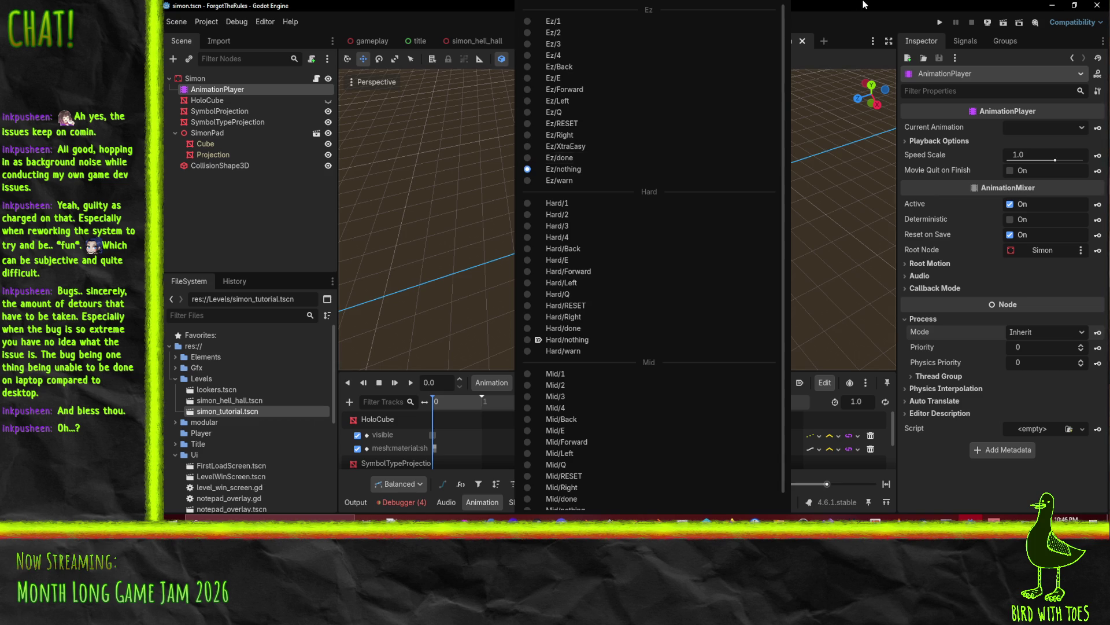
click(584, 169)
key(F5)
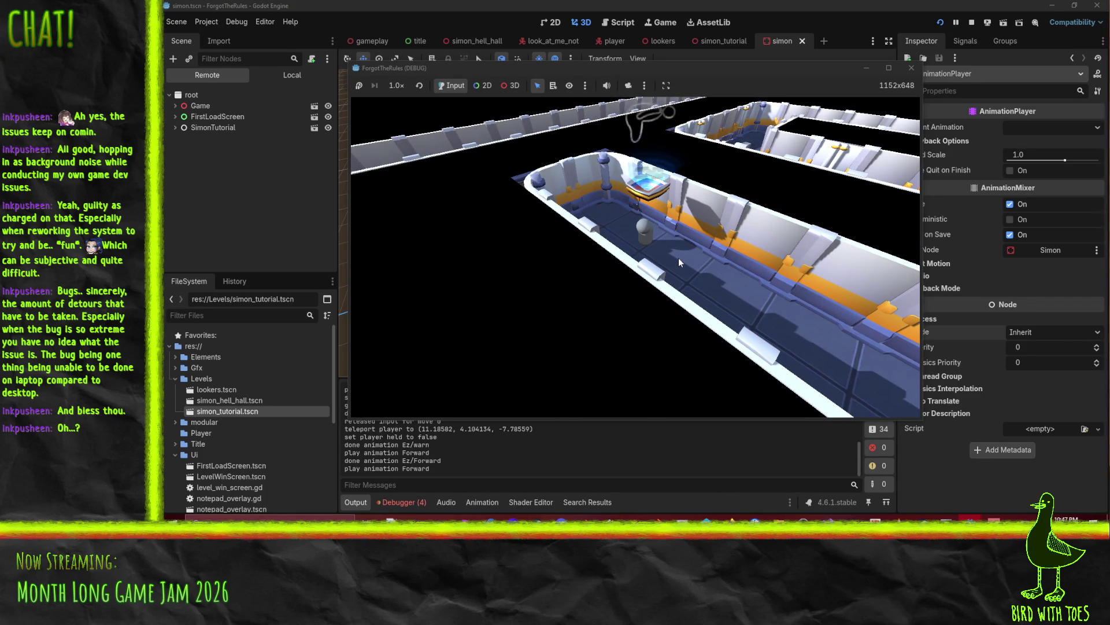
- Play the Simon tutorial entering Right, W, Right, Right moves, then stop the game with F8
key(Right)
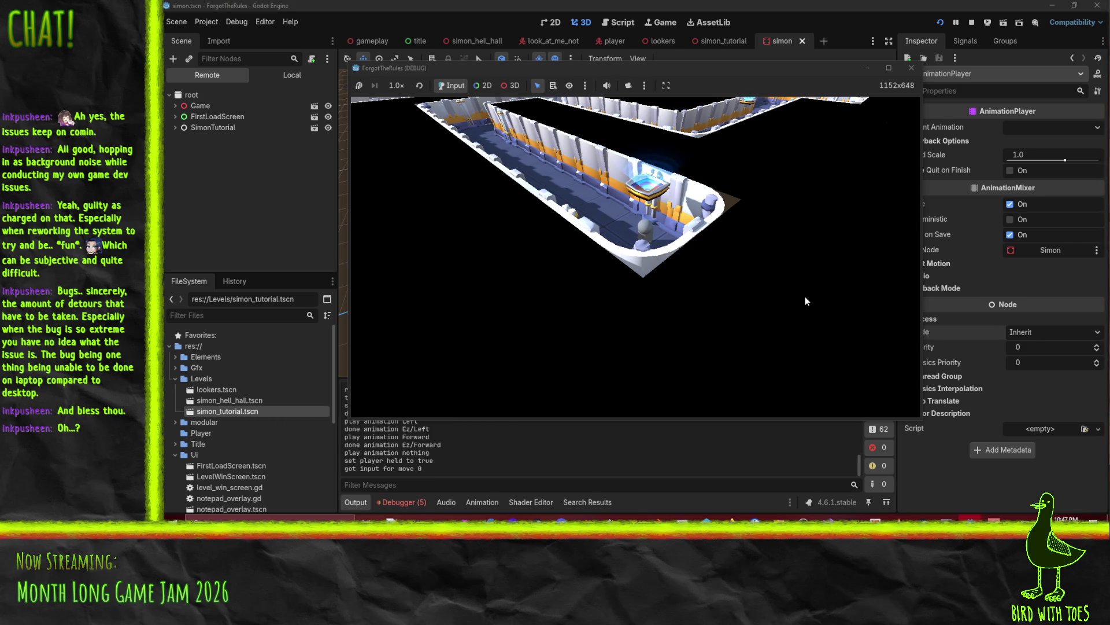
key(w)
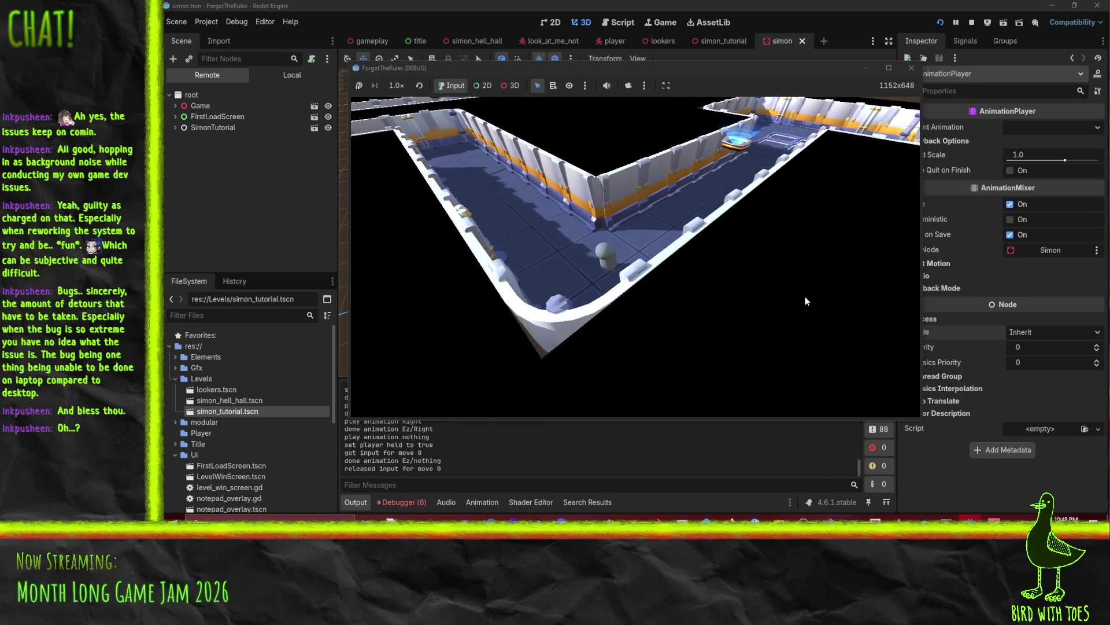
key(Right)
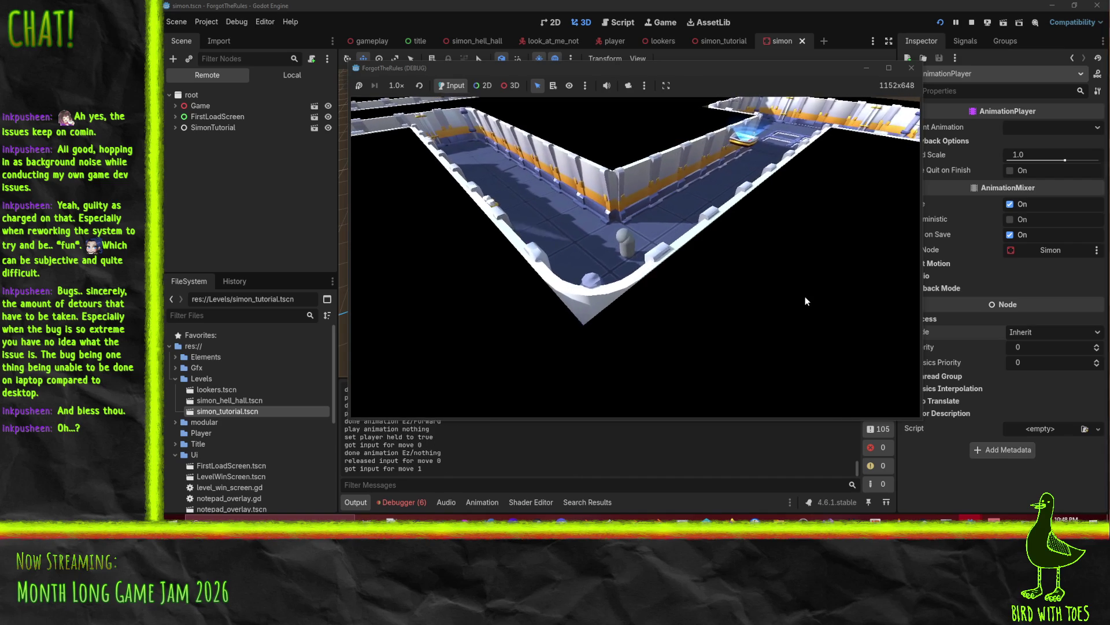
key(Right)
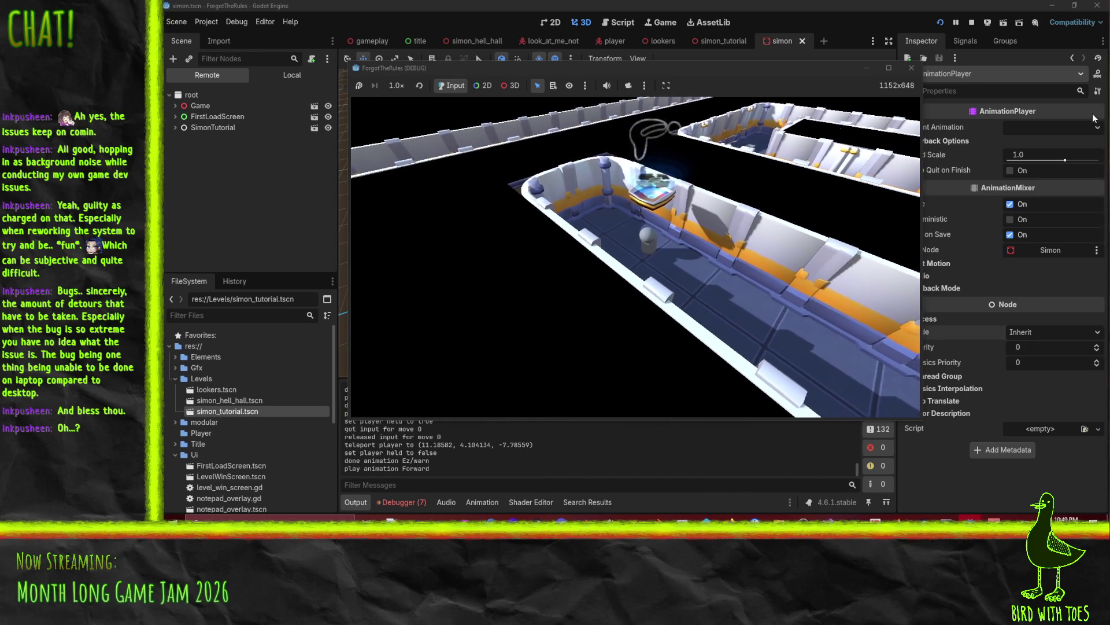
key(F8)
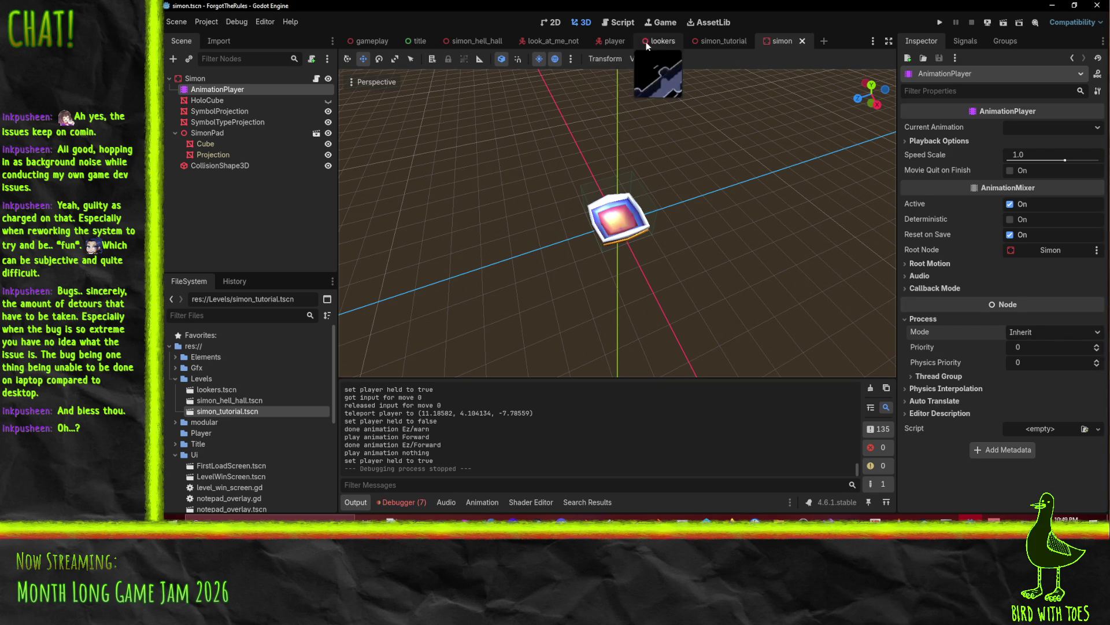
- In the simon_tutorial scene, rotate Simon2 by 90 degrees
click(722, 40)
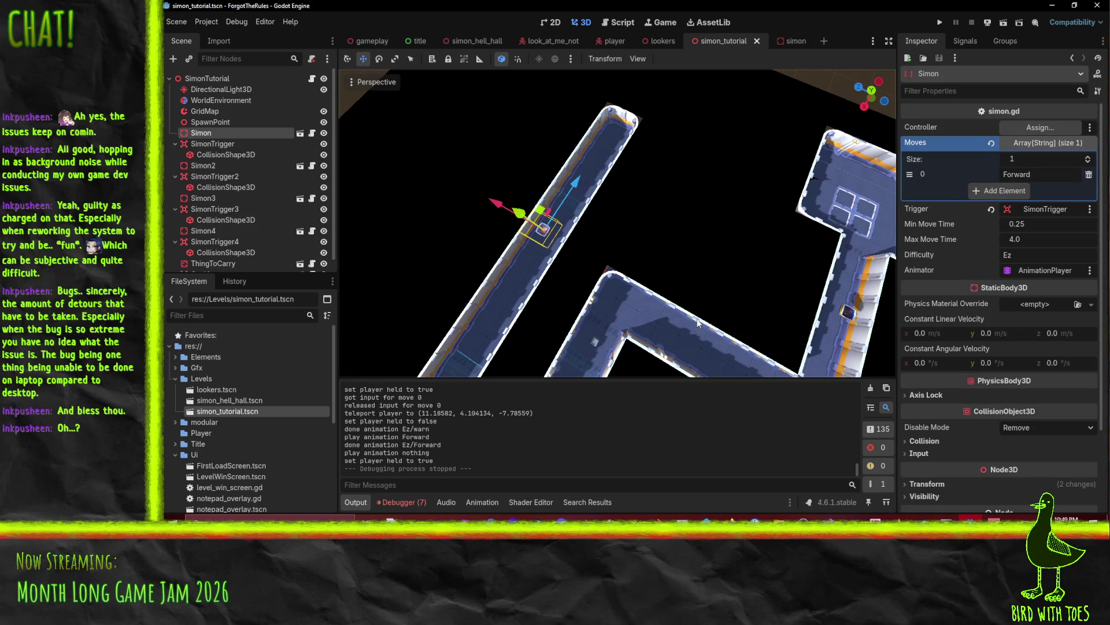
drag(703, 321, 585, 78)
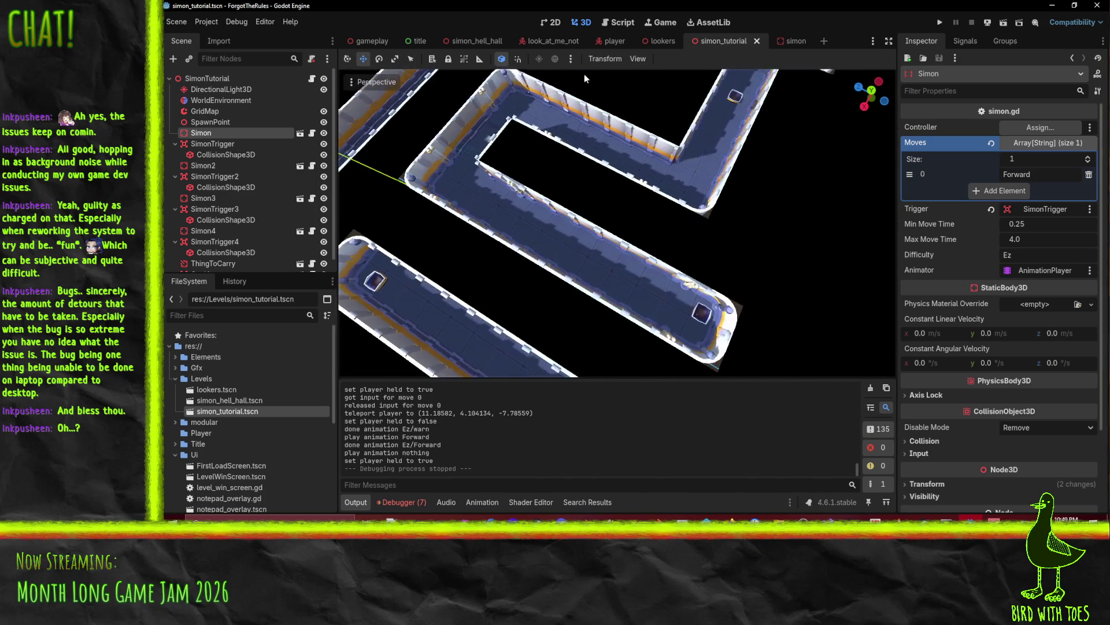
drag(511, 332, 697, 215)
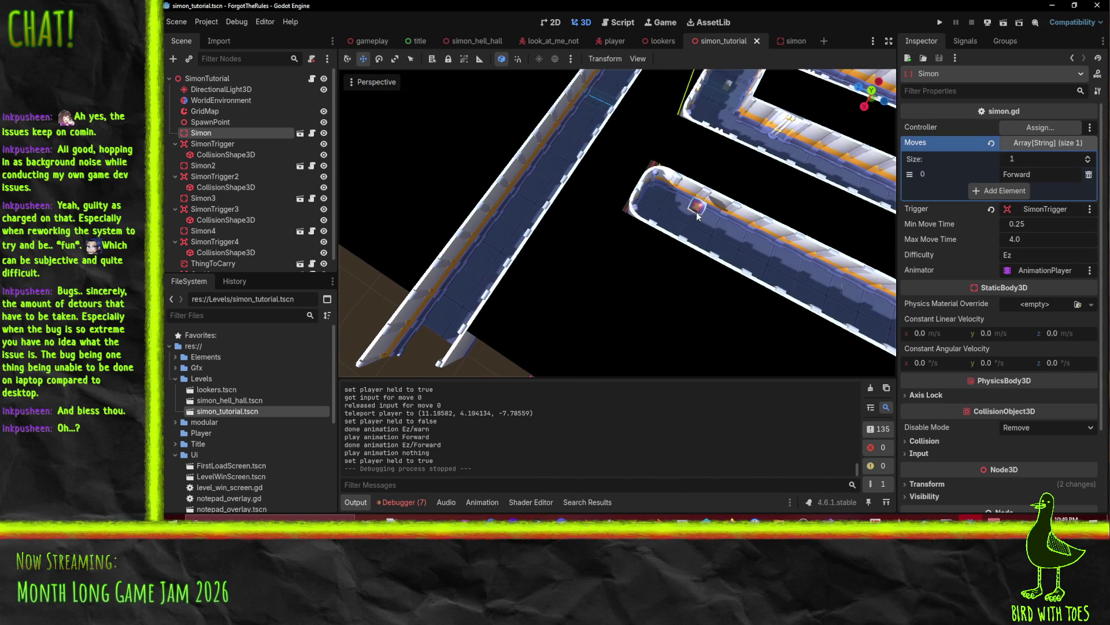
click(698, 210)
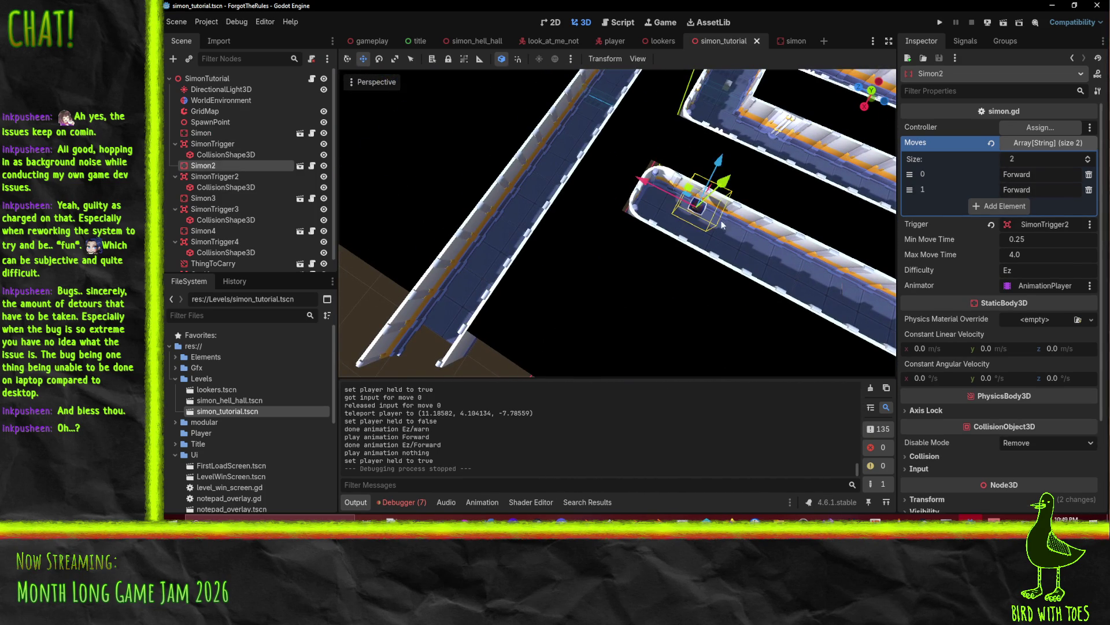
key(f)
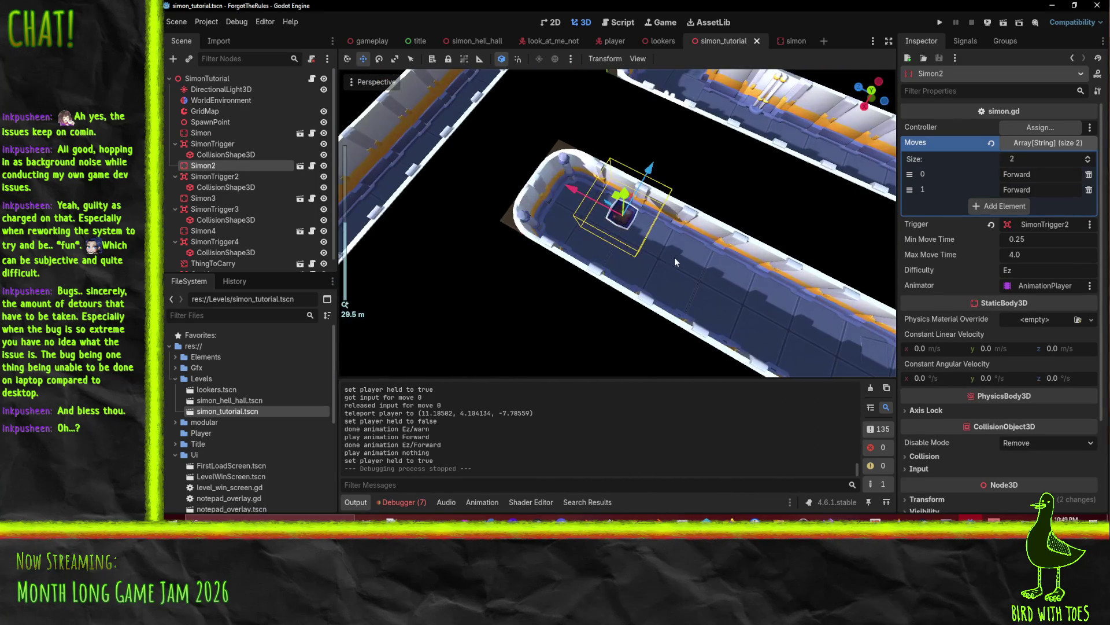
click(379, 59)
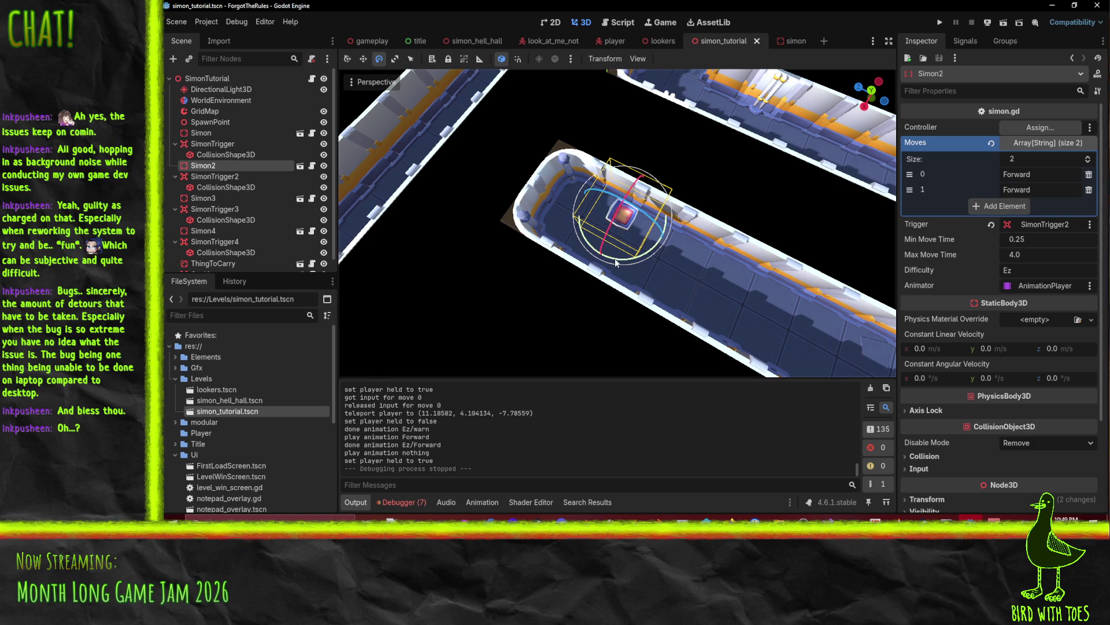
drag(595, 242, 711, 239)
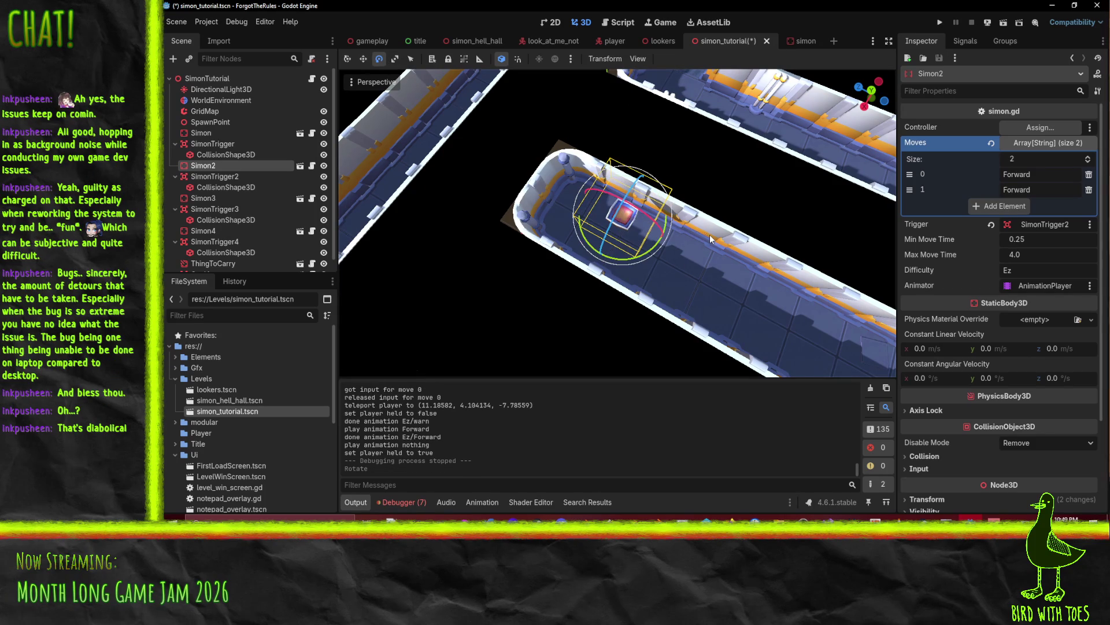
- Select Simon3 and rotate it by 165 degrees
drag(736, 282, 701, 224)
click(684, 201)
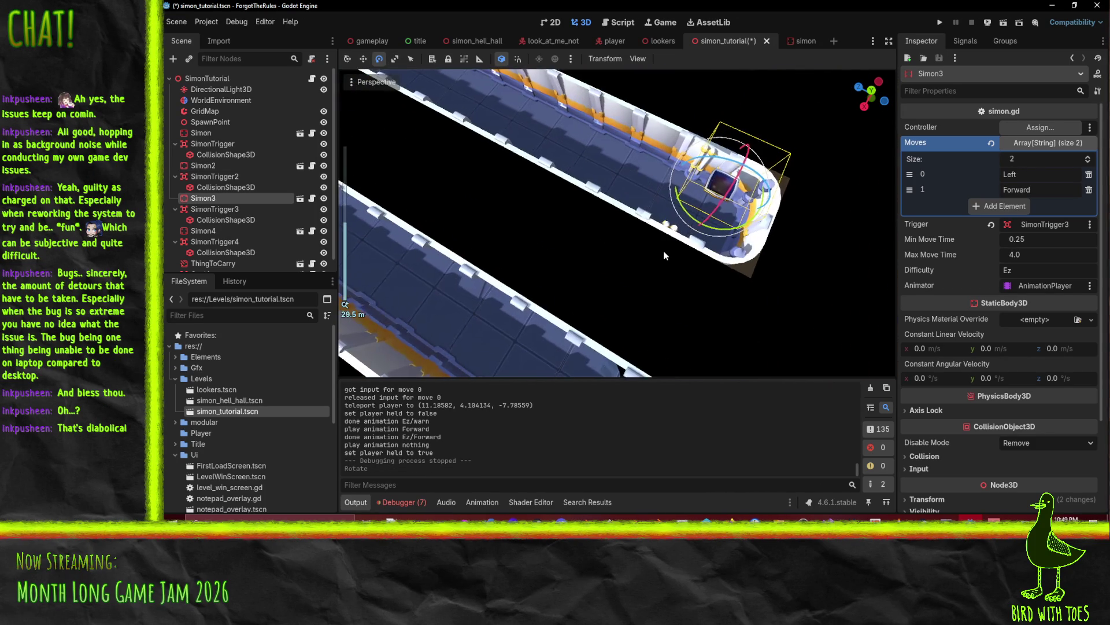
scroll(684, 201, up, 3)
click(365, 60)
key(f)
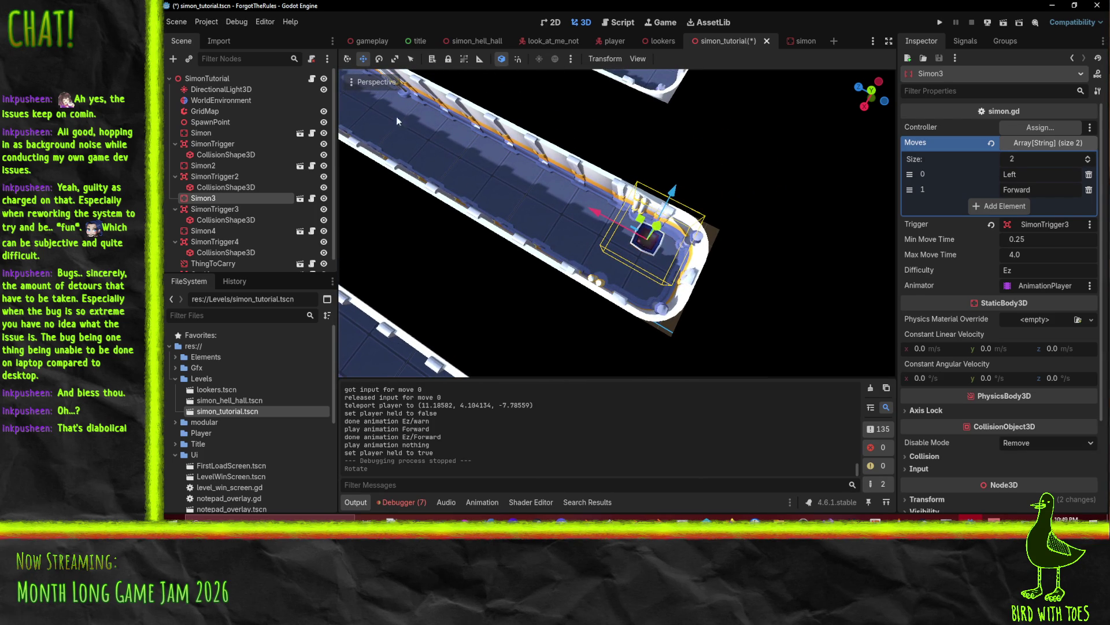
click(379, 59)
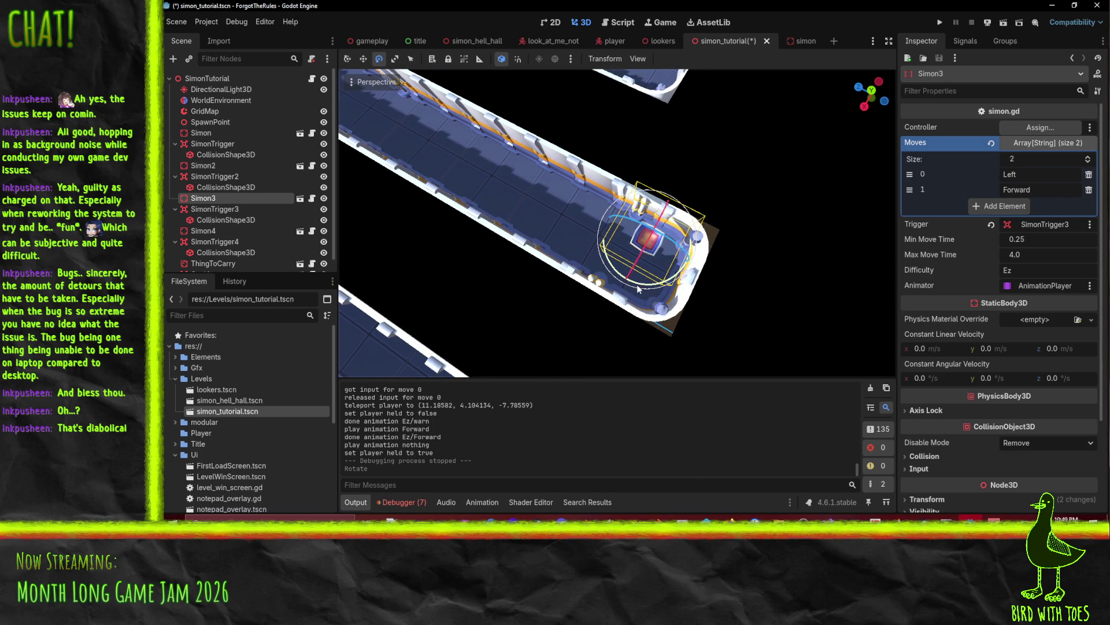
mouse_move(638, 289)
mouse_down()
mouse_move(740, 231)
mouse_move(717, 179)
mouse_move(671, 146)
mouse_up()
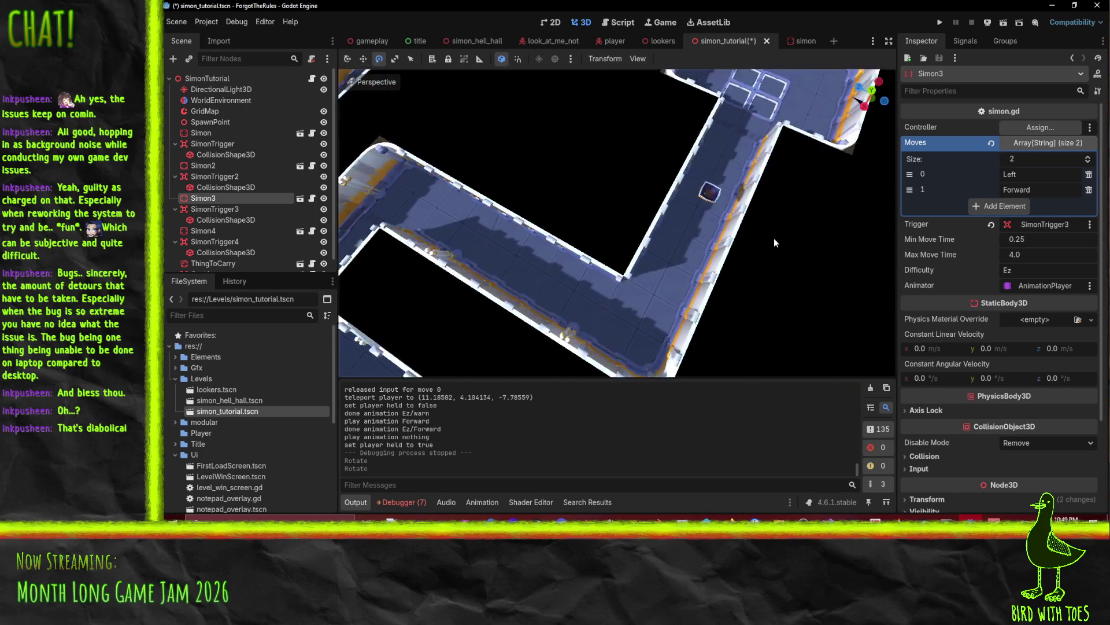
- Move Simon4 four units along the corridor, redoing the first attempt
click(622, 223)
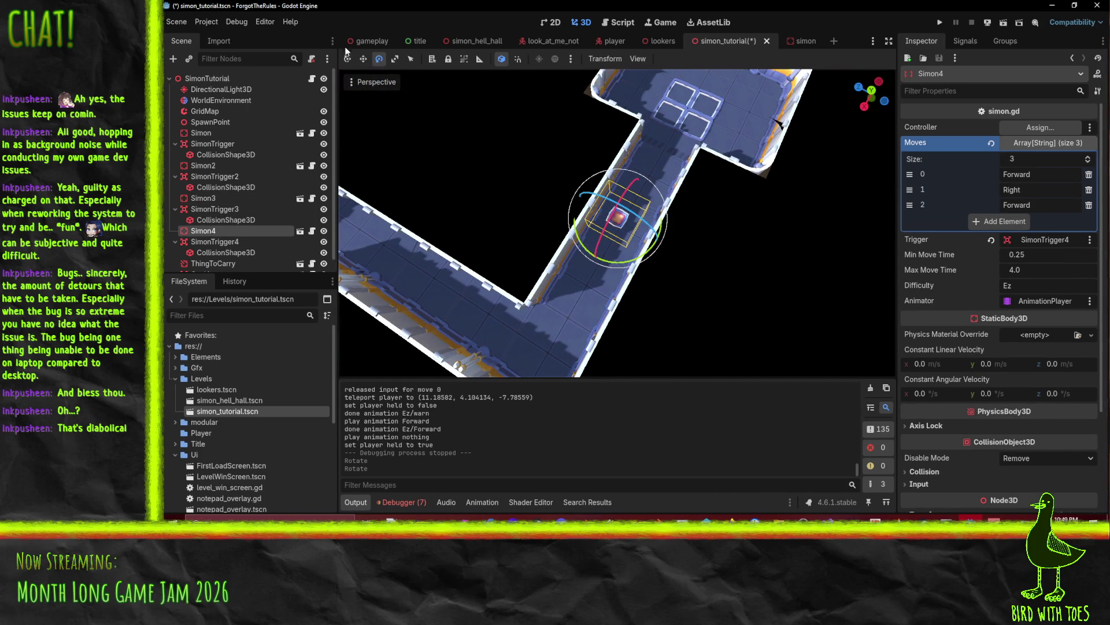
click(363, 59)
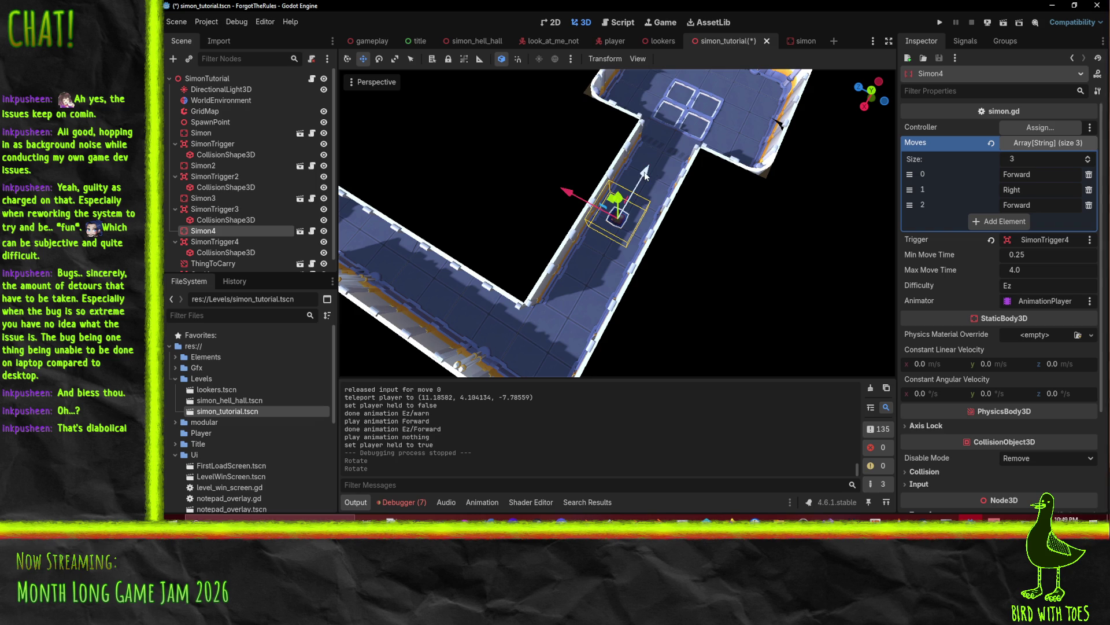
drag(644, 173, 663, 152)
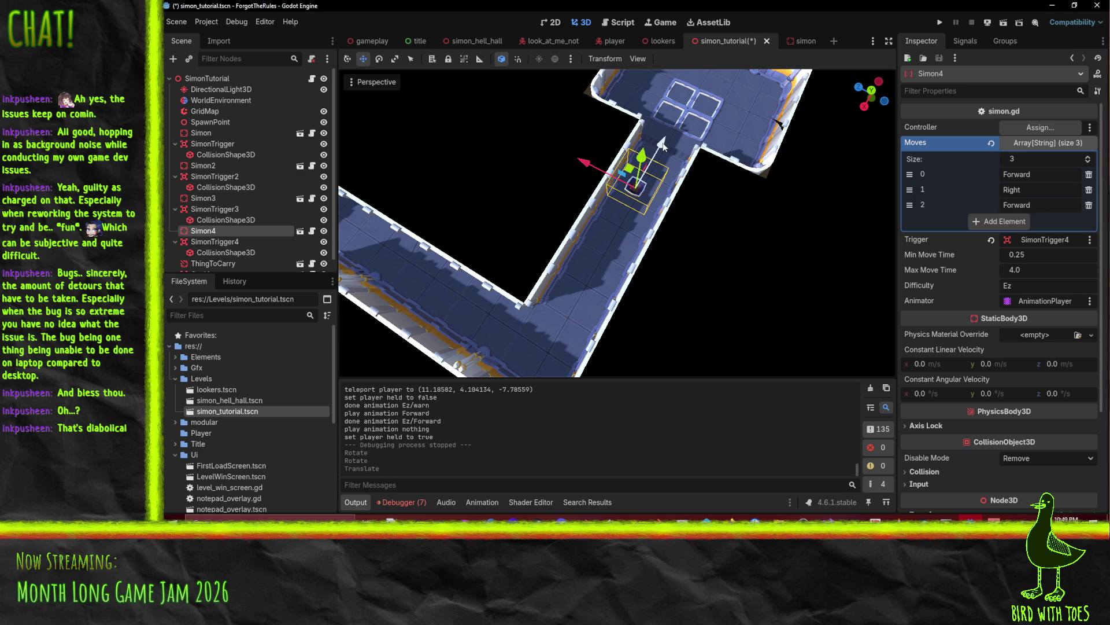
key(ctrl+z)
scroll(752, 162, up, 5)
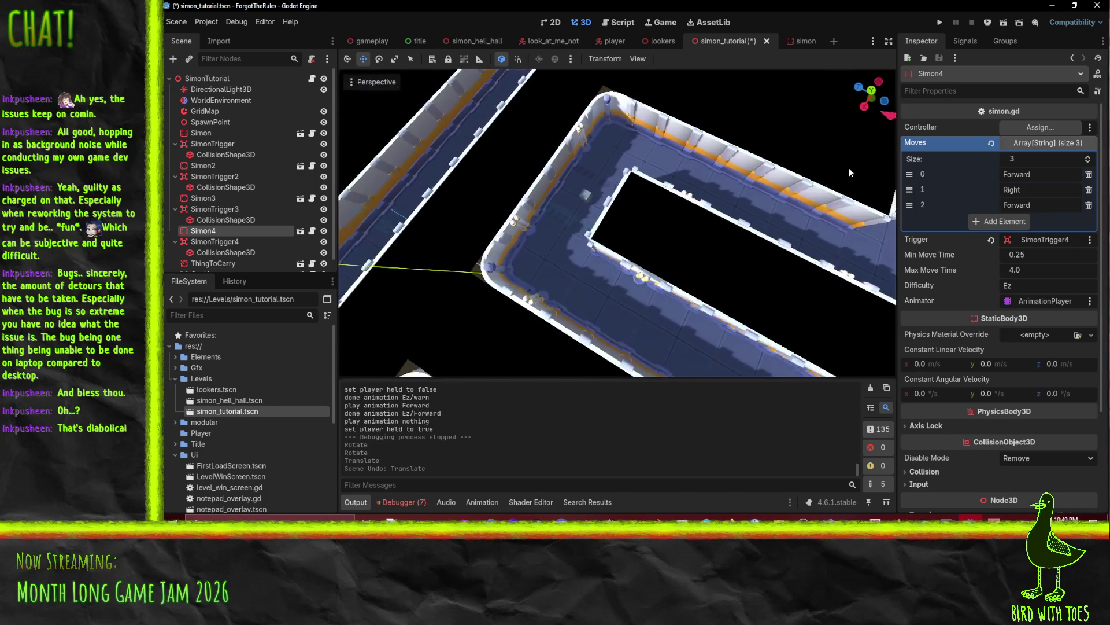
scroll(849, 173, down, 3)
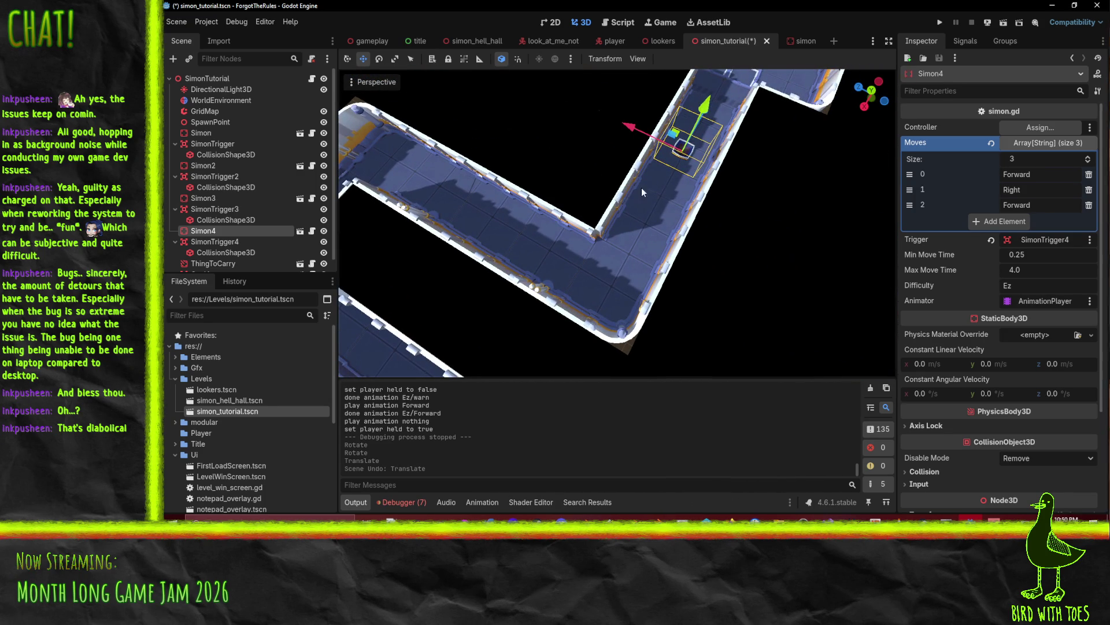
key(f)
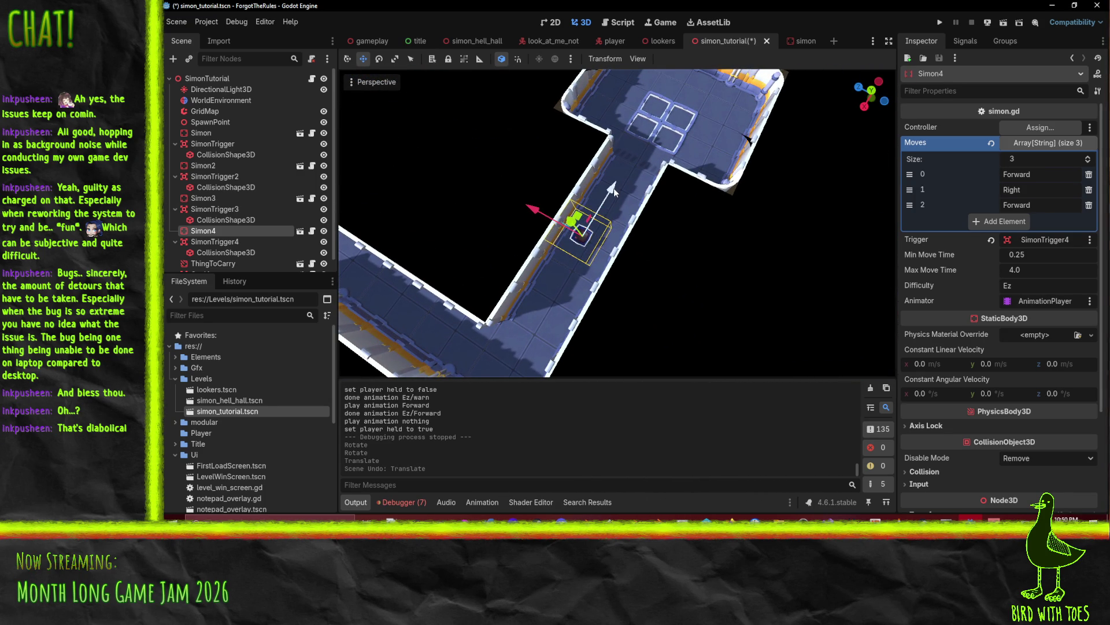
drag(615, 193, 630, 167)
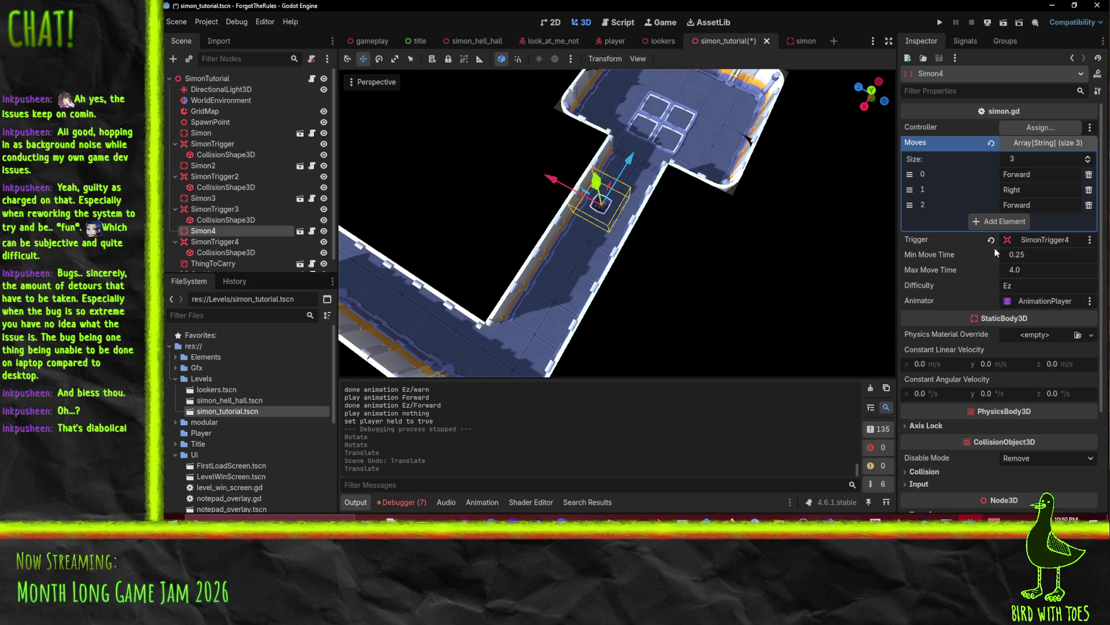
- Set Simon4's Max Move Time to 6.0 and save the tutorial scene
click(1036, 270)
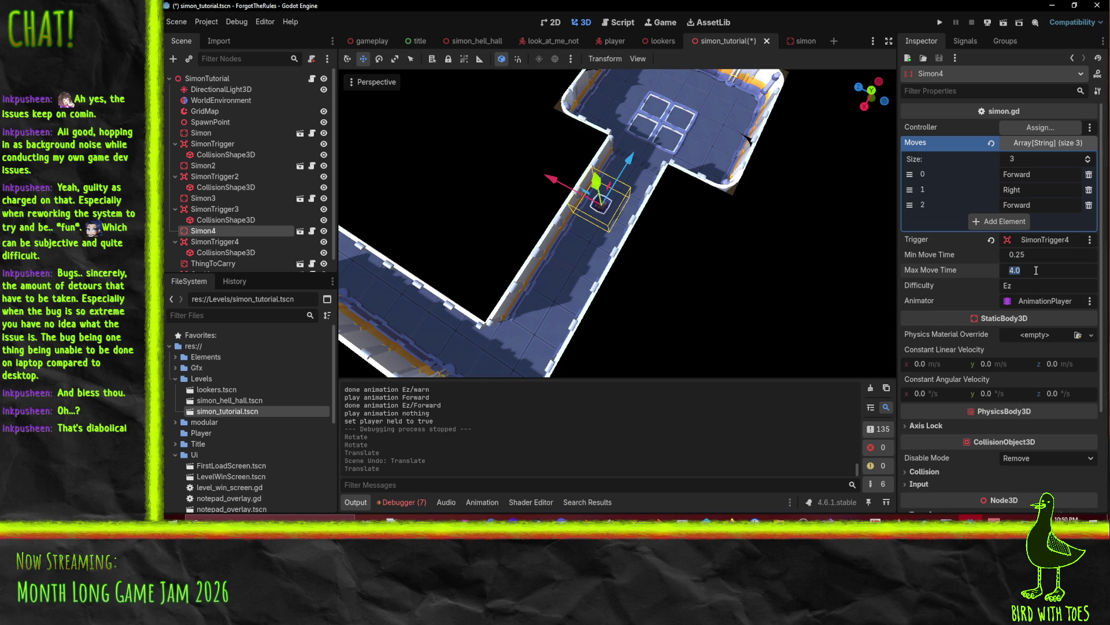
text(6)
key(Return)
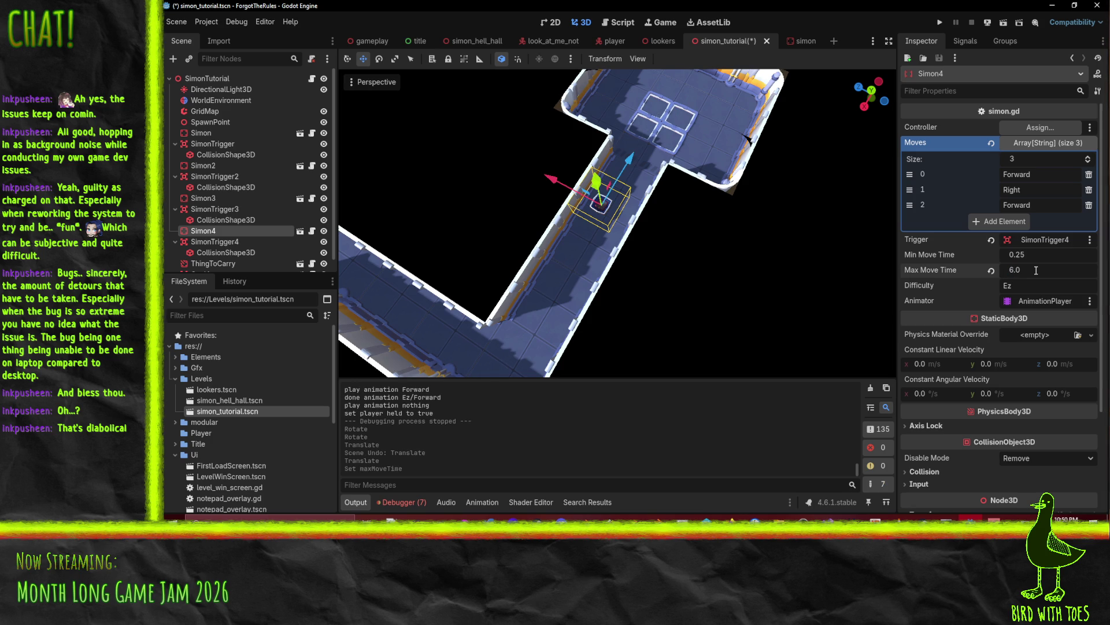
key(ctrl+s)
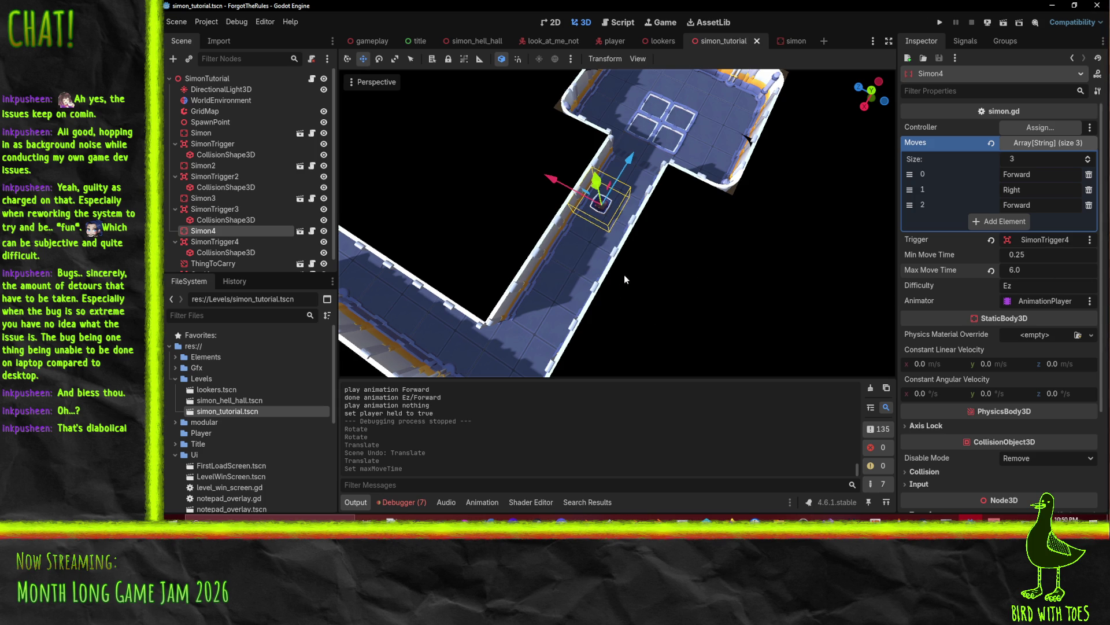
scroll(511, 371, up, 2)
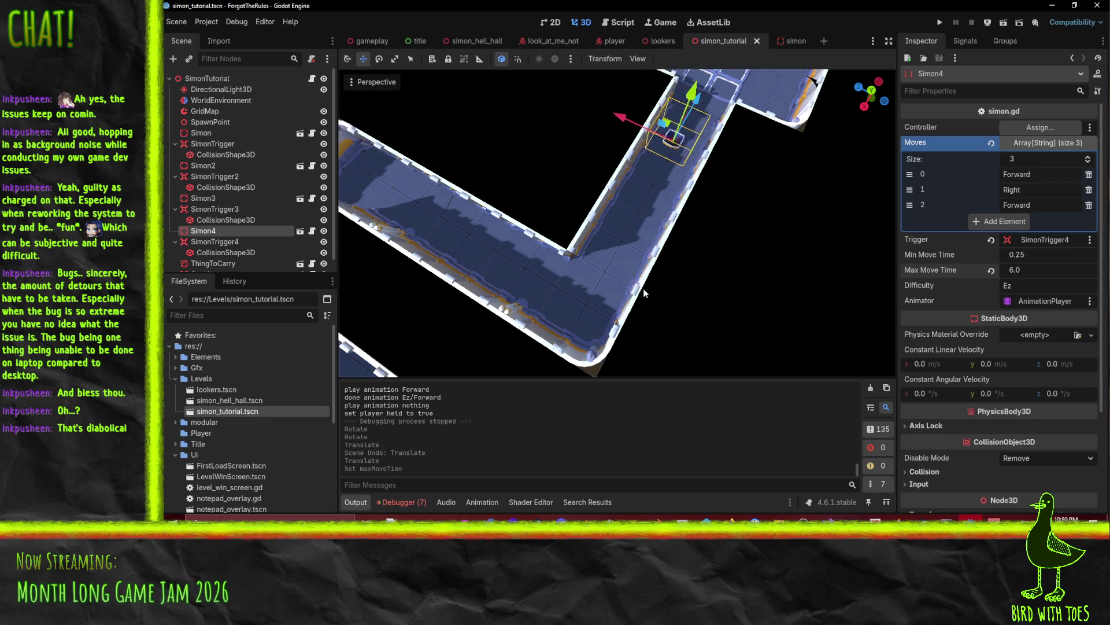
scroll(634, 276, up, 2)
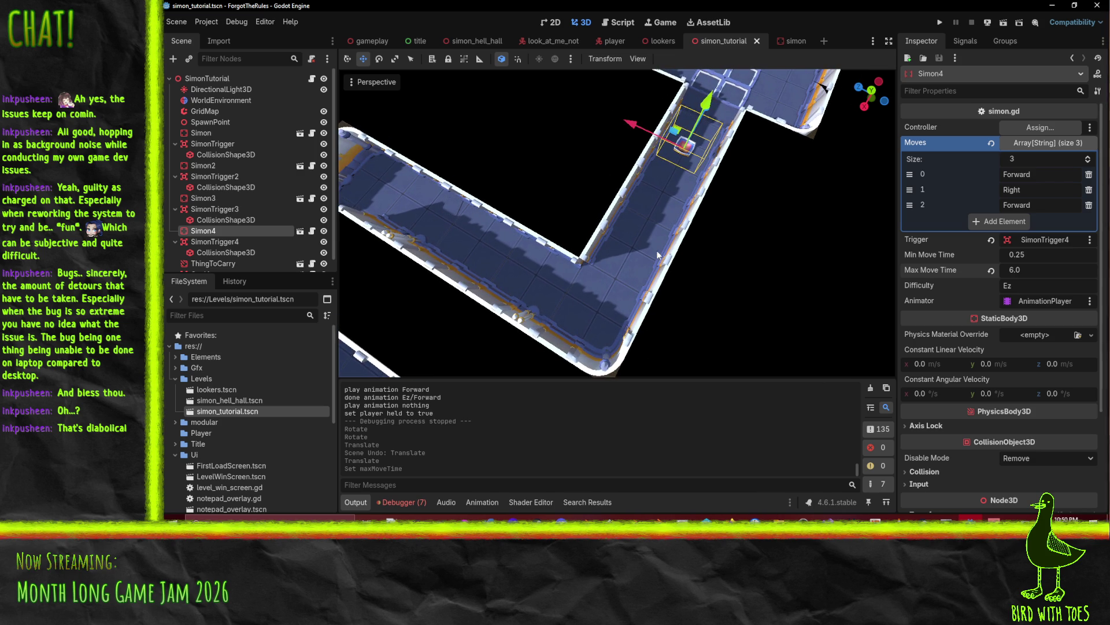
mouse_move(536, 357)
mouse_down()
mouse_move(352, 370)
mouse_move(445, 146)
mouse_move(602, 258)
mouse_move(872, 250)
mouse_move(698, 387)
mouse_up()
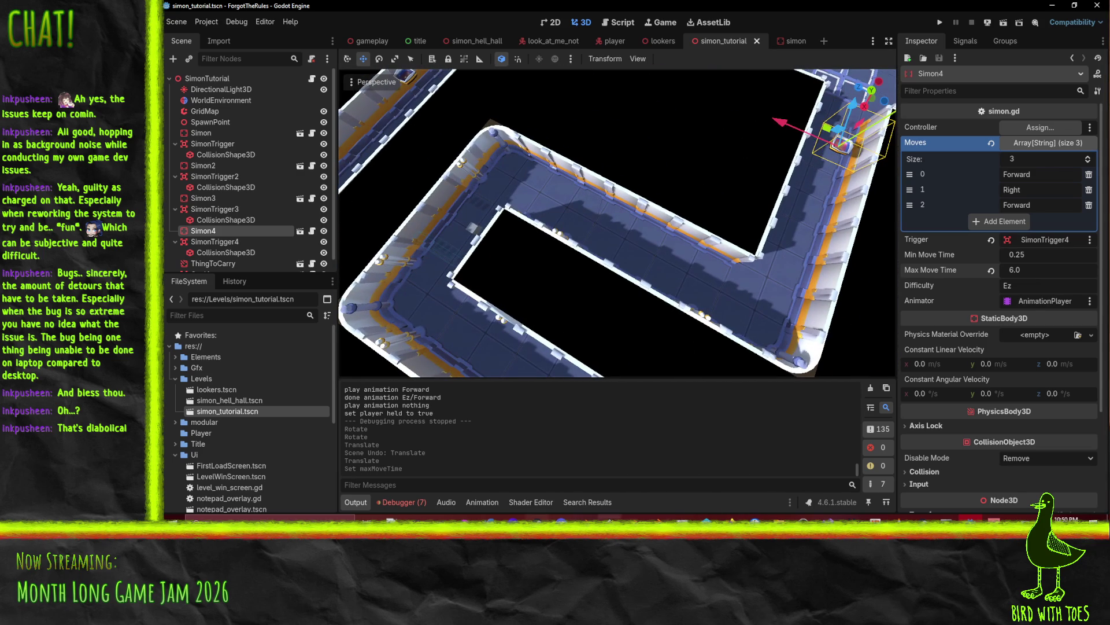
- Search the web for 'godot material override animate' in a new browser tab
mouse_move(730, 518)
click(689, 492)
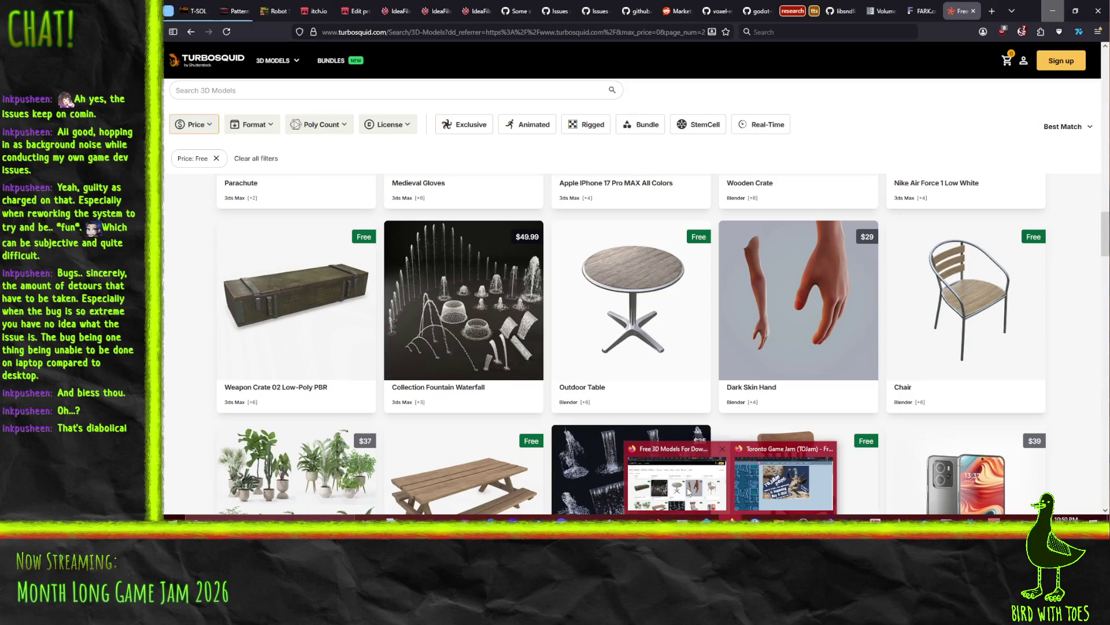
click(988, 14)
text(godot material over)
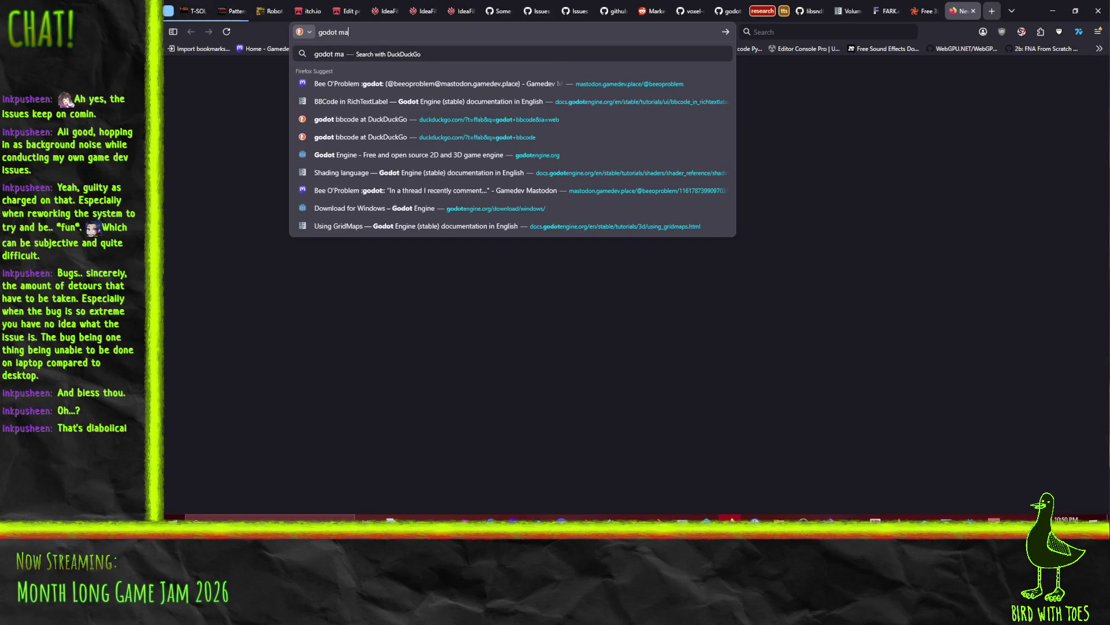
text(ri)
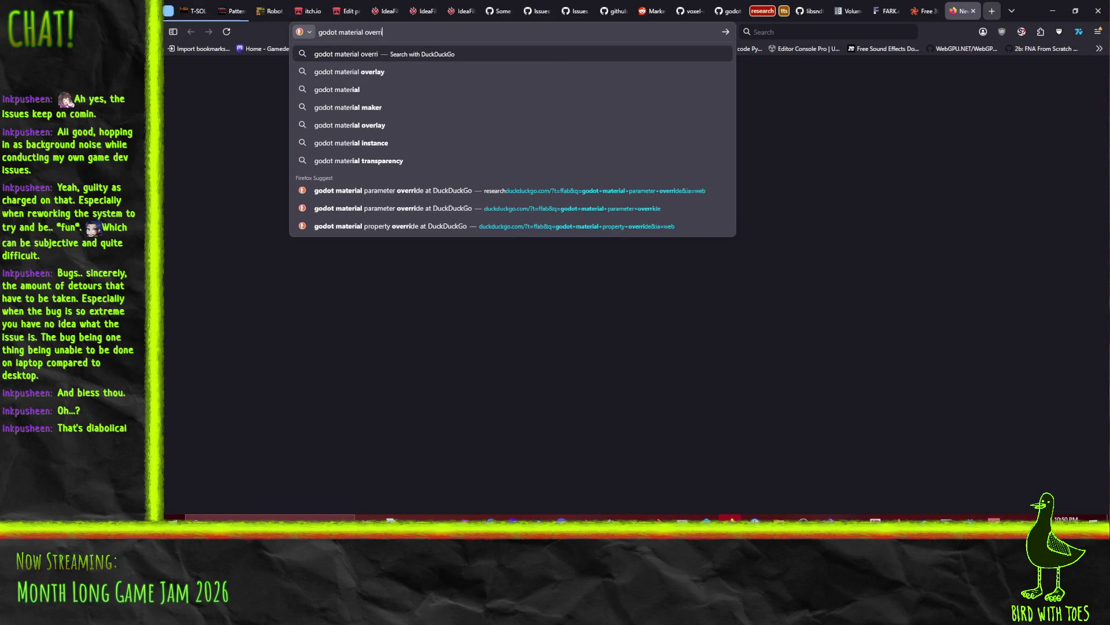
text(de animate)
key(Return)
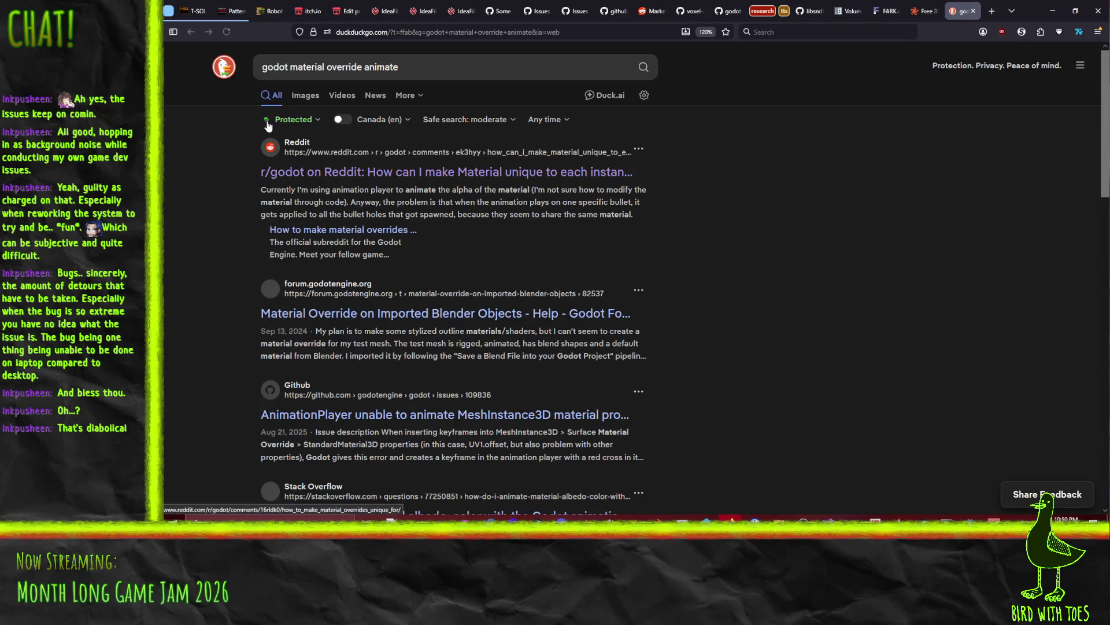
- Open the Reddit result in a new tab and open the Stack Overflow albedo_color question
right_click(463, 178)
click(486, 187)
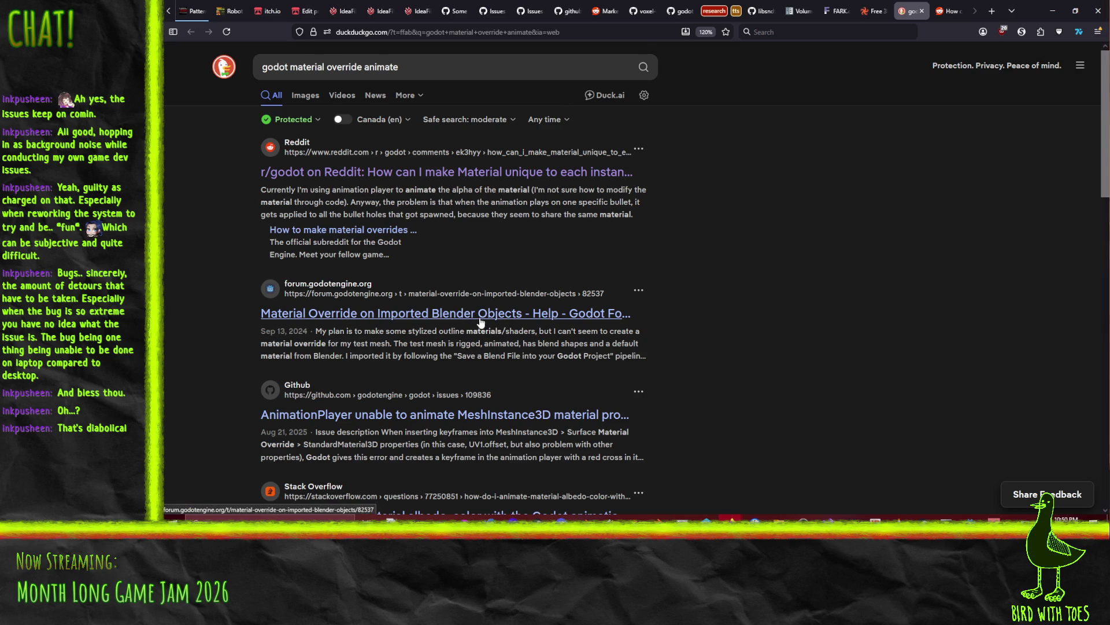
scroll(480, 324, down, 5)
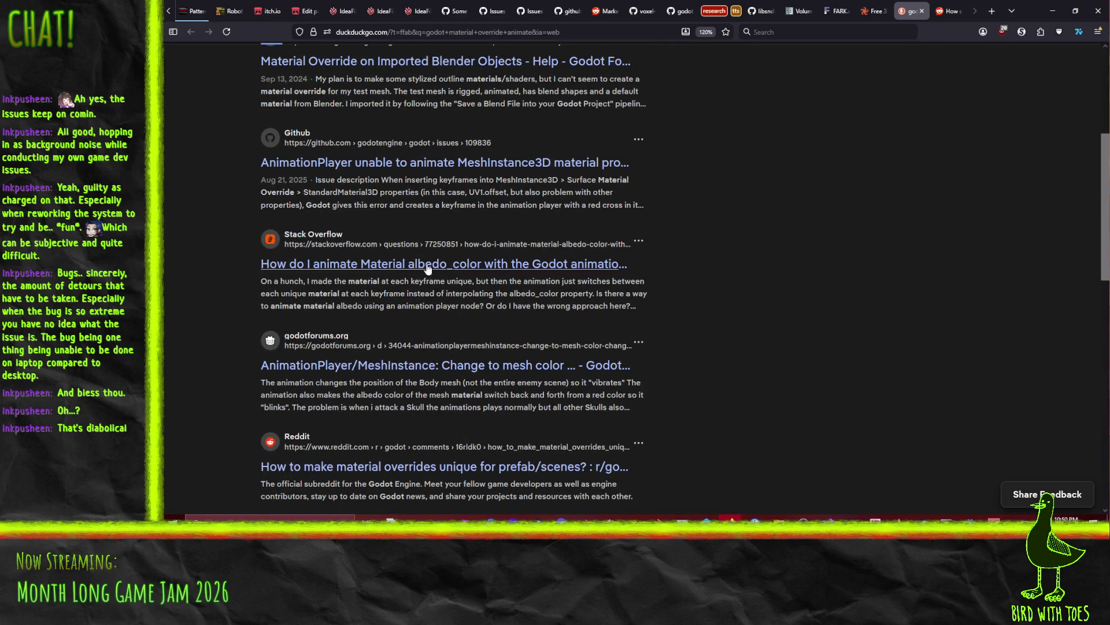
click(397, 266)
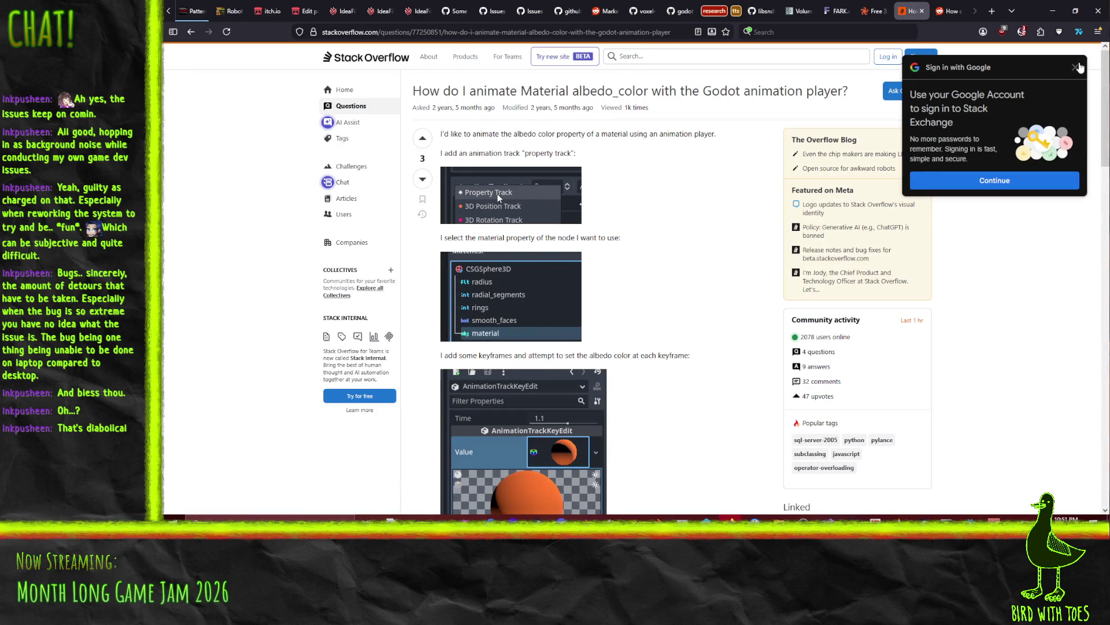
- Dismiss the sign-in popup, read the albedo_color answer, and go back to the search results
click(1075, 70)
scroll(710, 241, down, 1)
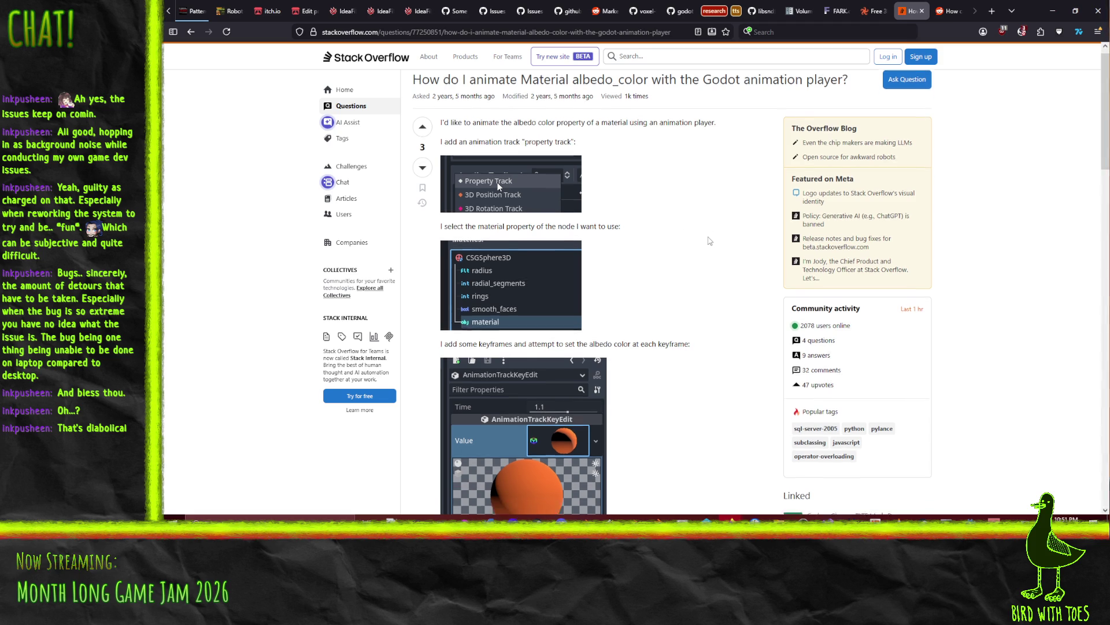
scroll(710, 241, down, 6)
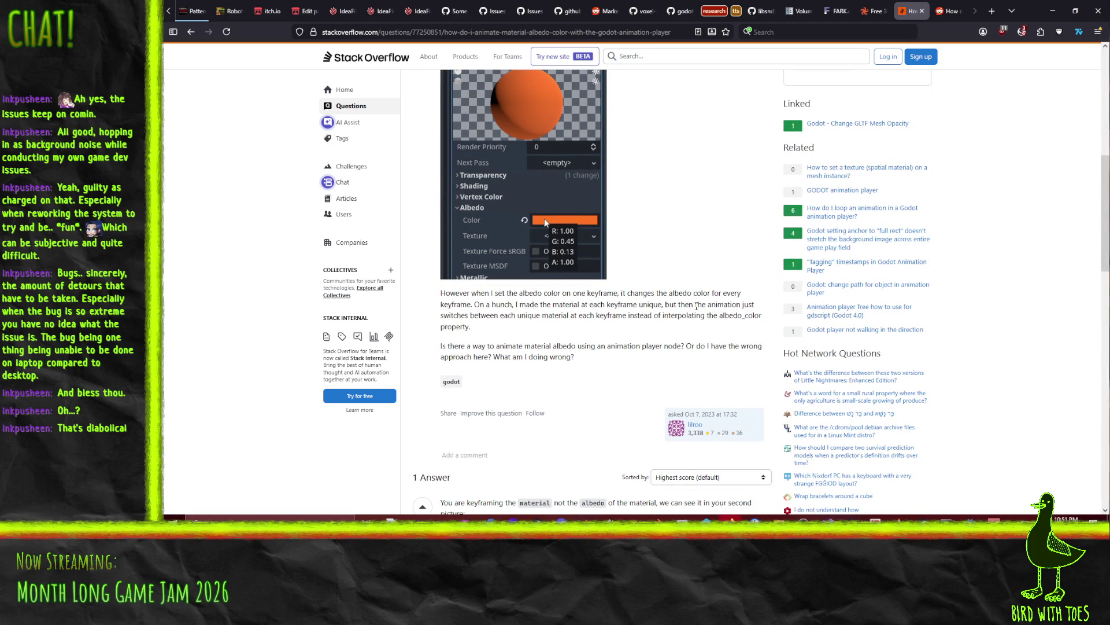
scroll(761, 274, down, 3)
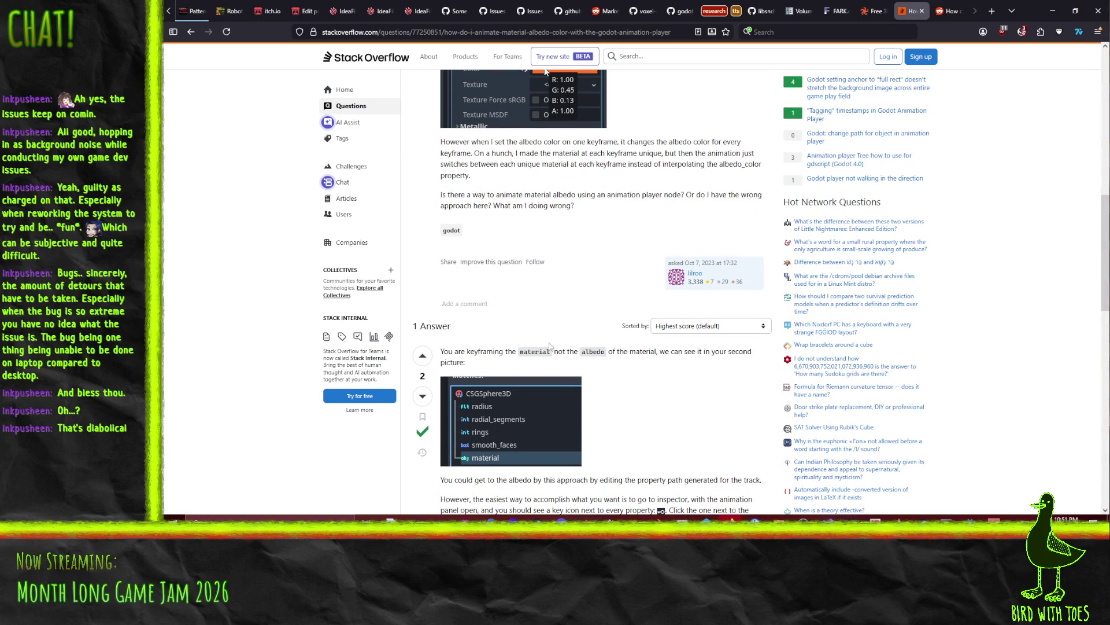
scroll(674, 362, down, 4)
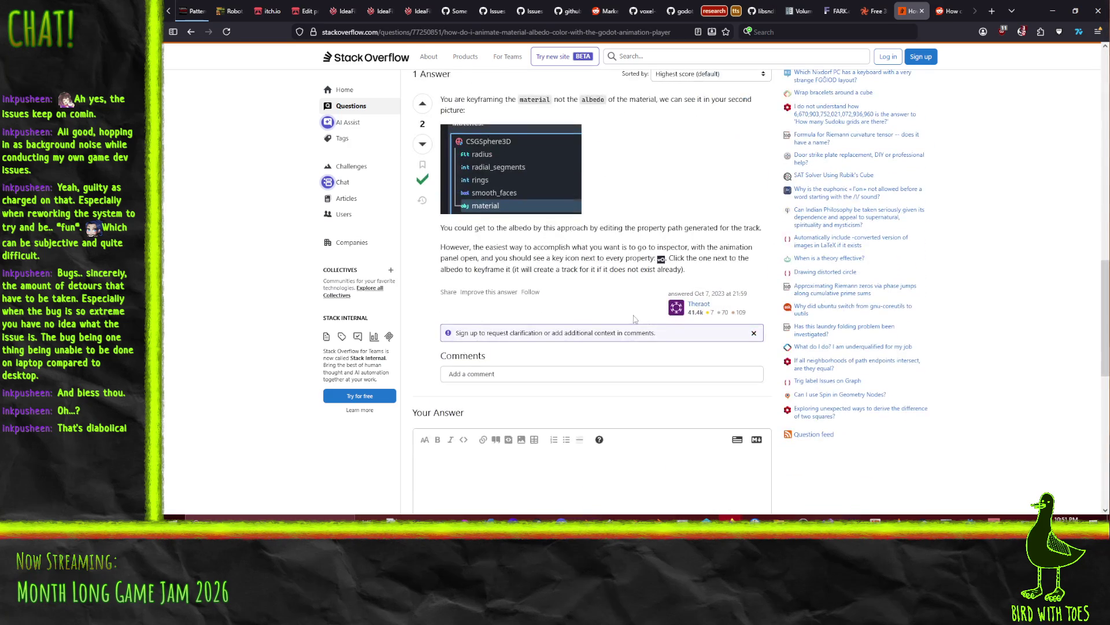
scroll(635, 272, up, 8)
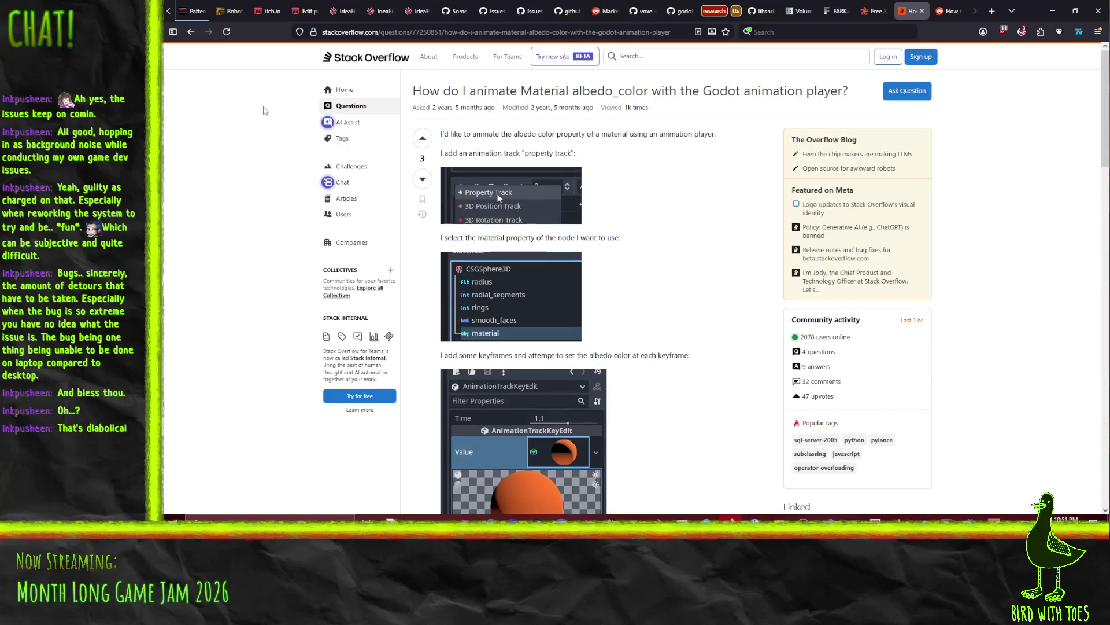
click(191, 31)
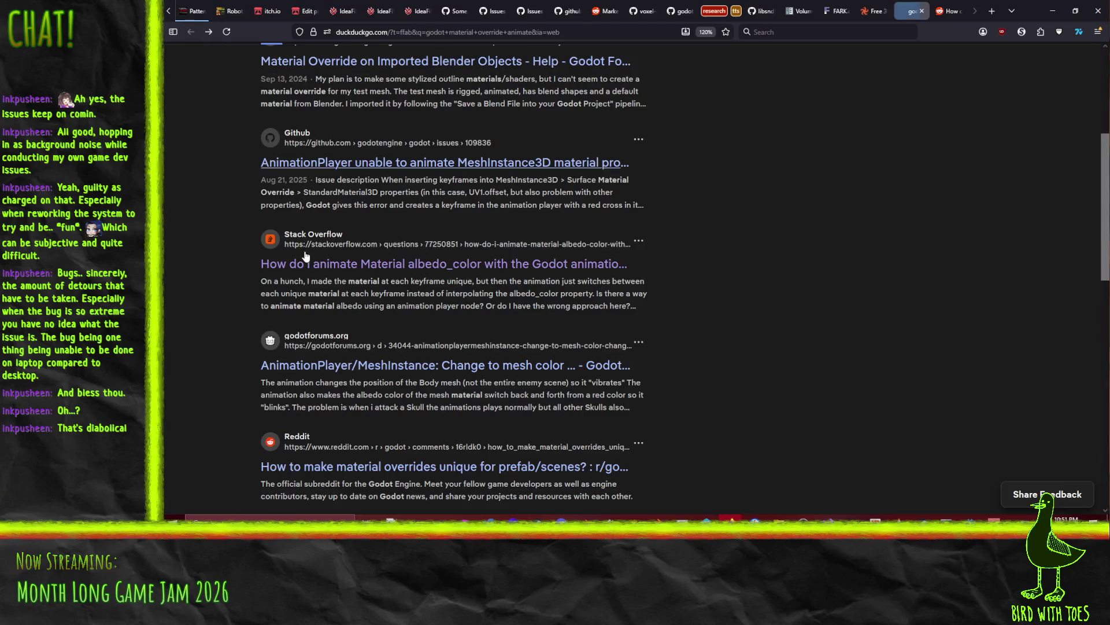
- Read the Godot Forums mesh-colour thread and the Reddit unique-materials thread, then return to Godot
click(508, 370)
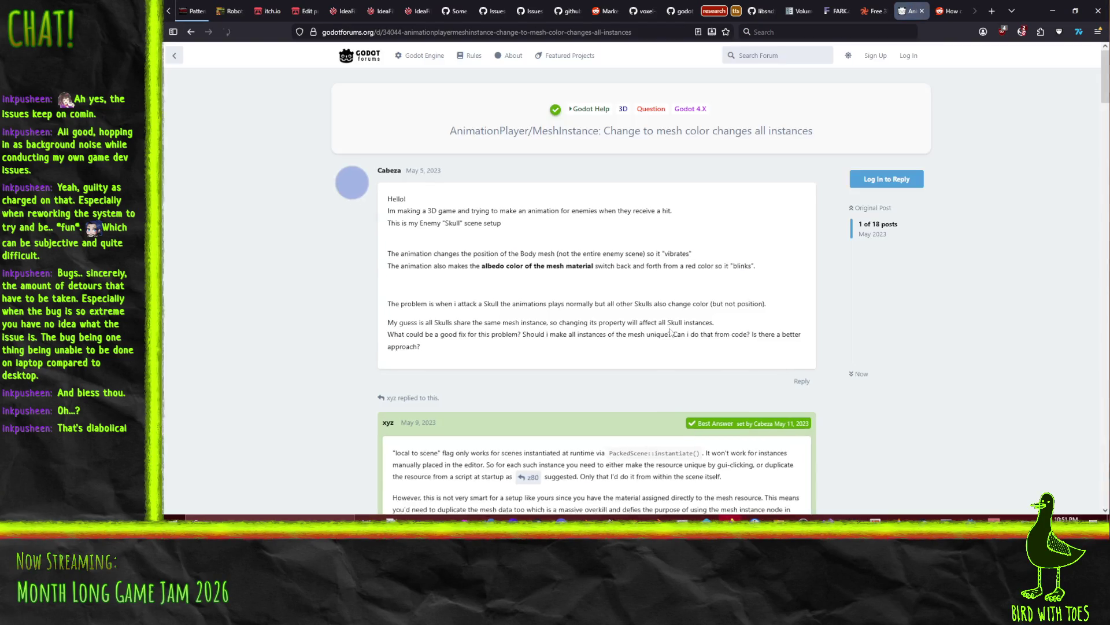
scroll(418, 268, down, 5)
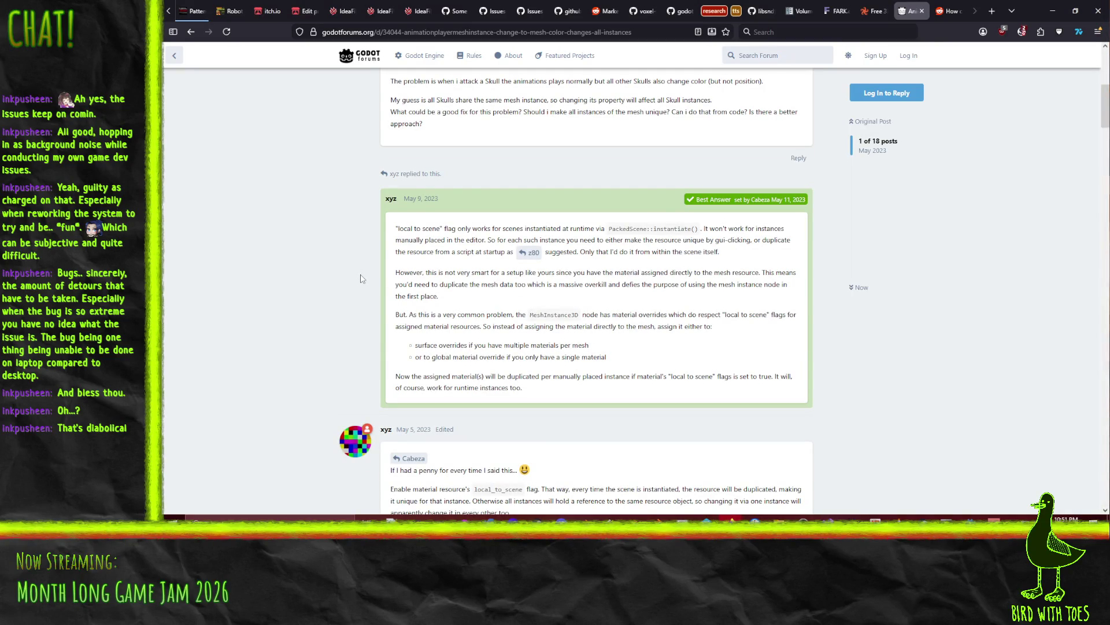
scroll(361, 279, up, 4)
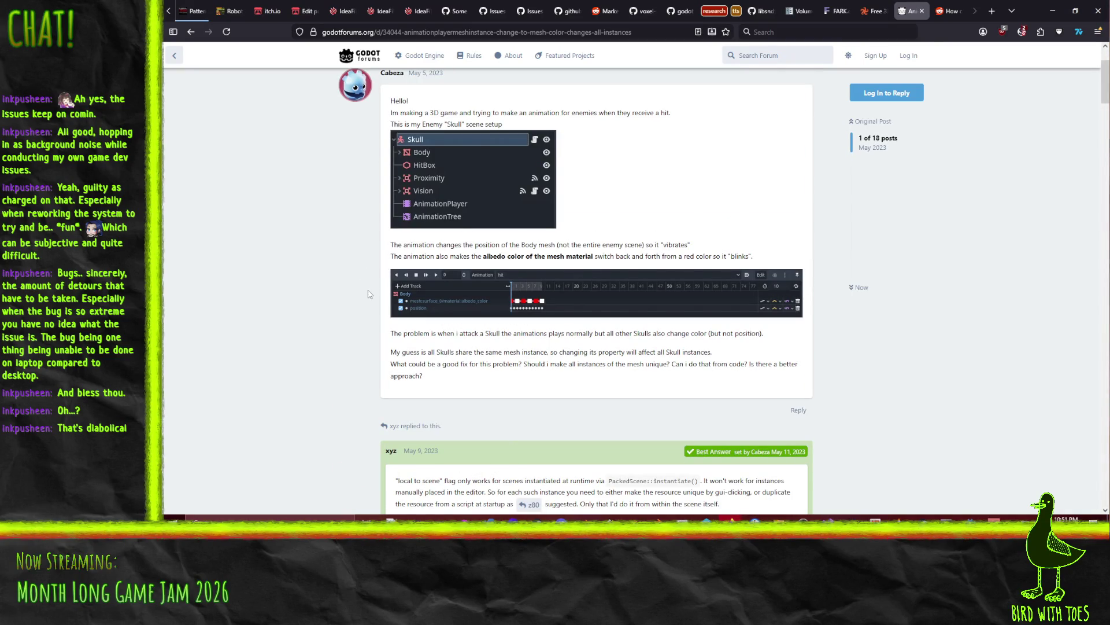
right_click(421, 279)
click(249, 213)
scroll(361, 364, down, 3)
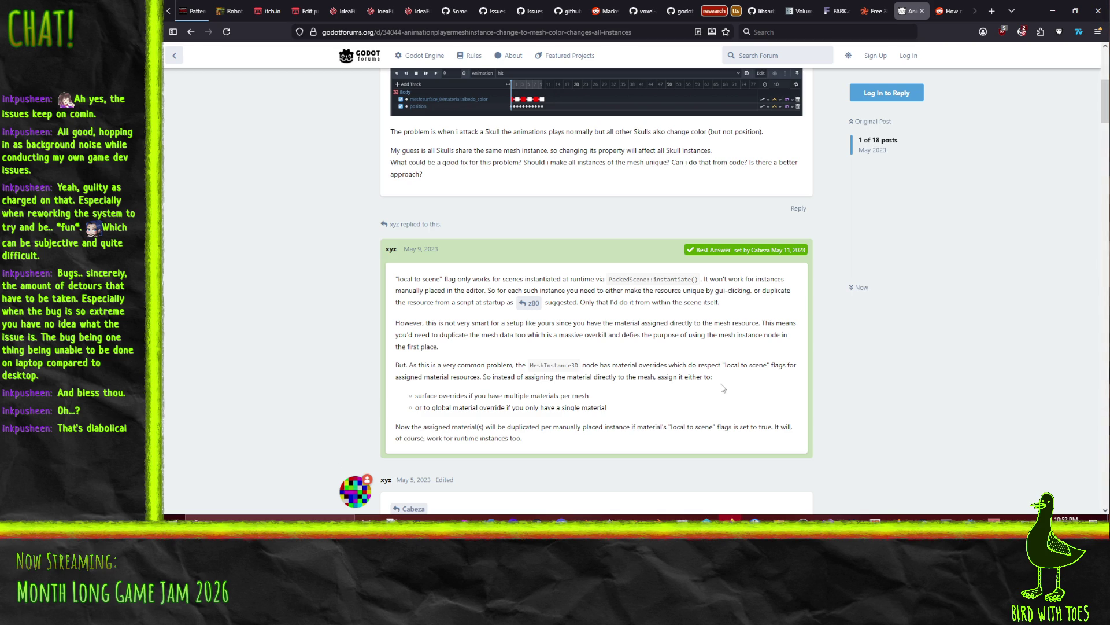
scroll(723, 393, down, 4)
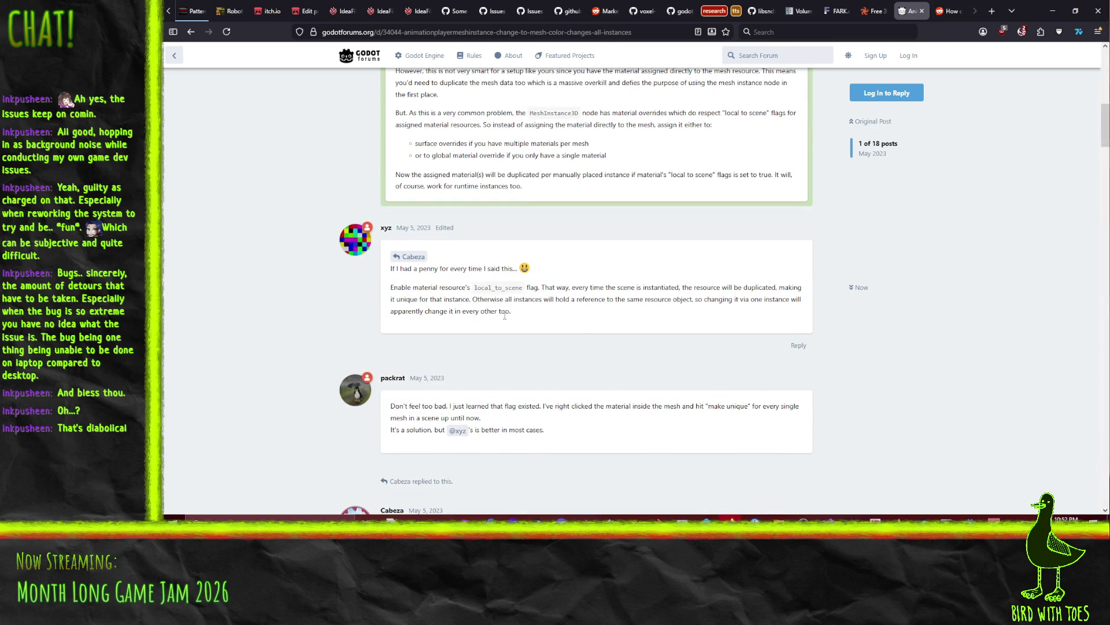
click(940, 8)
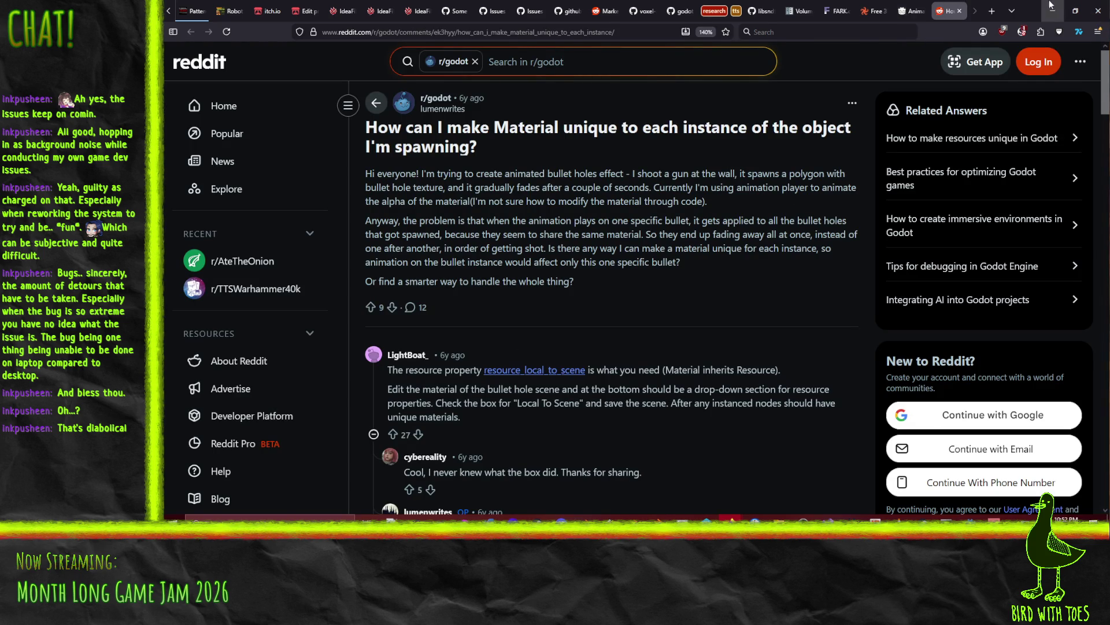
key(alt+Tab)
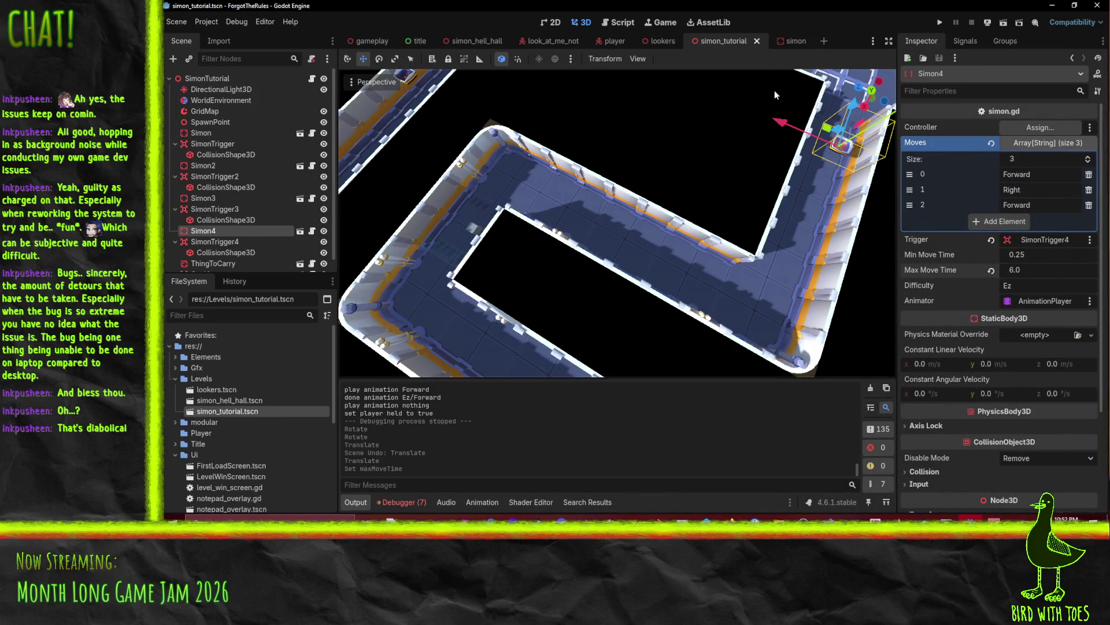
- In the simon scene, make SymbolProjection's override material Local to Scene
click(784, 39)
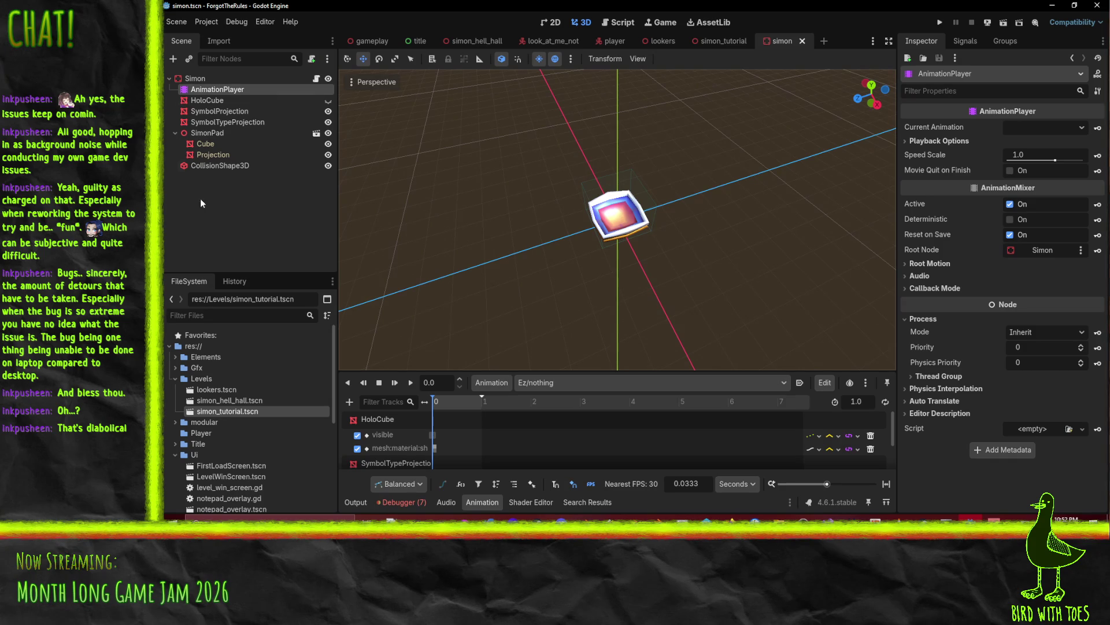
click(208, 111)
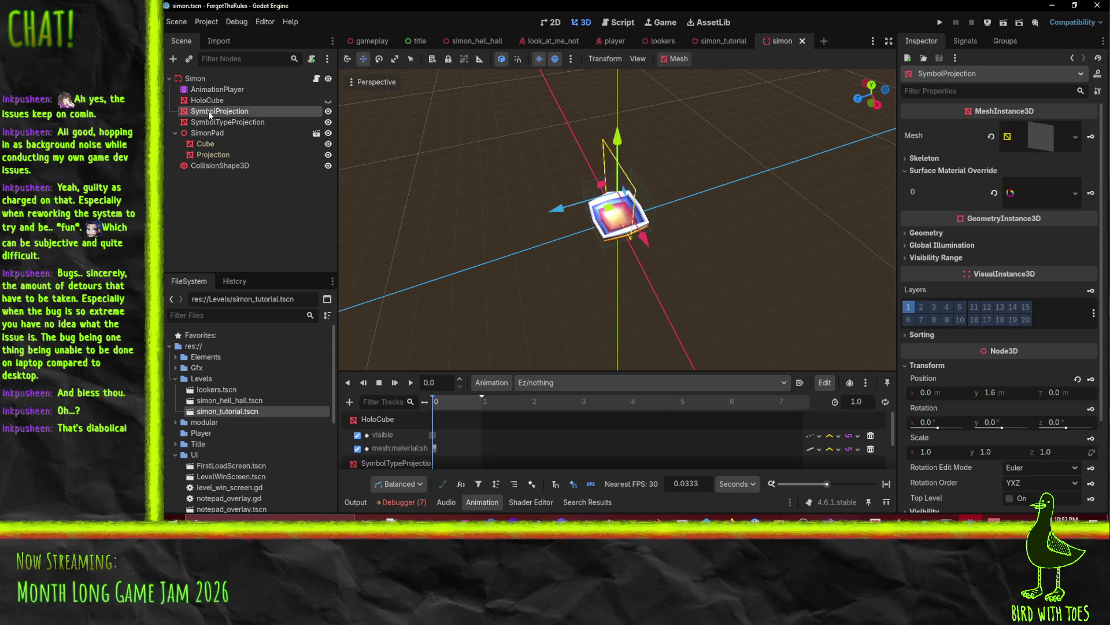
click(1040, 194)
scroll(952, 308, down, 5)
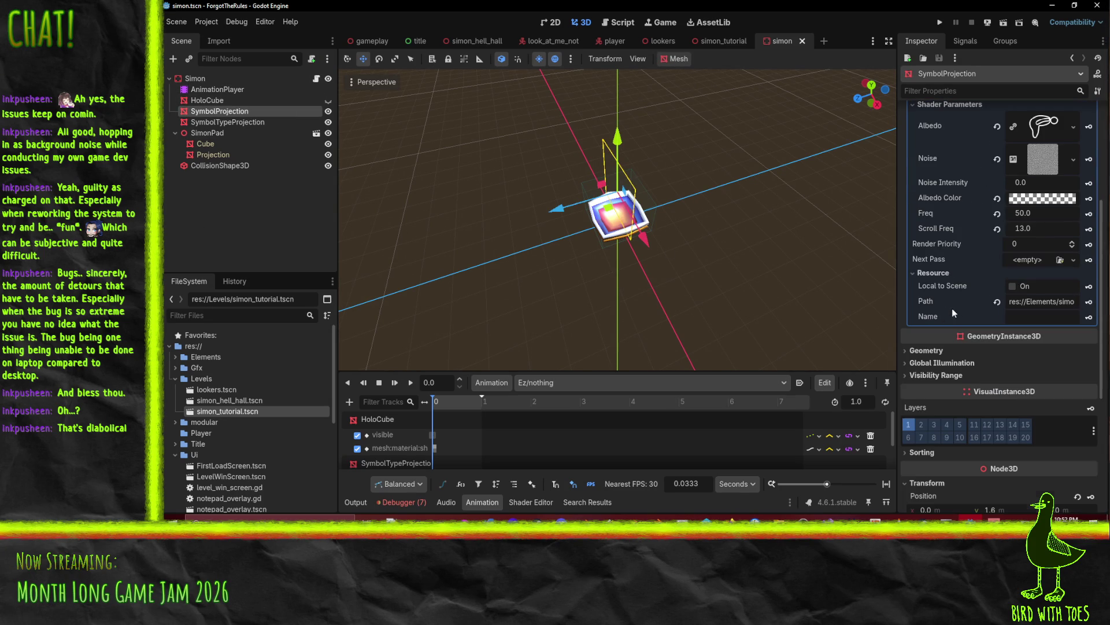
click(1013, 286)
- Make the HoloCube node's mesh resource Local to Scene
click(618, 217)
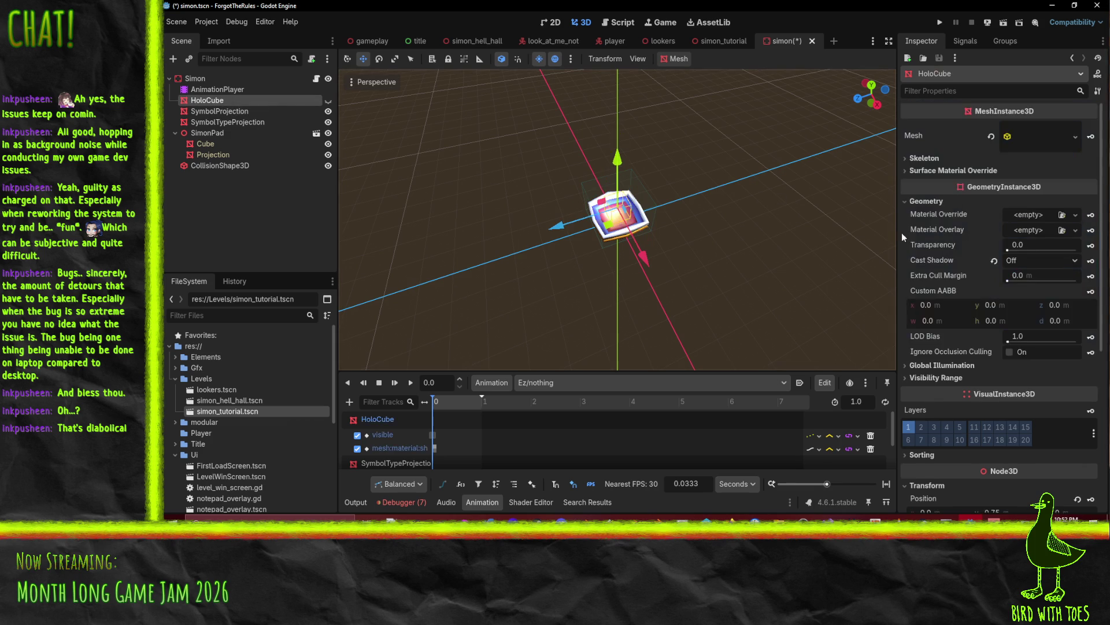
click(1036, 137)
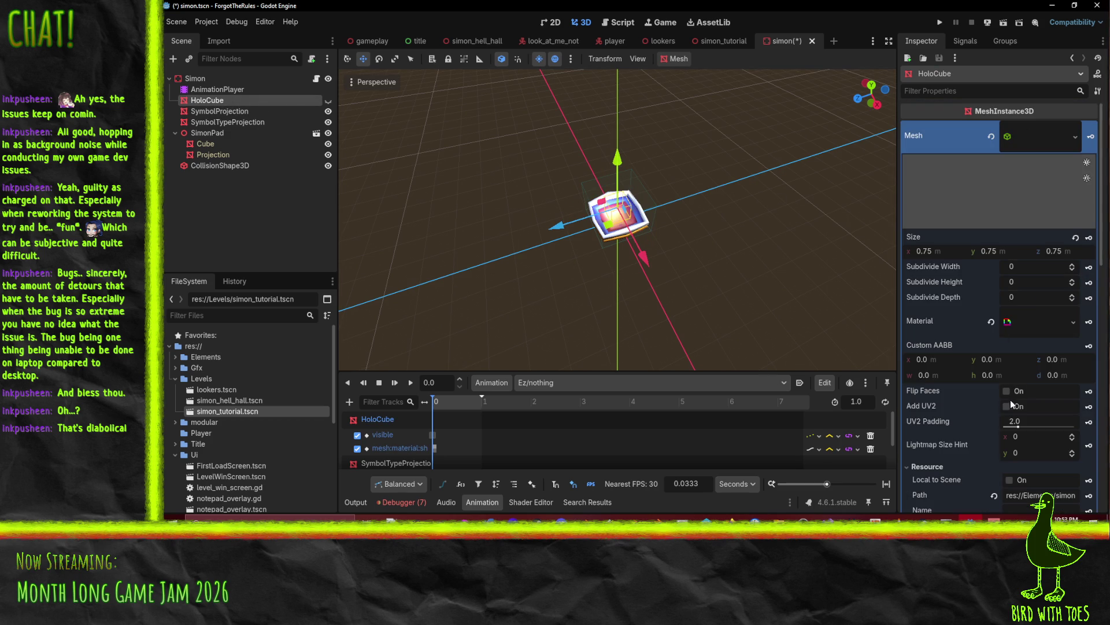
scroll(1021, 394, down, 5)
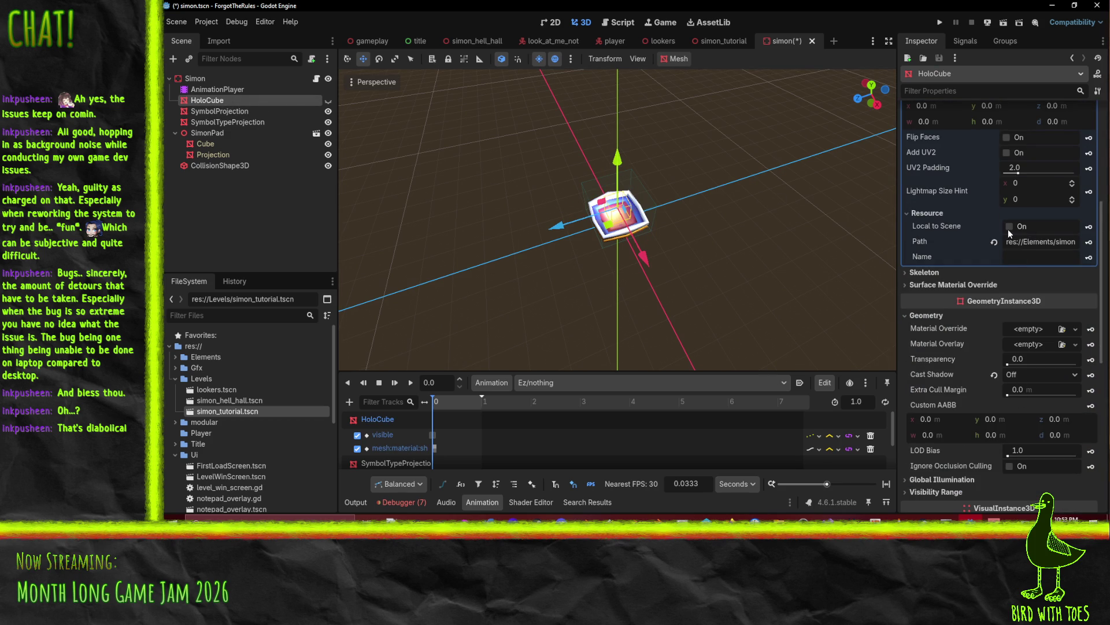
click(1009, 227)
- Make SymbolTypeProjection's Holo override material Local to Scene and save simon.tscn
click(250, 123)
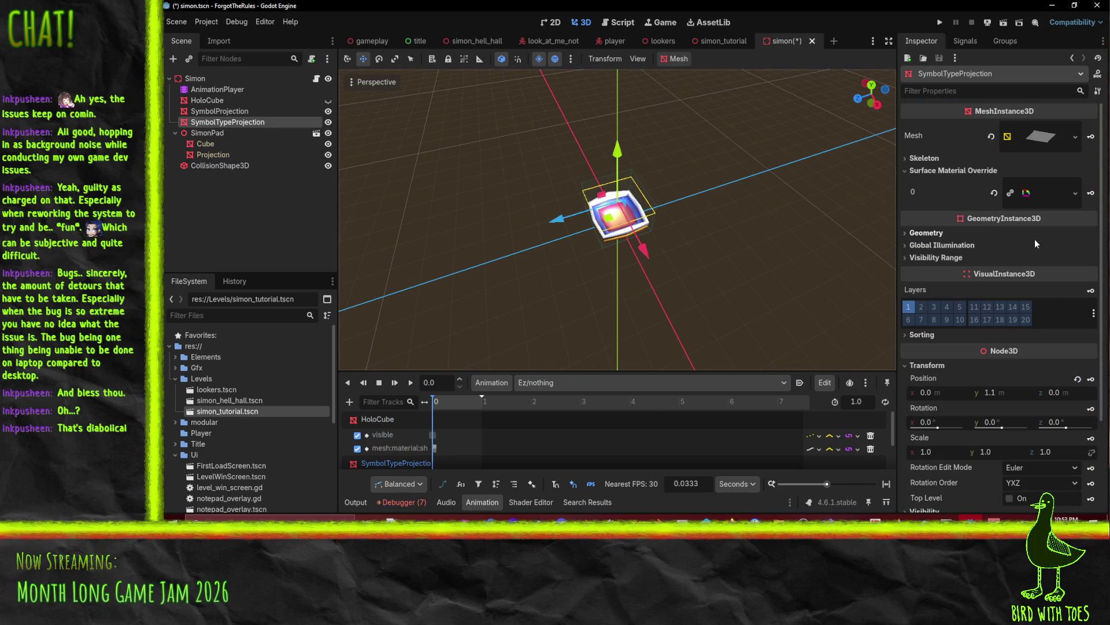
click(1041, 174)
scroll(988, 343, down, 2)
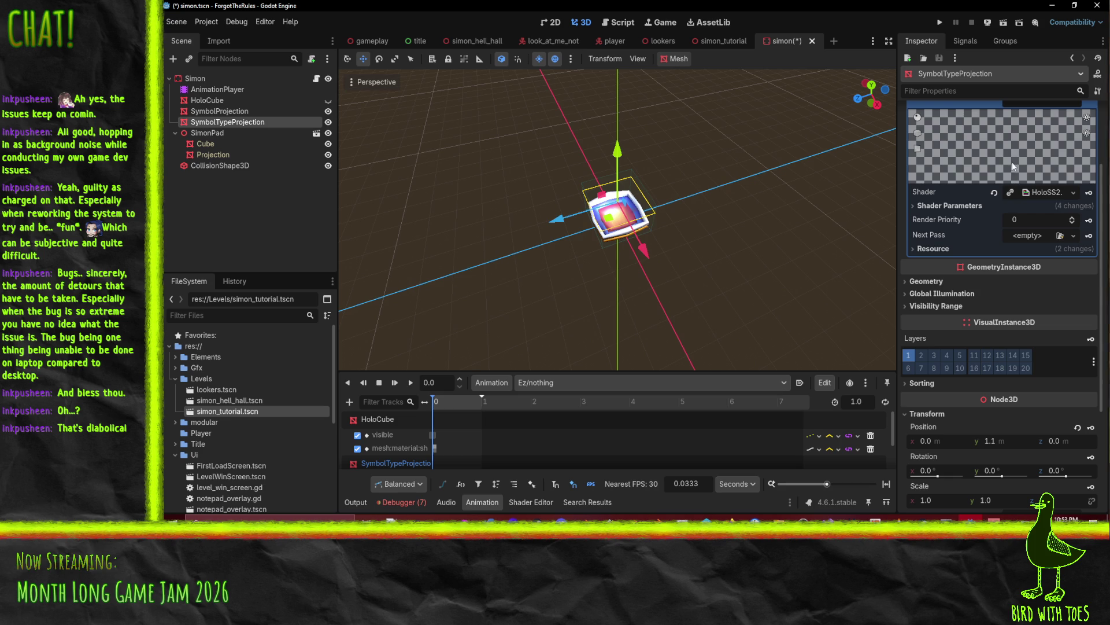
click(932, 248)
click(1014, 262)
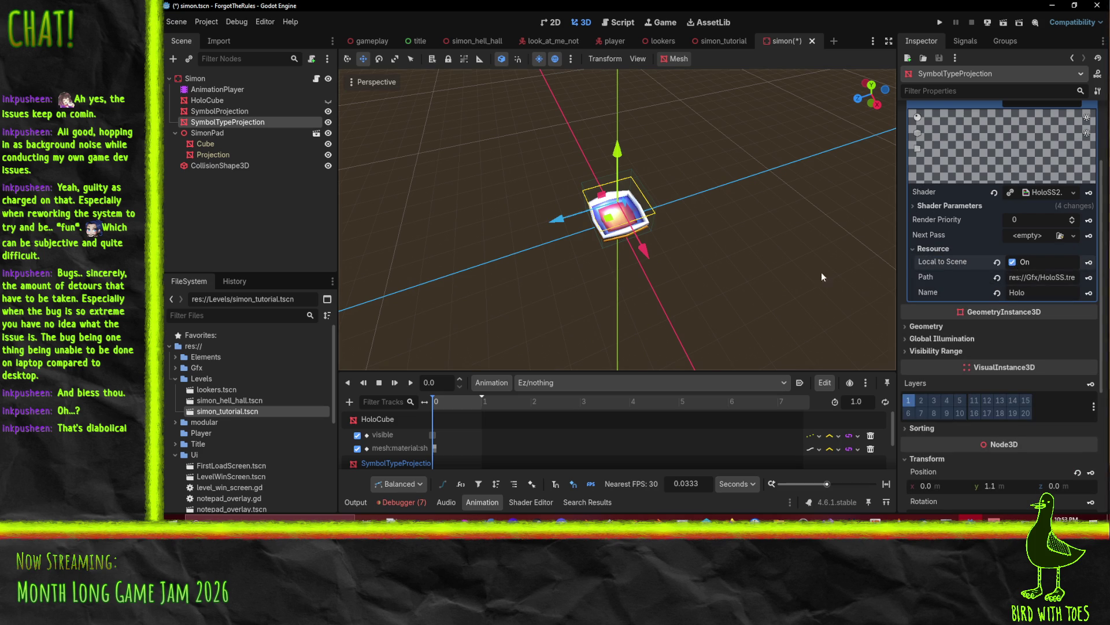
key(ctrl+s)
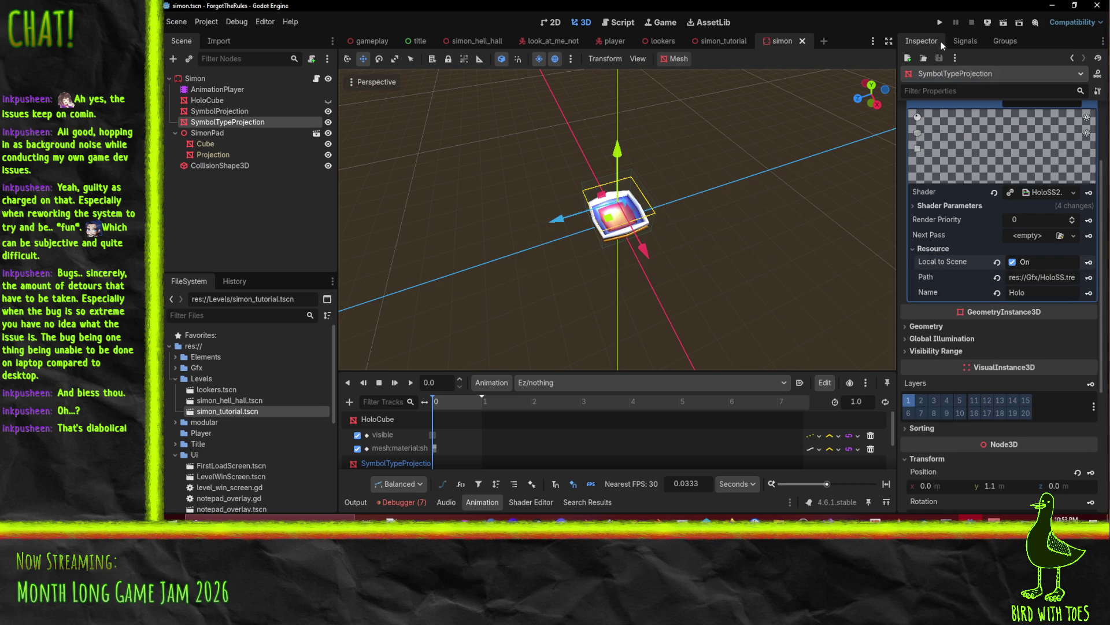
- Run the project and start past the title screen into the tutorial corridor
scroll(775, 308, up, 3)
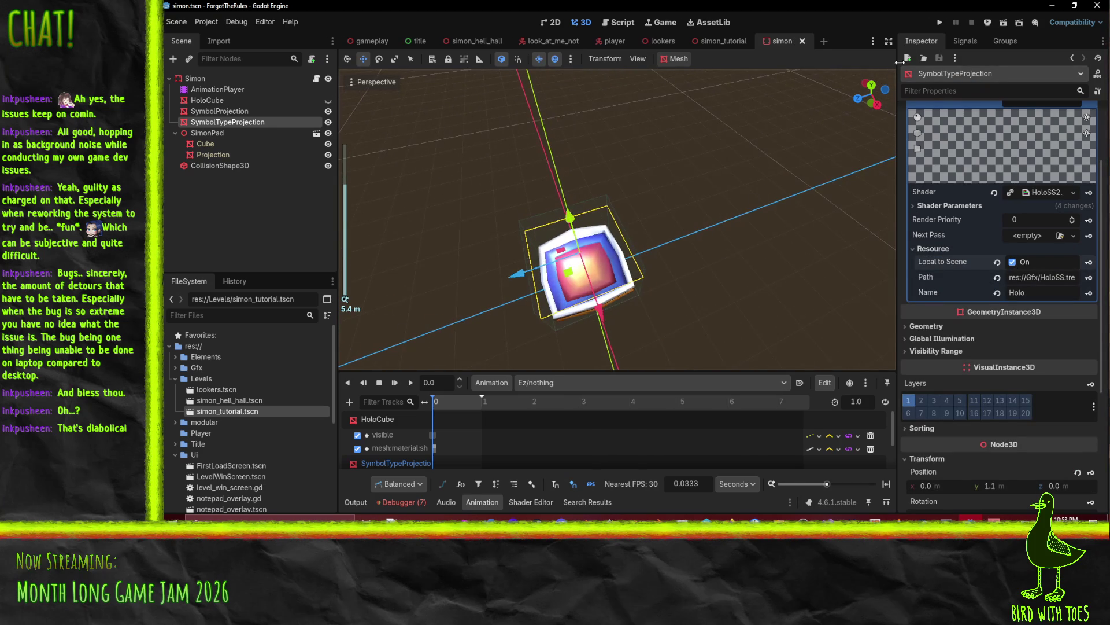
click(940, 22)
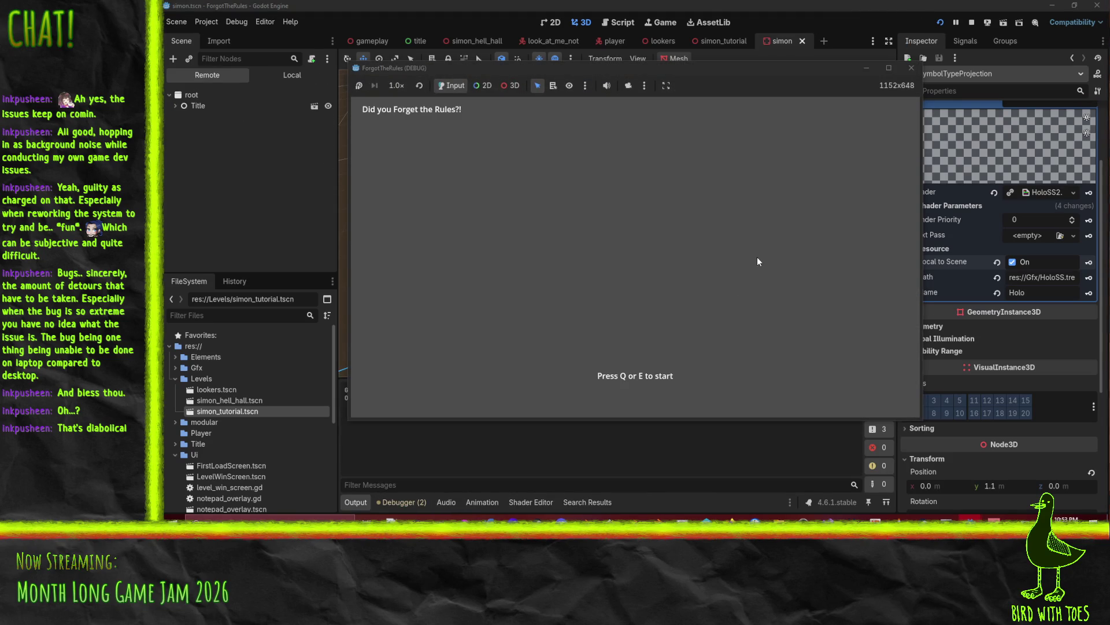
key(e)
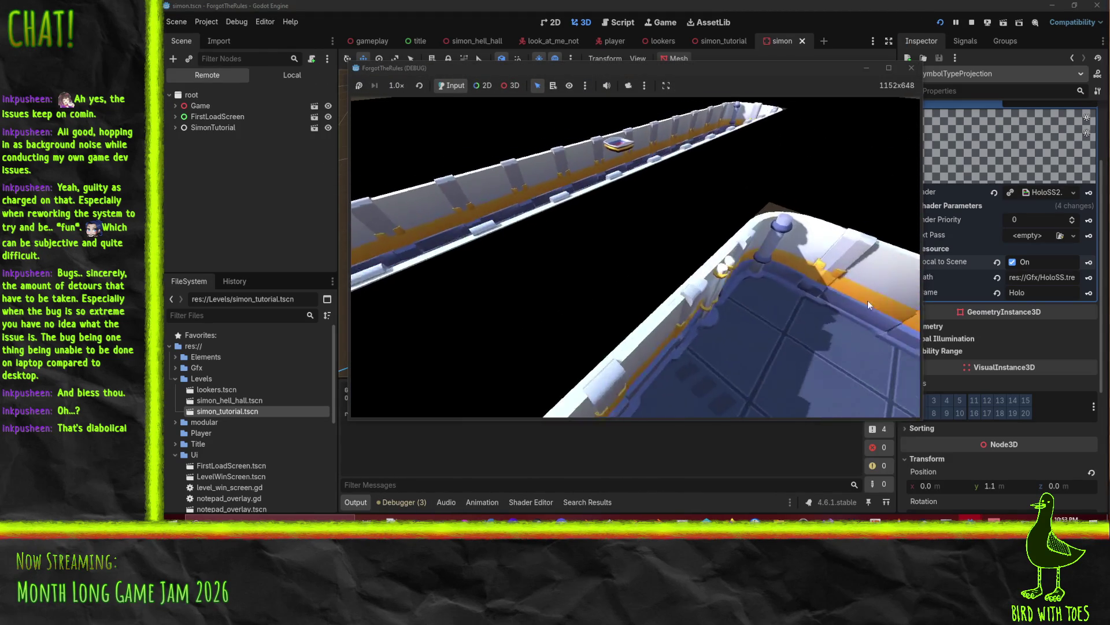
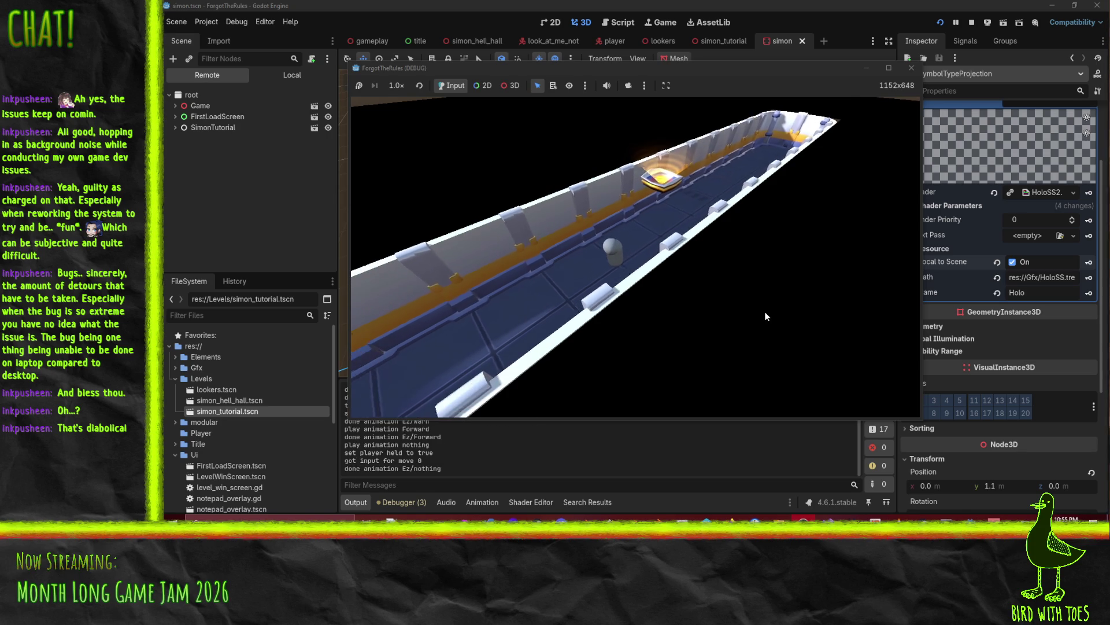
- Walk the character forward through the tutorial corridors until the Evil Eyes rule appears
key(Up)
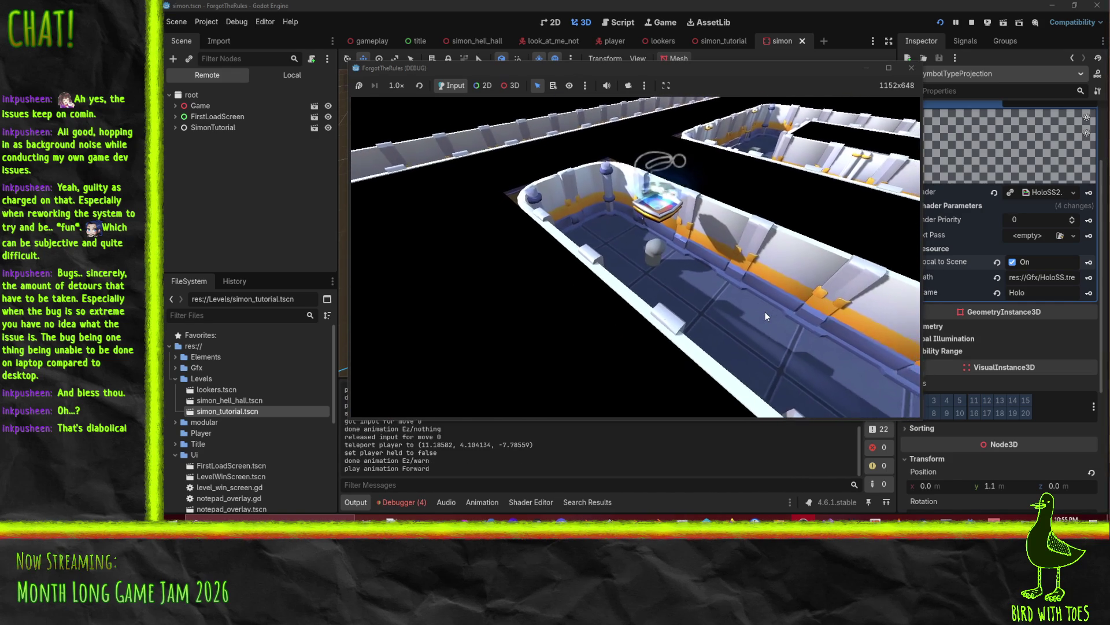
key(Up)
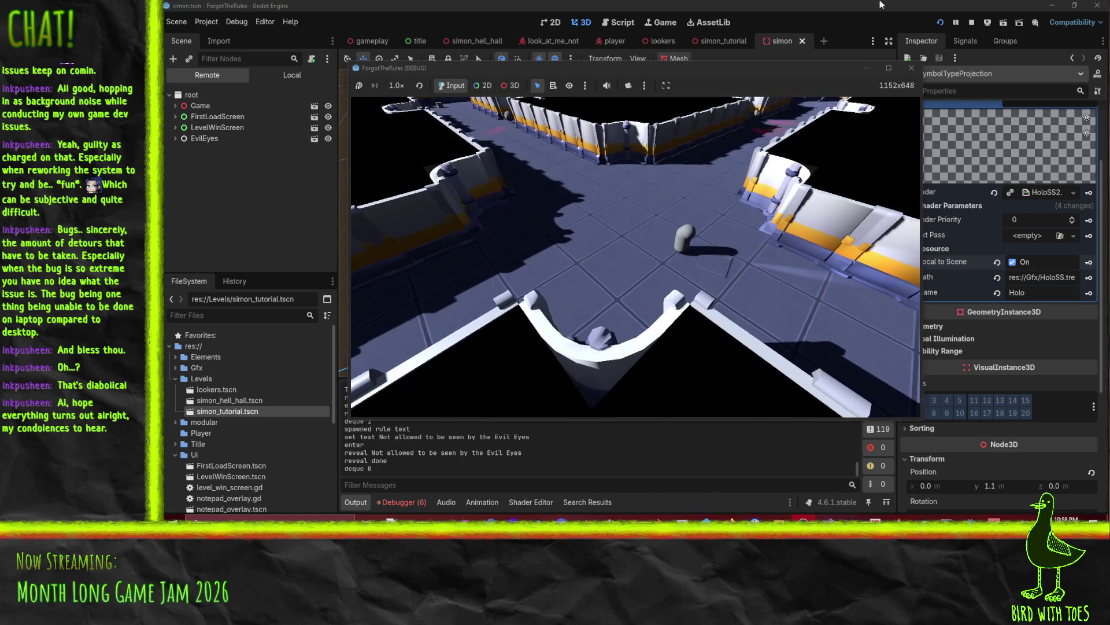
- Stop the running game and orbit the editor view around the Simon pad
click(912, 68)
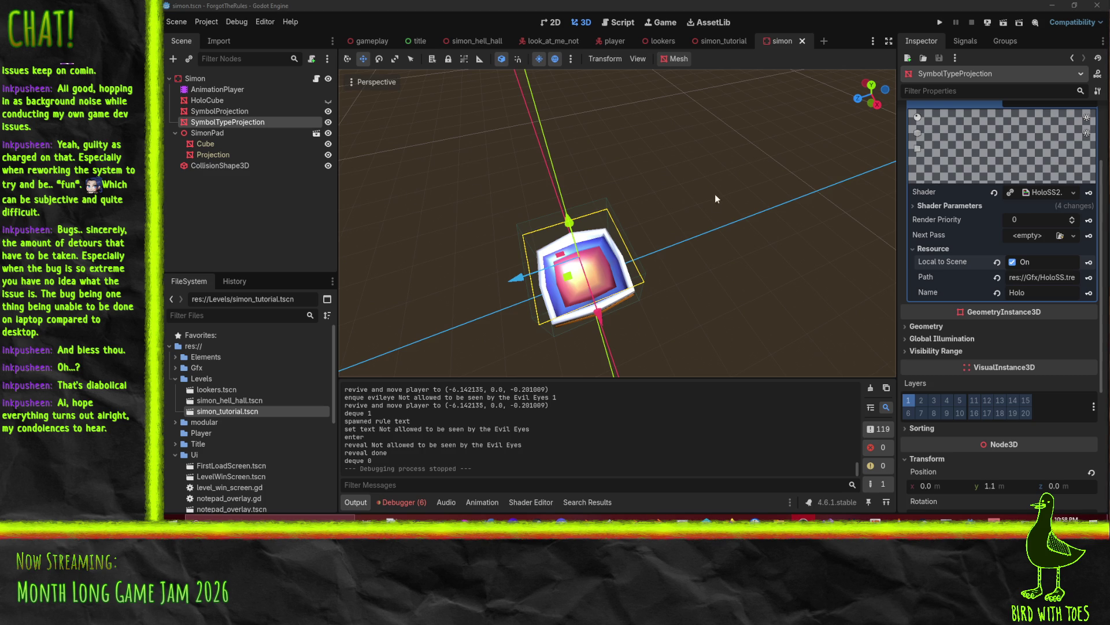
mouse_move(715, 195)
mouse_down()
mouse_move(706, 203)
mouse_move(752, 237)
mouse_up()
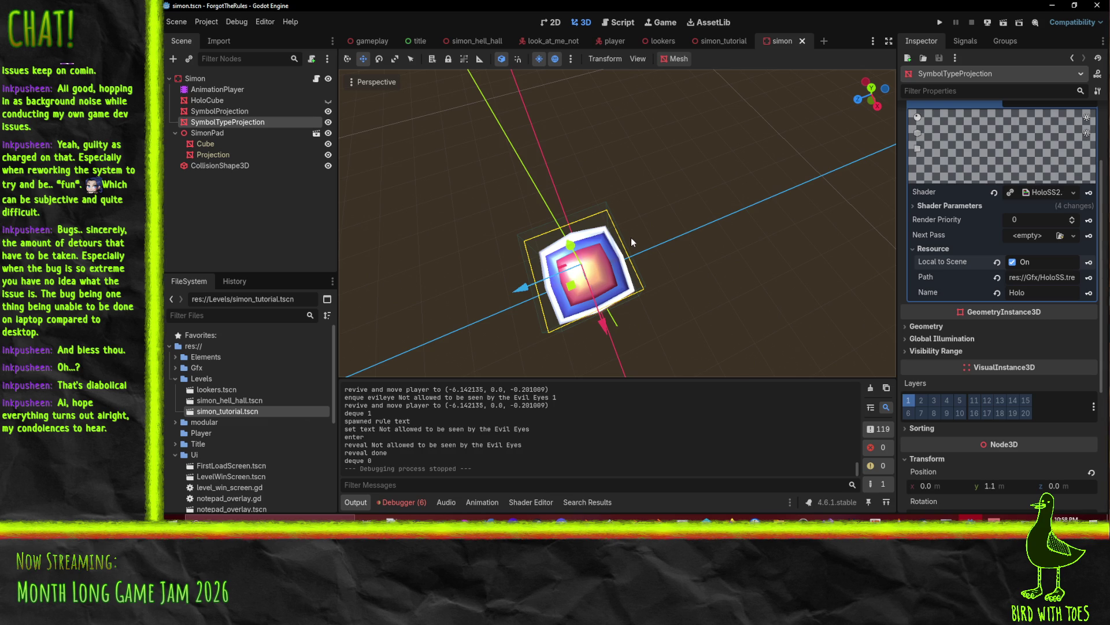
- Review the six logged warnings and errors in the Debugger's Errors panel
click(417, 505)
click(424, 379)
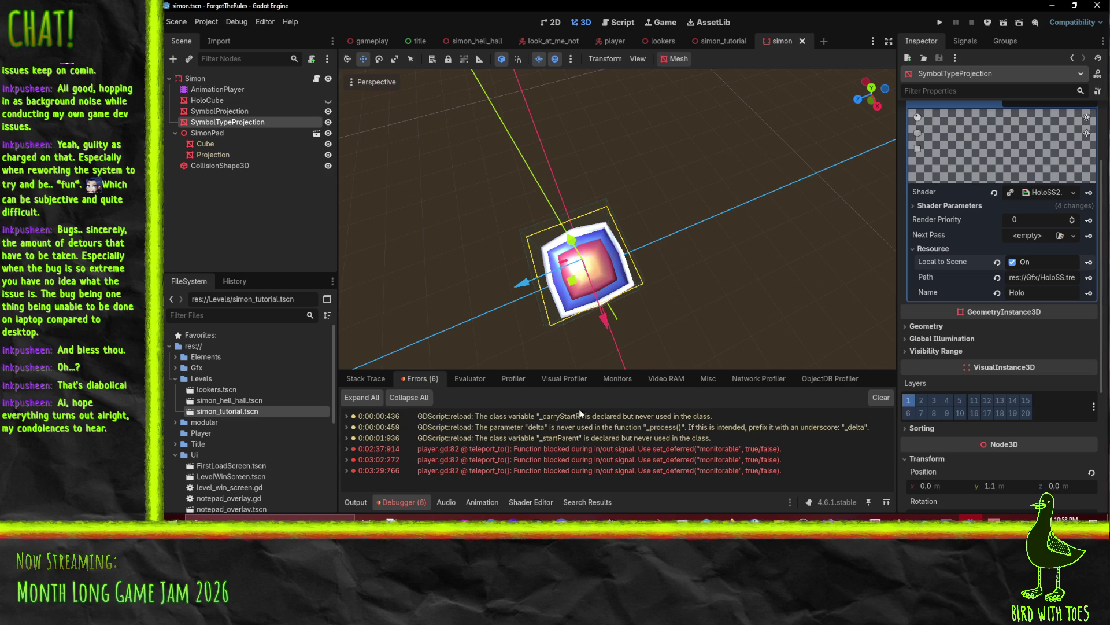
mouse_move(703, 431)
mouse_move(623, 444)
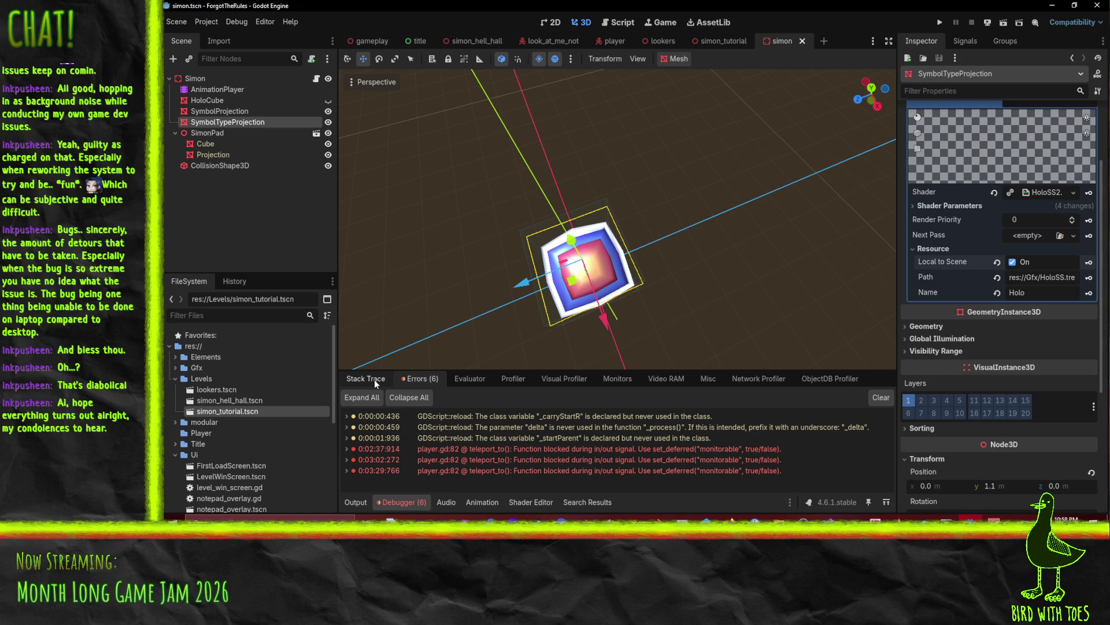
- Return to the Output log and reframe the view around the pad
click(357, 502)
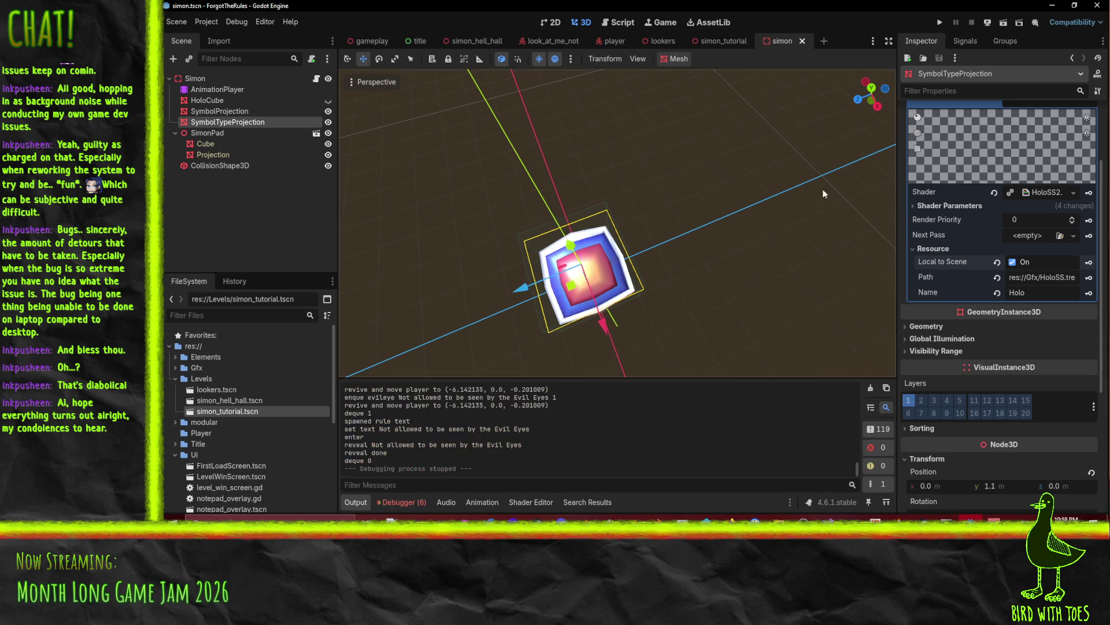
mouse_move(792, 135)
mouse_down()
mouse_move(713, 250)
mouse_move(748, 119)
mouse_up()
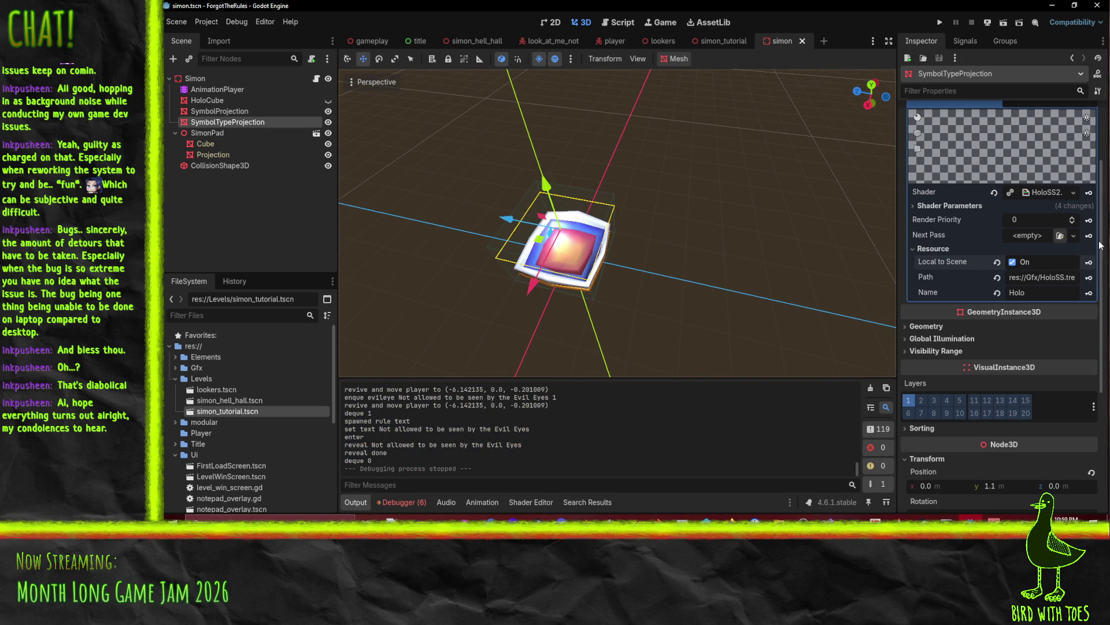
scroll(687, 231, down, 3)
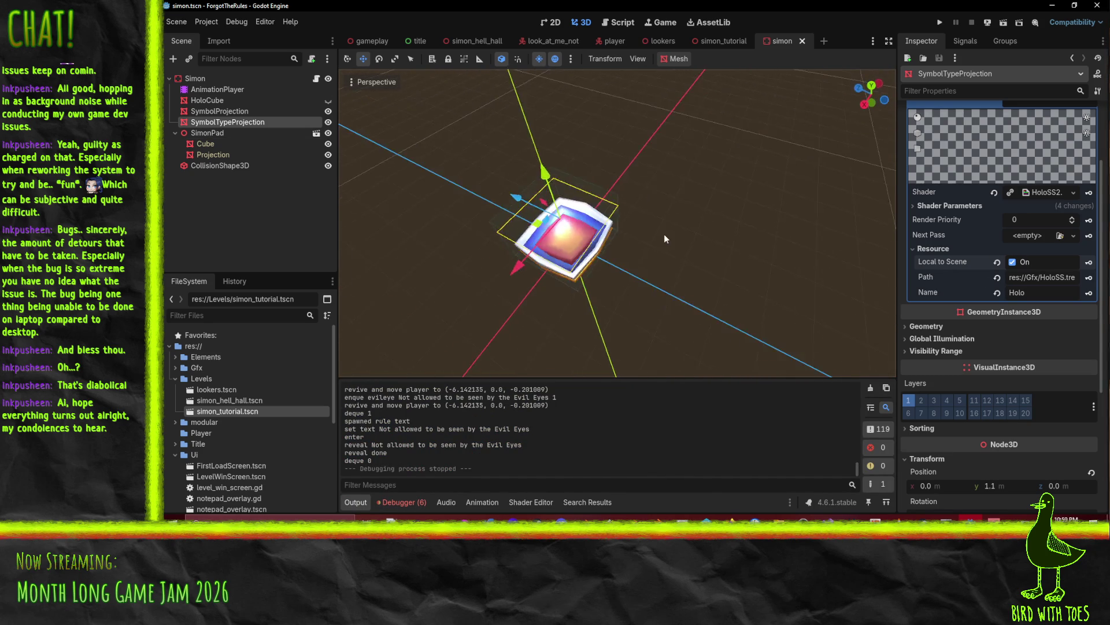
scroll(694, 230, up, 2)
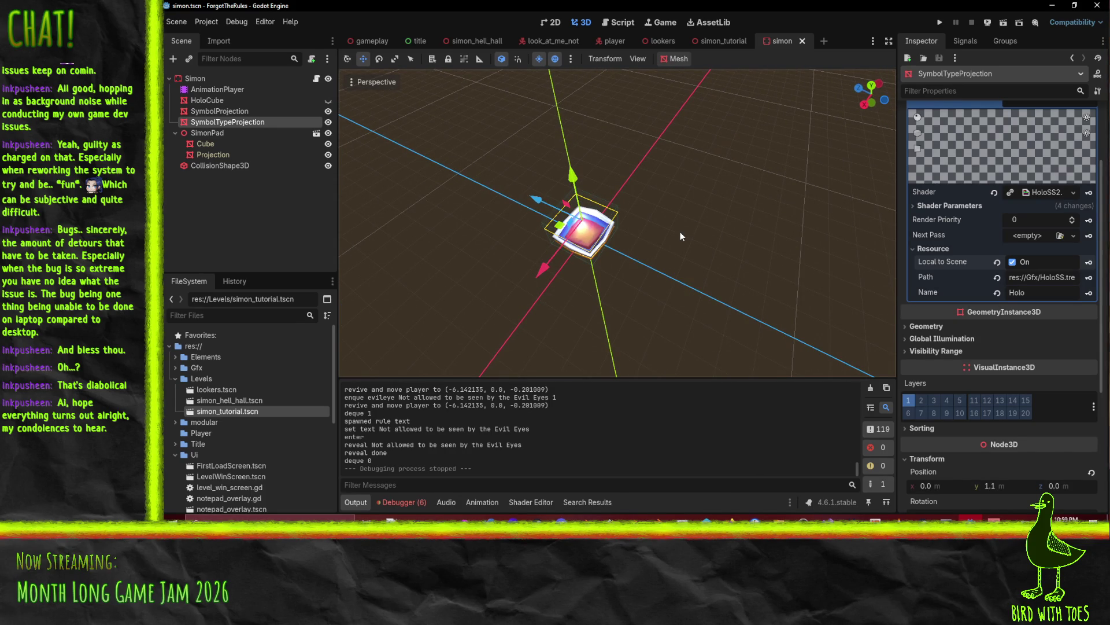
- Make the Projection's slot 0 Holo override material Local to Scene, save, and run the game
click(234, 157)
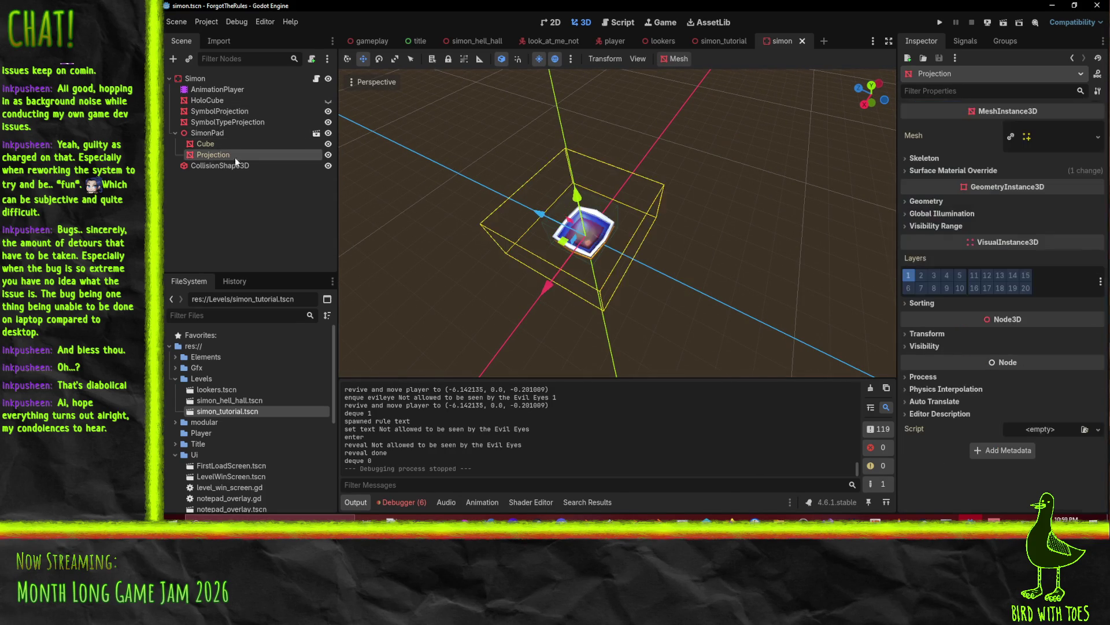
click(953, 170)
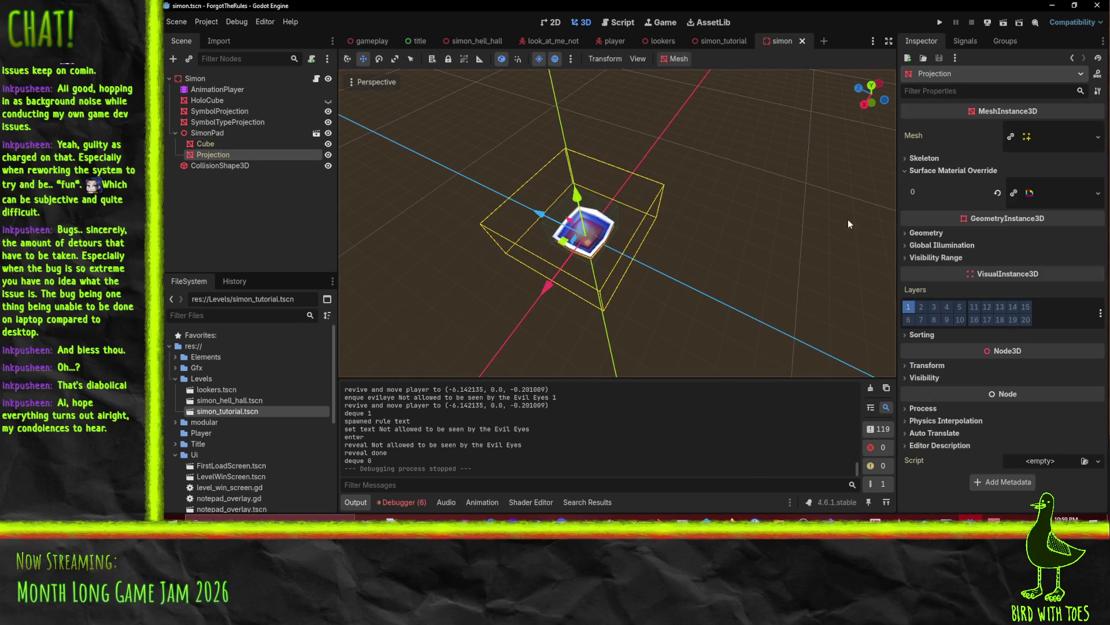
click(1064, 197)
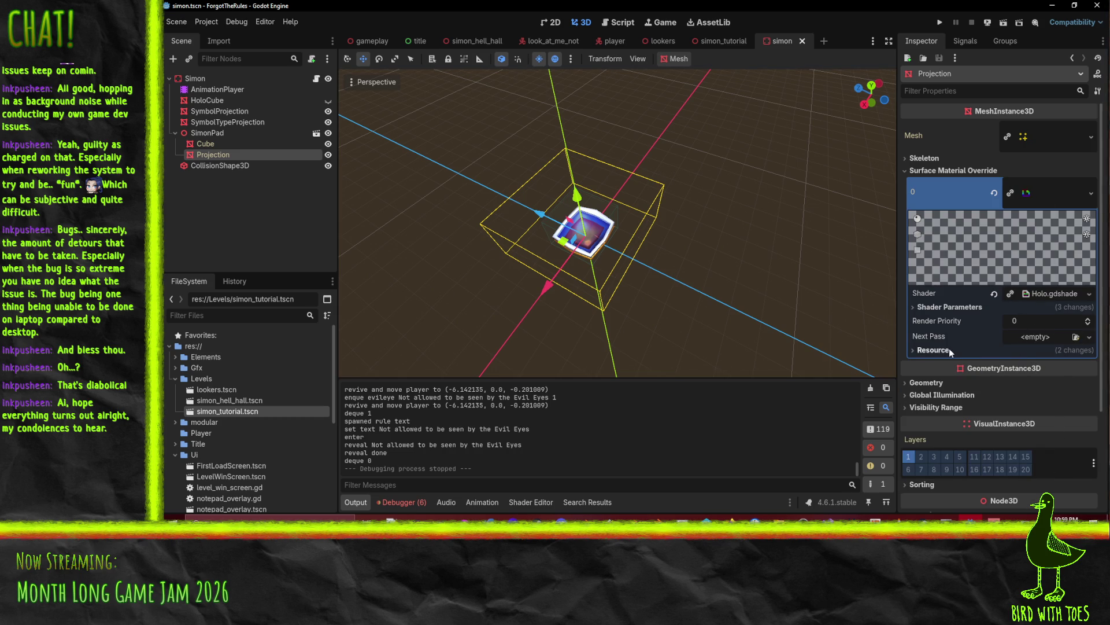
click(934, 350)
click(1012, 363)
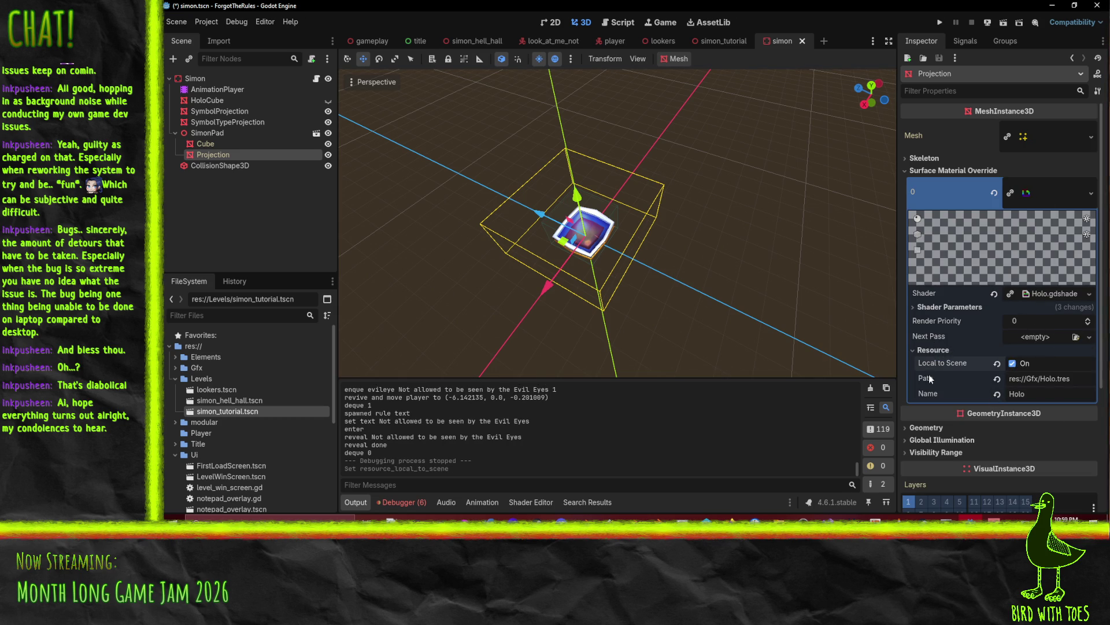
key(ctrl+s)
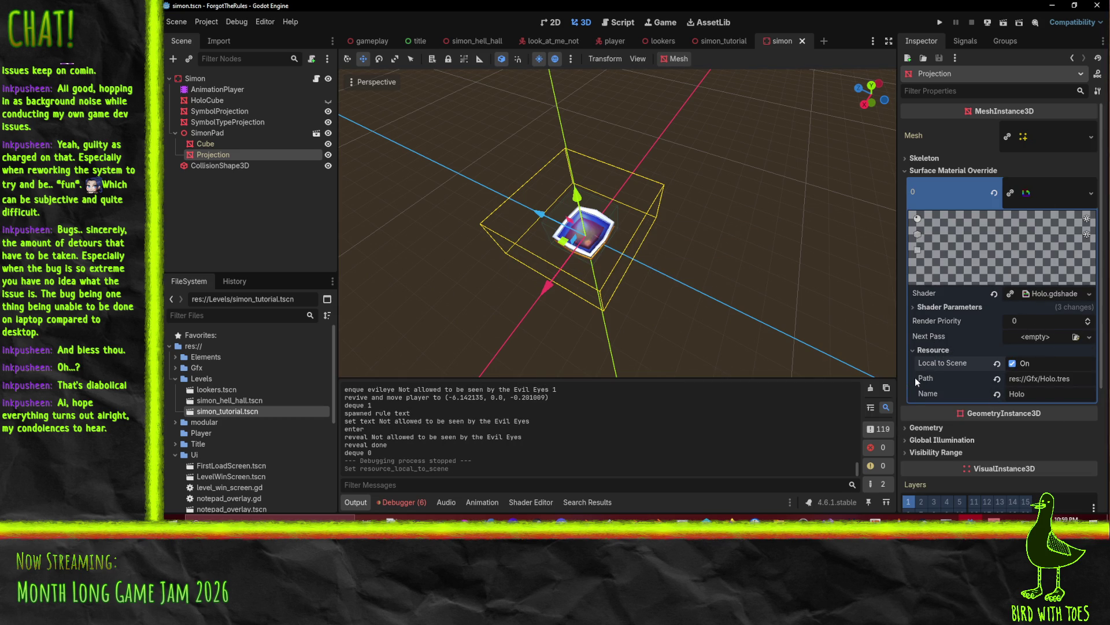
click(939, 22)
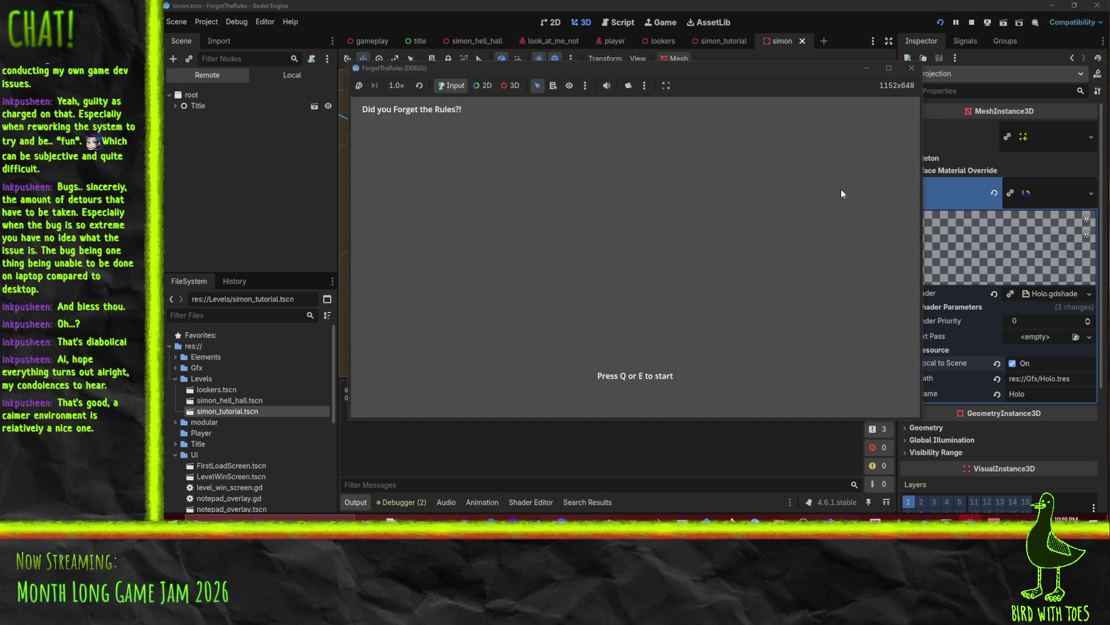
- Start from the title screen, play until the 'Not allowed to defy The Simon' rule, then close the game
key(e)
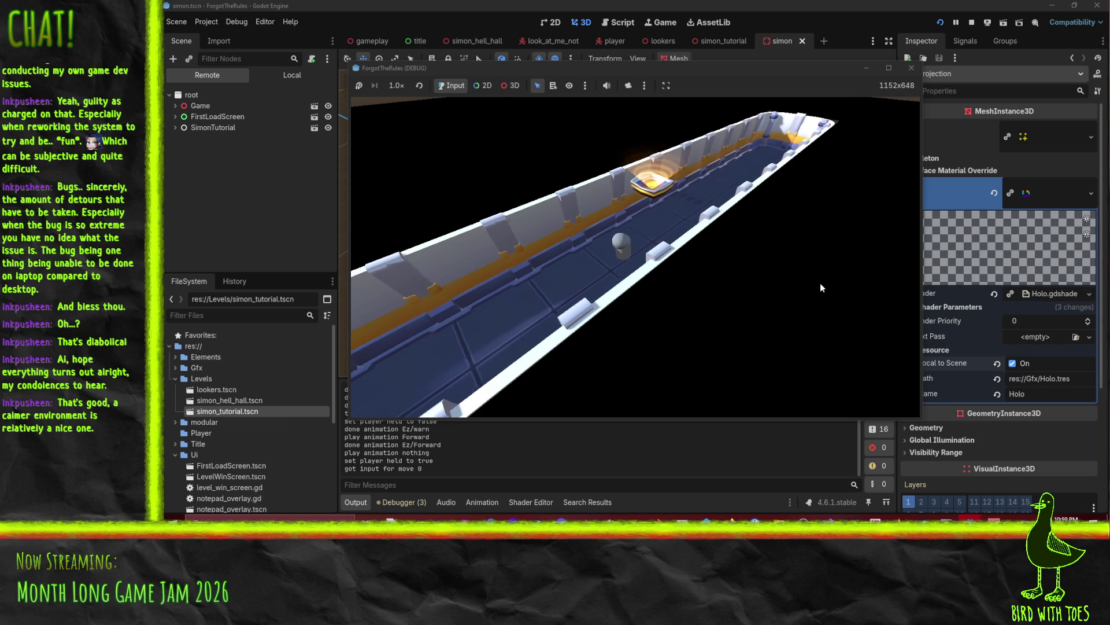
key(Up)
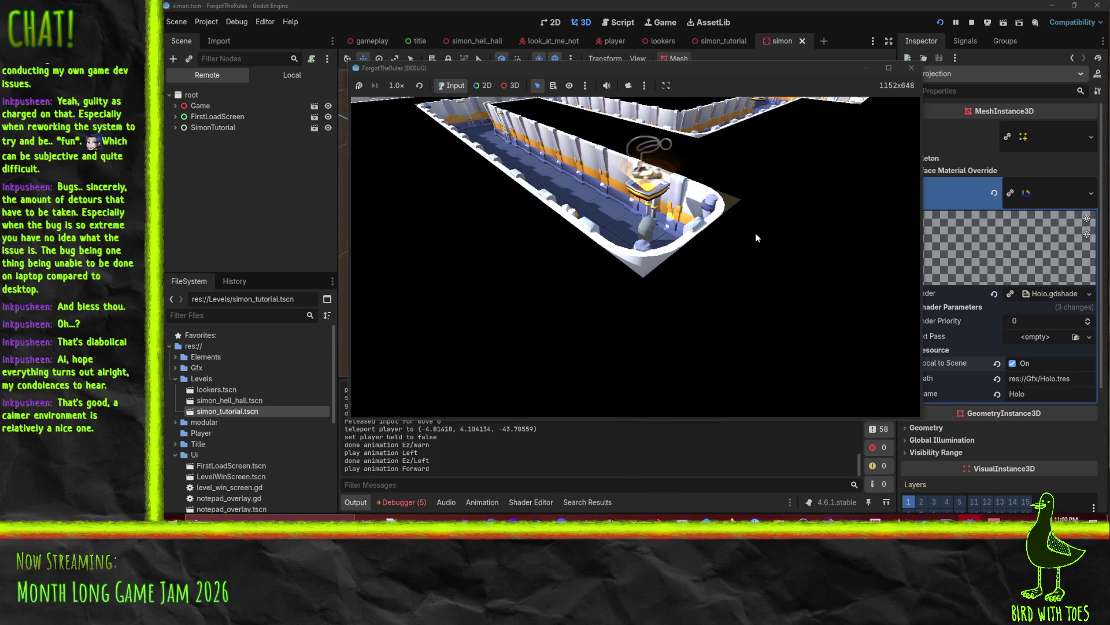
key(Up)
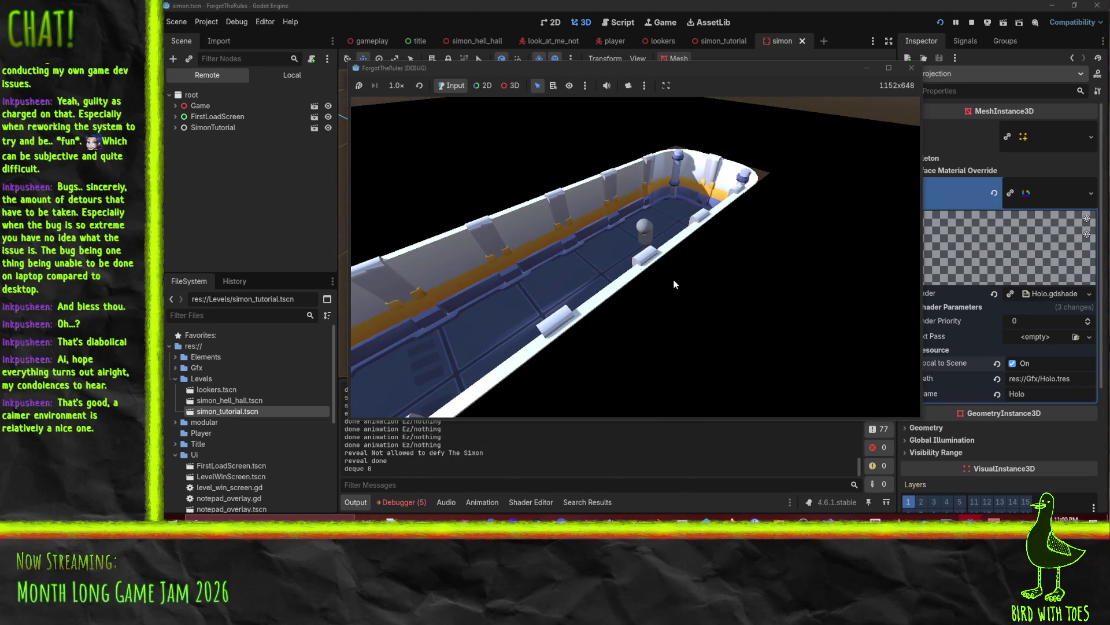
click(912, 69)
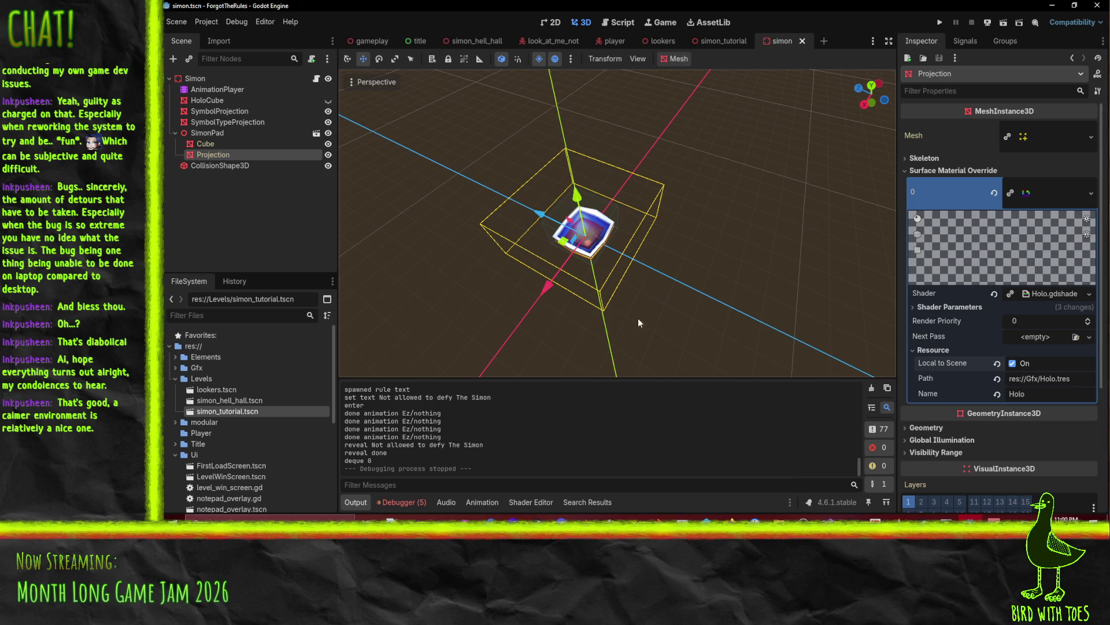
- Orbit and zoom the view to inspect the Projection box on the pad
drag(679, 288, 636, 297)
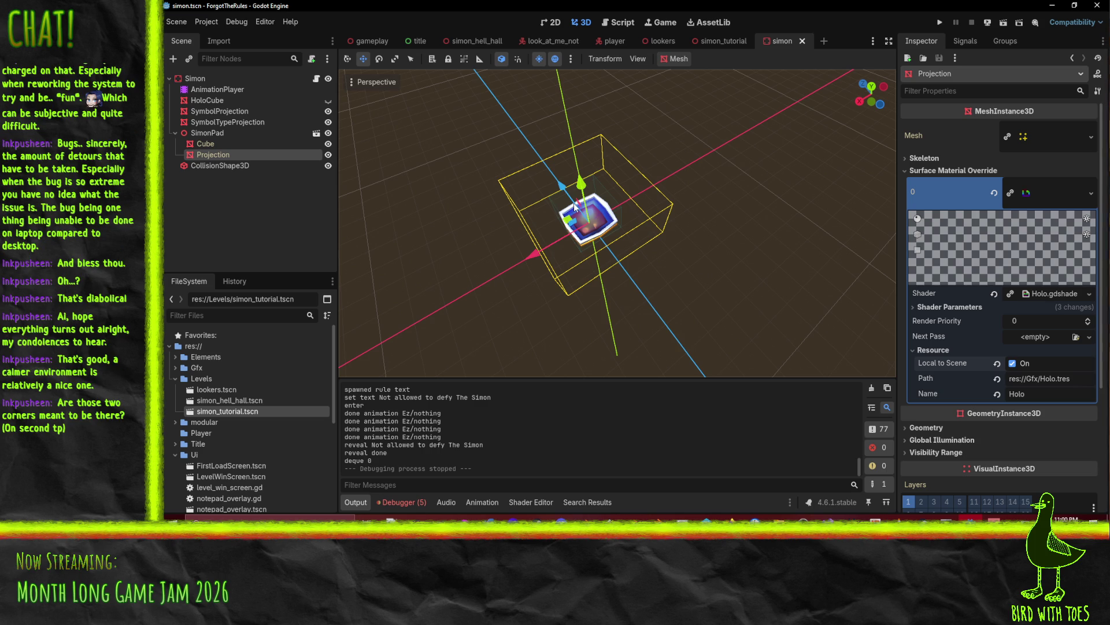
scroll(639, 243, down, 1)
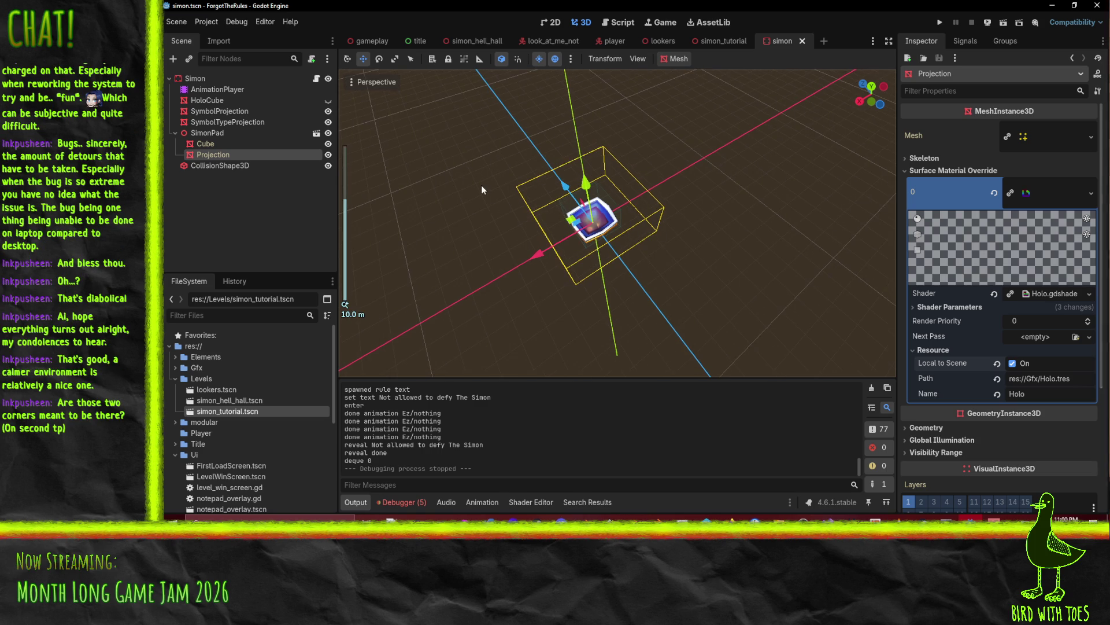
drag(483, 190, 649, 160)
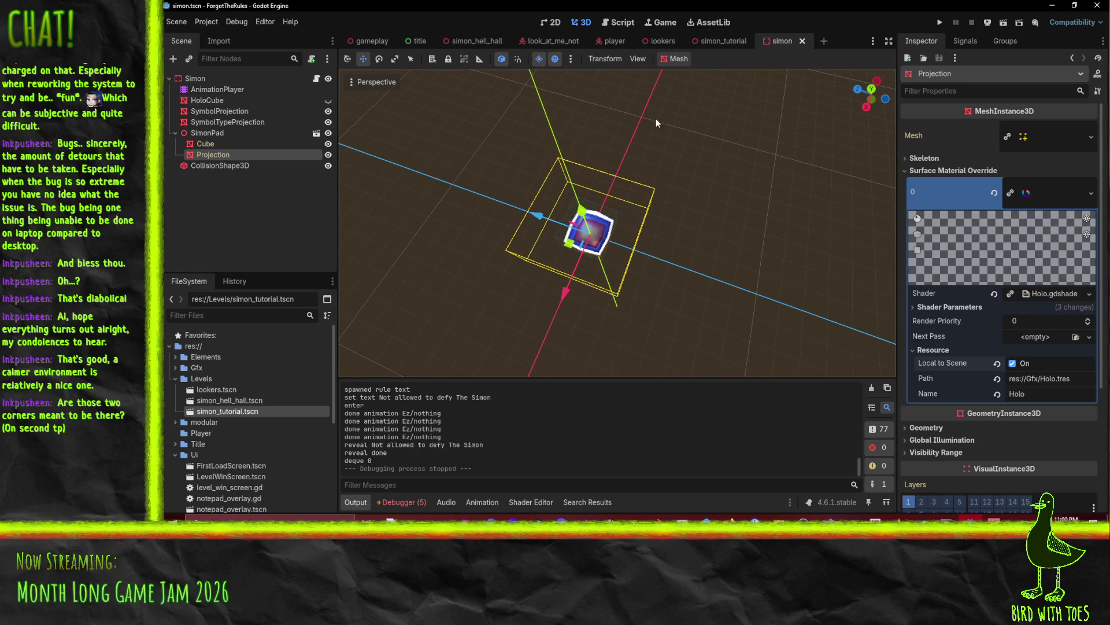
scroll(673, 214, down, 4)
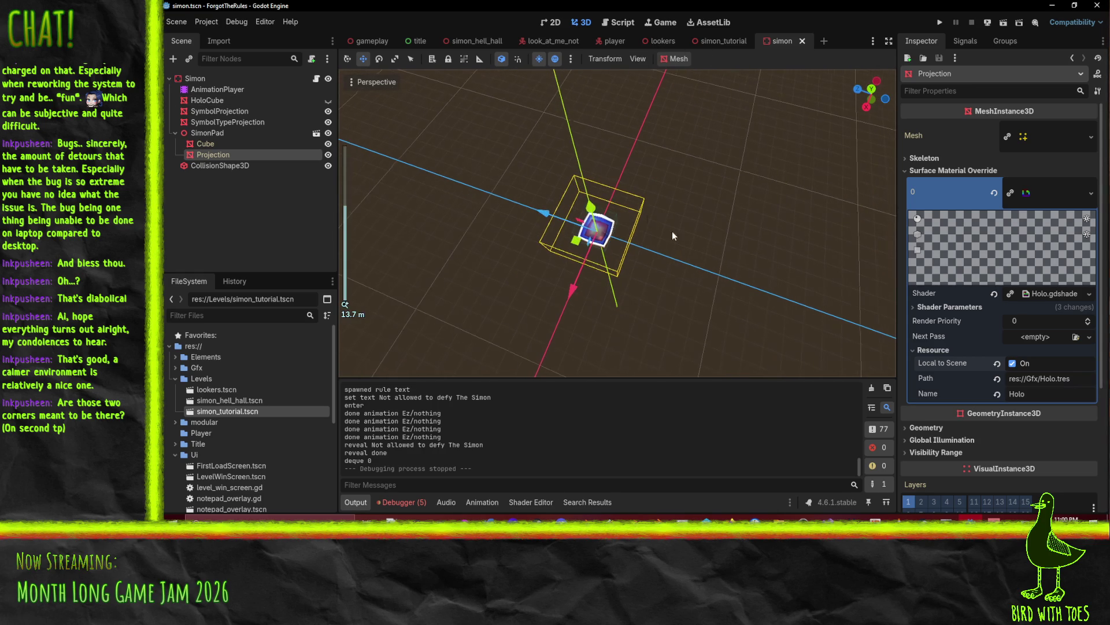
- Switch to the simon_tutorial scene and zoom out over its corridors
click(721, 41)
scroll(516, 304, down, 2)
scroll(580, 253, down, 3)
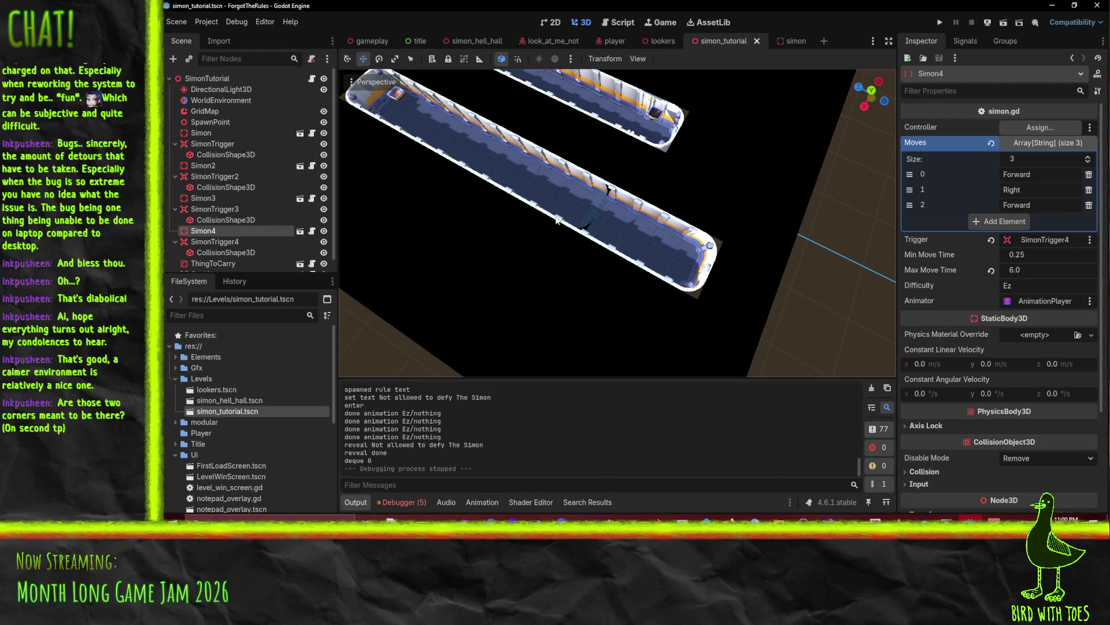
- Bring Simon4's T-shaped corridor end into view, then switch to Perforce P4V
mouse_move(439, 126)
mouse_down()
mouse_move(431, 241)
mouse_move(443, 200)
mouse_move(456, 213)
mouse_move(431, 202)
mouse_move(526, 197)
mouse_move(545, 217)
mouse_move(695, 158)
mouse_move(695, 311)
mouse_move(654, 282)
mouse_move(688, 257)
mouse_move(661, 238)
mouse_up()
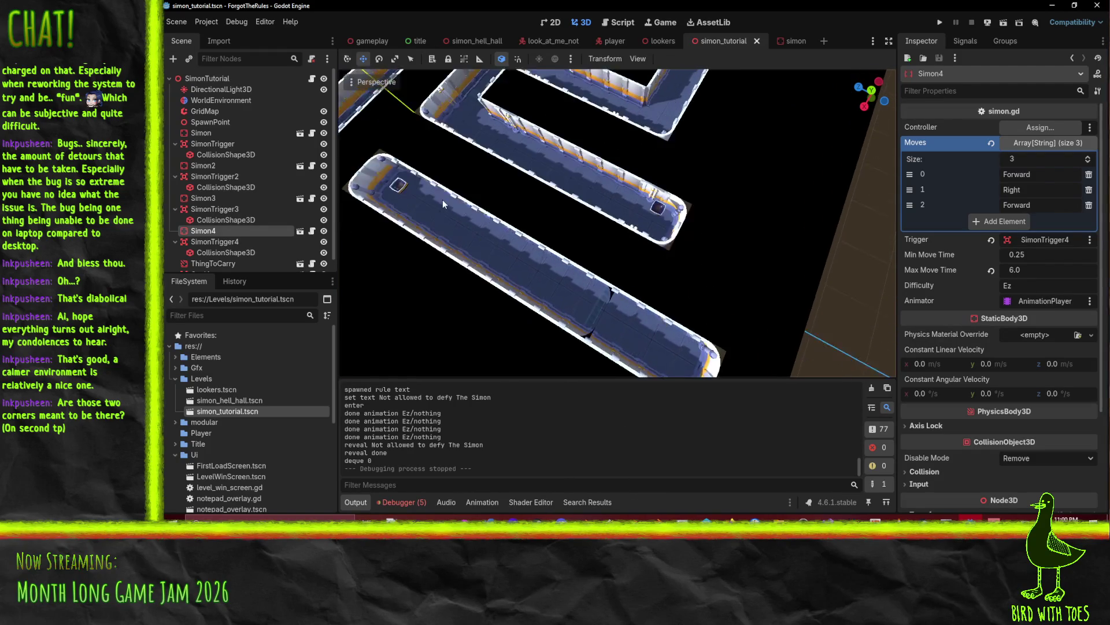
mouse_move(796, 244)
mouse_down()
mouse_move(654, 218)
mouse_move(643, 174)
mouse_move(679, 180)
mouse_move(703, 210)
mouse_move(514, 248)
mouse_up()
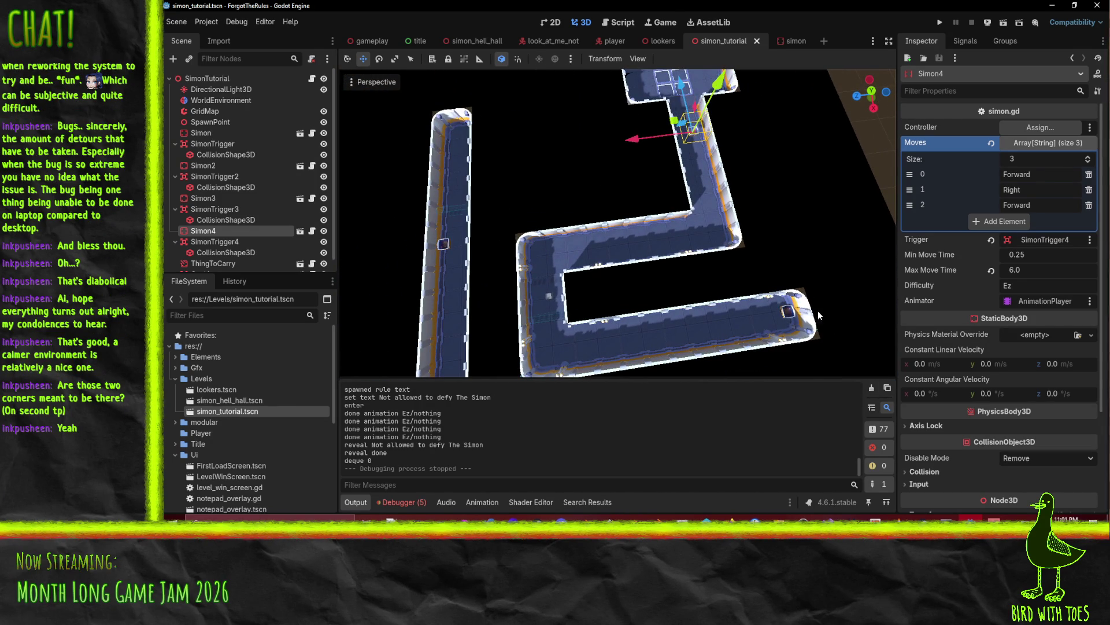
drag(713, 224, 784, 252)
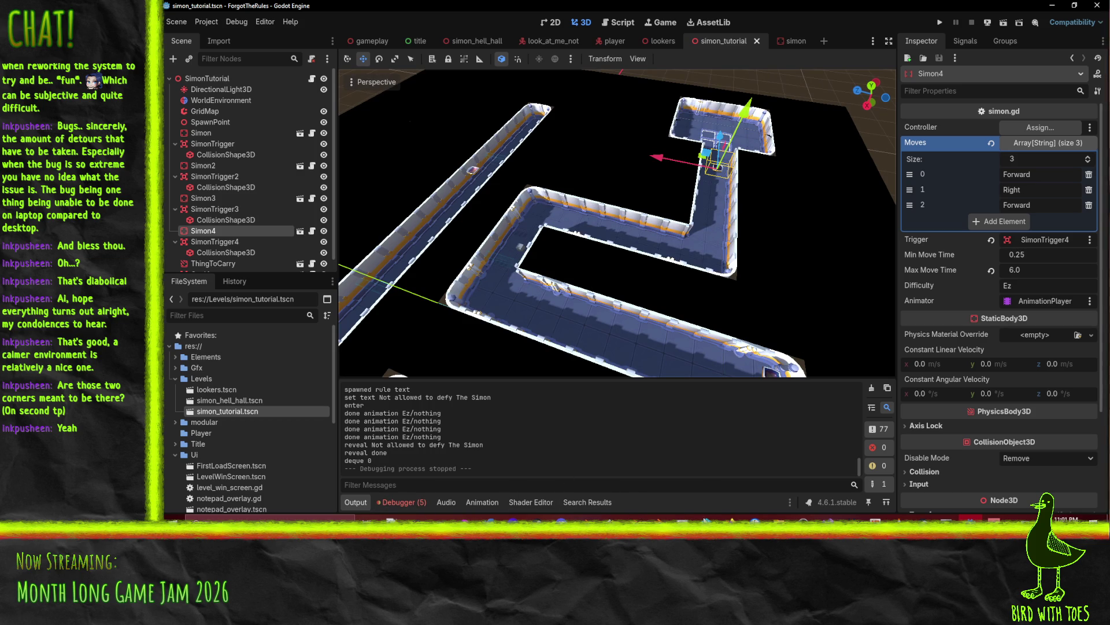
click(706, 518)
- Revert unchanged files, add Levels/simon_tutorial.tscn to the default changelist, and return to Godot
right_click(532, 181)
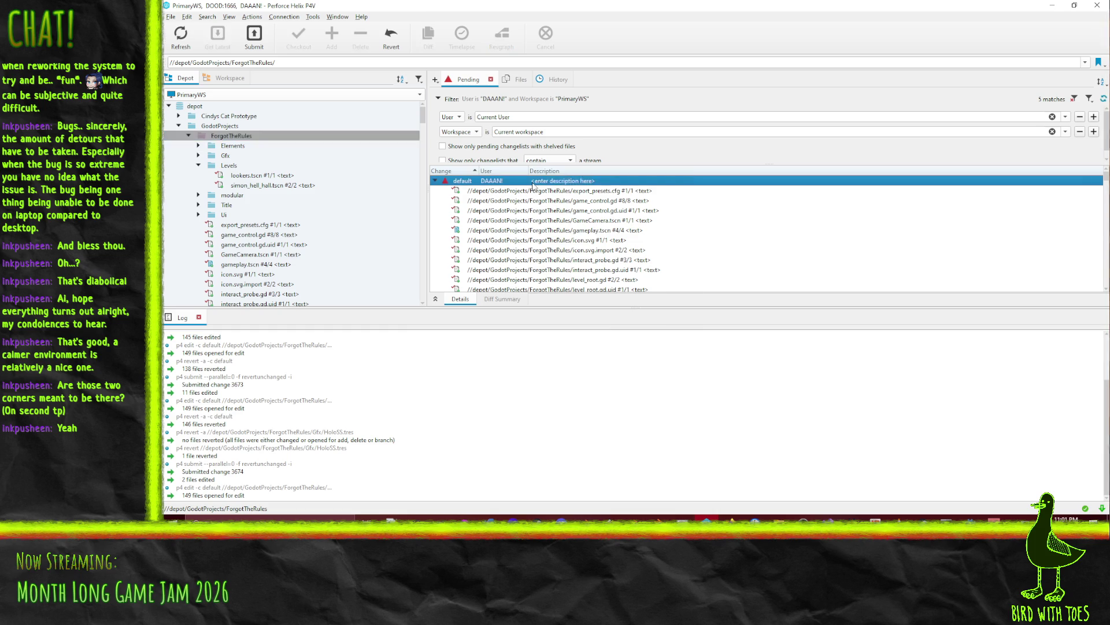
click(610, 218)
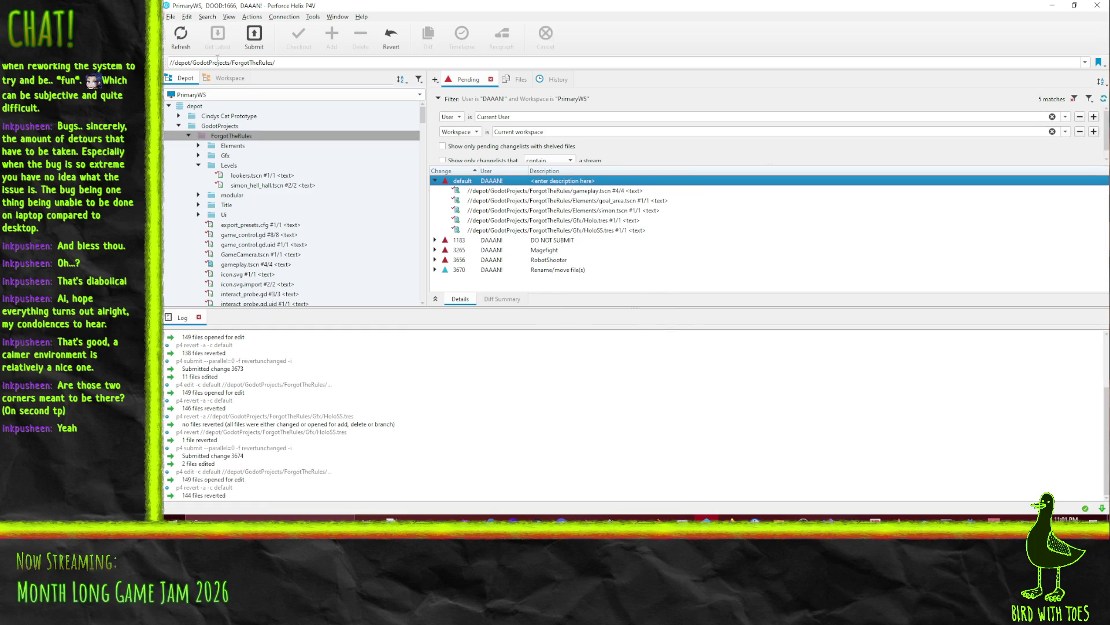
click(230, 78)
click(198, 214)
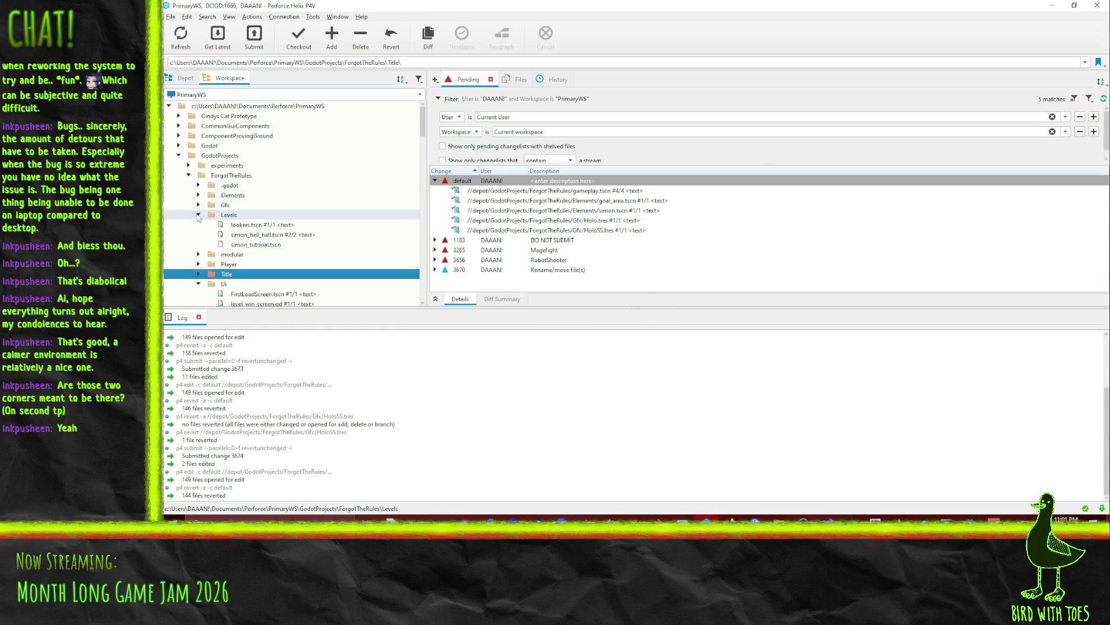
click(268, 245)
drag(473, 183, 473, 181)
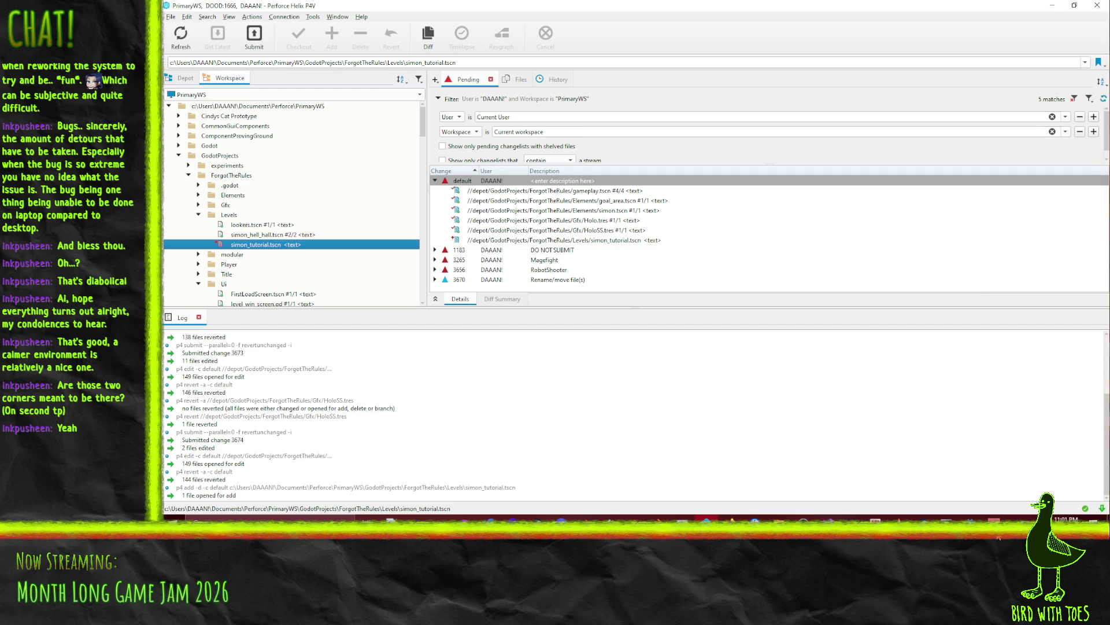
mouse_move(970, 520)
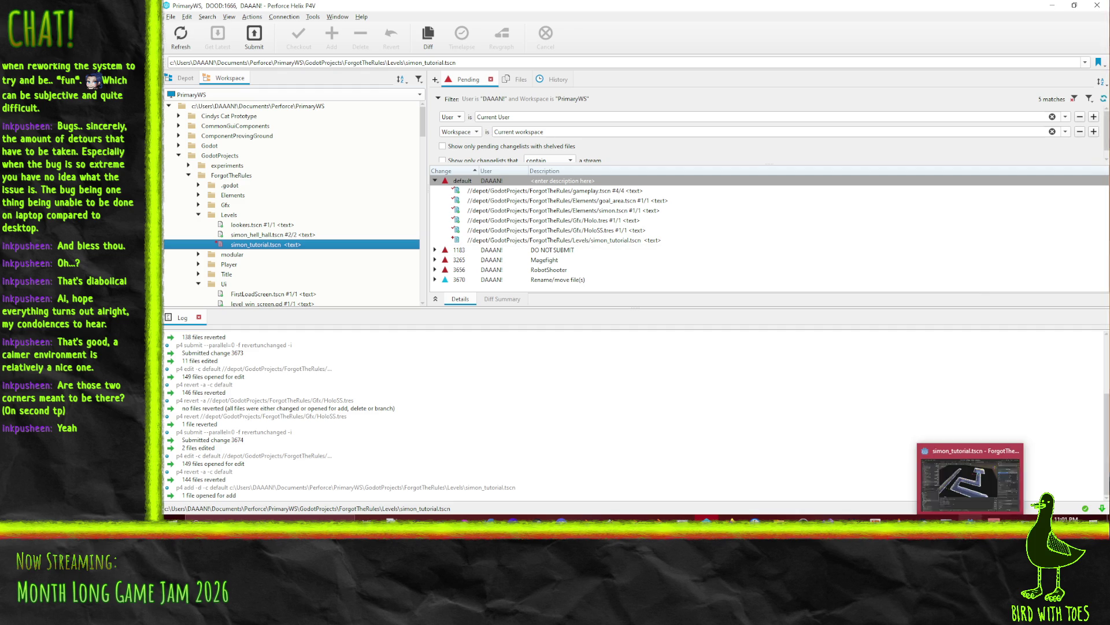
click(970, 492)
- In the simon scene, copy the HoloCube mesh's existing HoloSS material
click(796, 41)
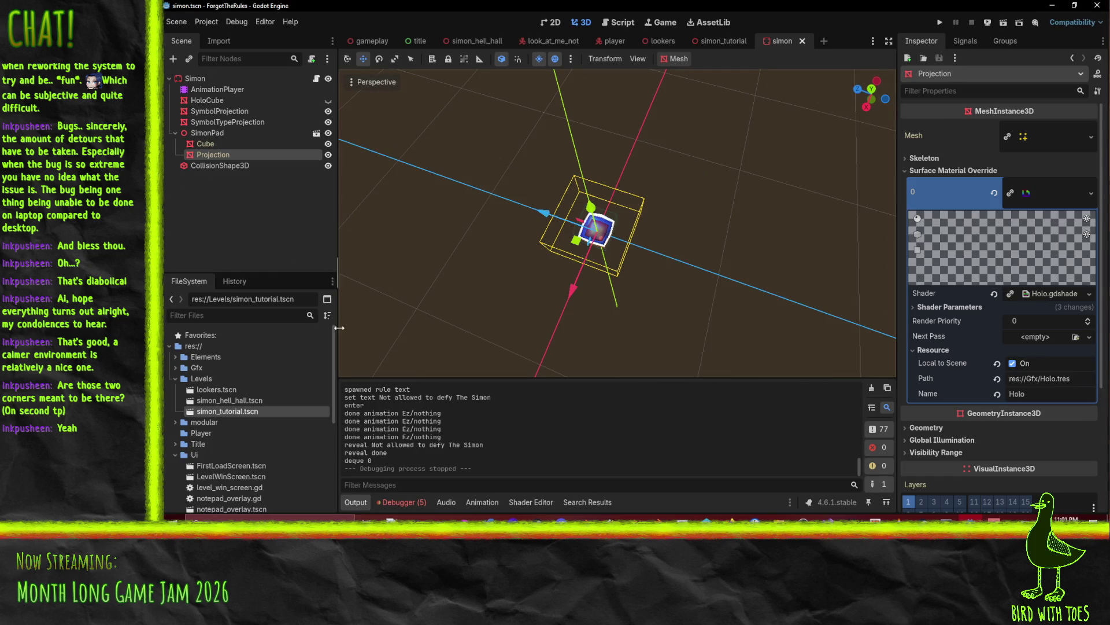
click(207, 100)
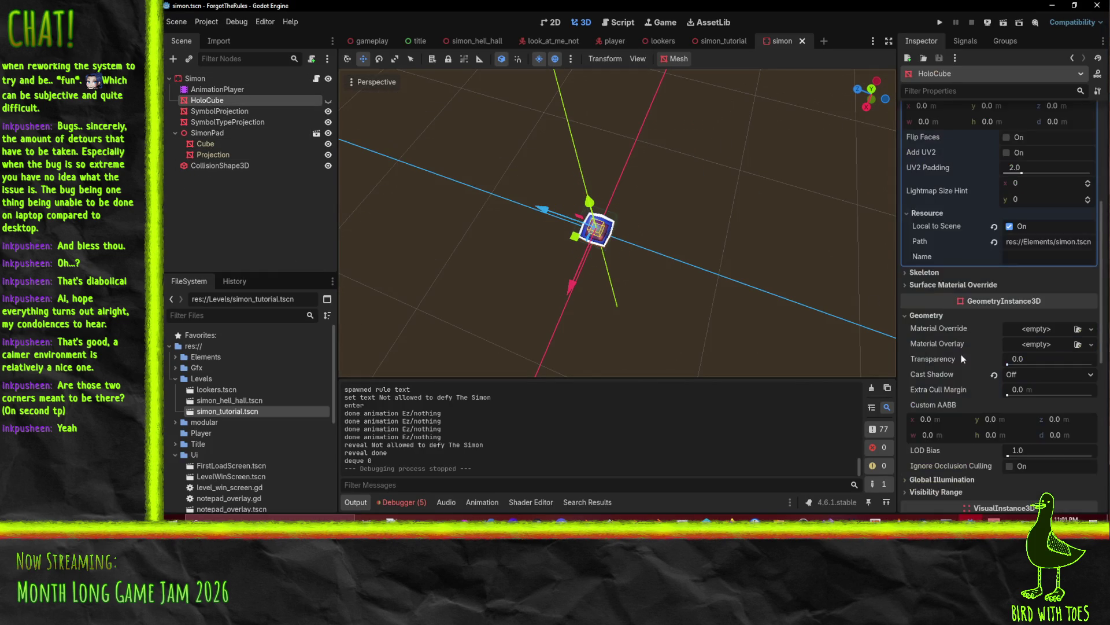
click(948, 284)
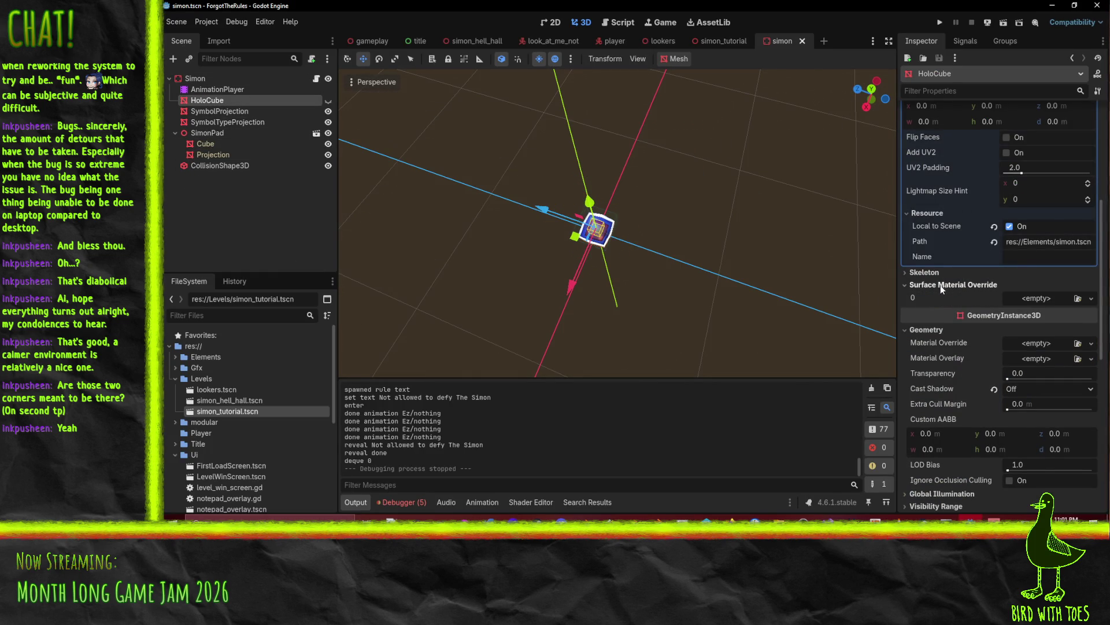
scroll(950, 289, up, 4)
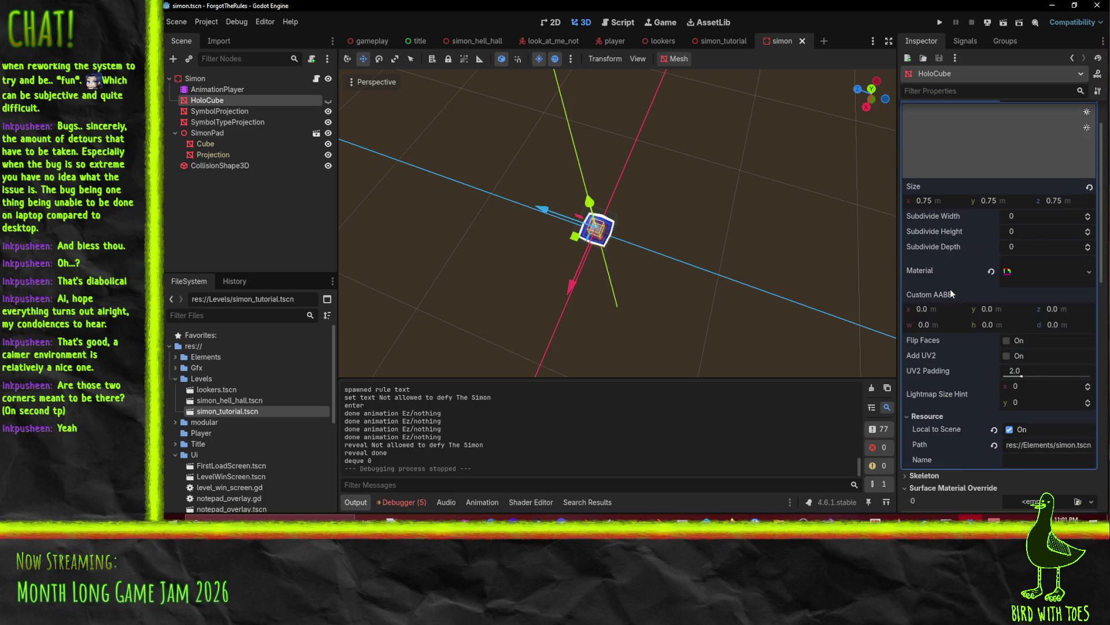
click(1089, 272)
click(1011, 444)
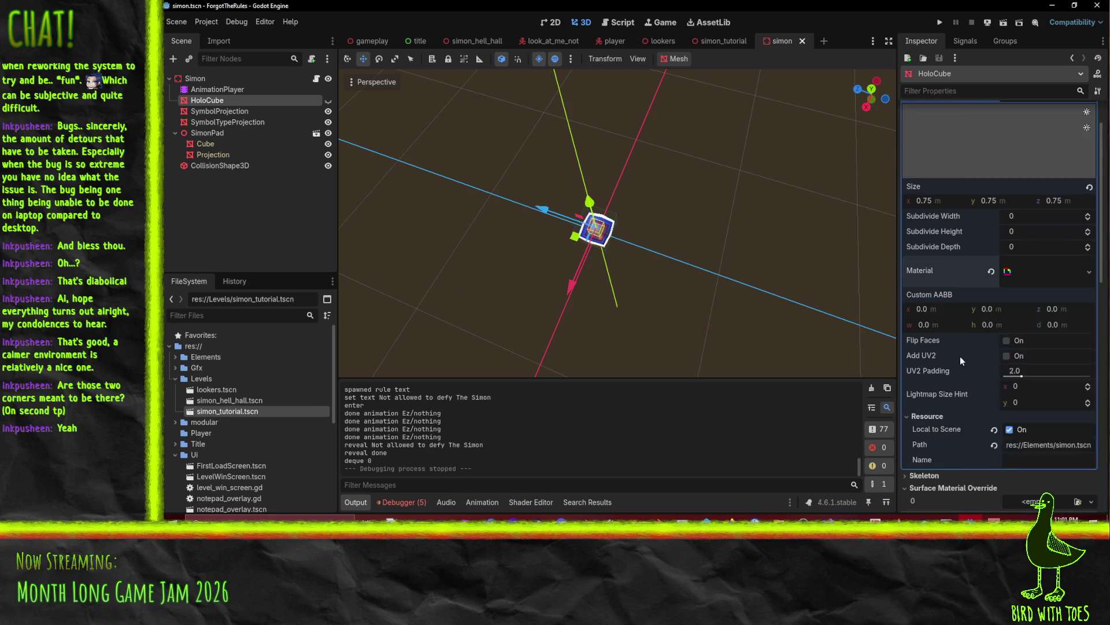
scroll(960, 356, down, 5)
scroll(1089, 153, up, 2)
- Paste it into Surface Material Override slot 0 as Local to Scene, save, and run the game
click(1091, 249)
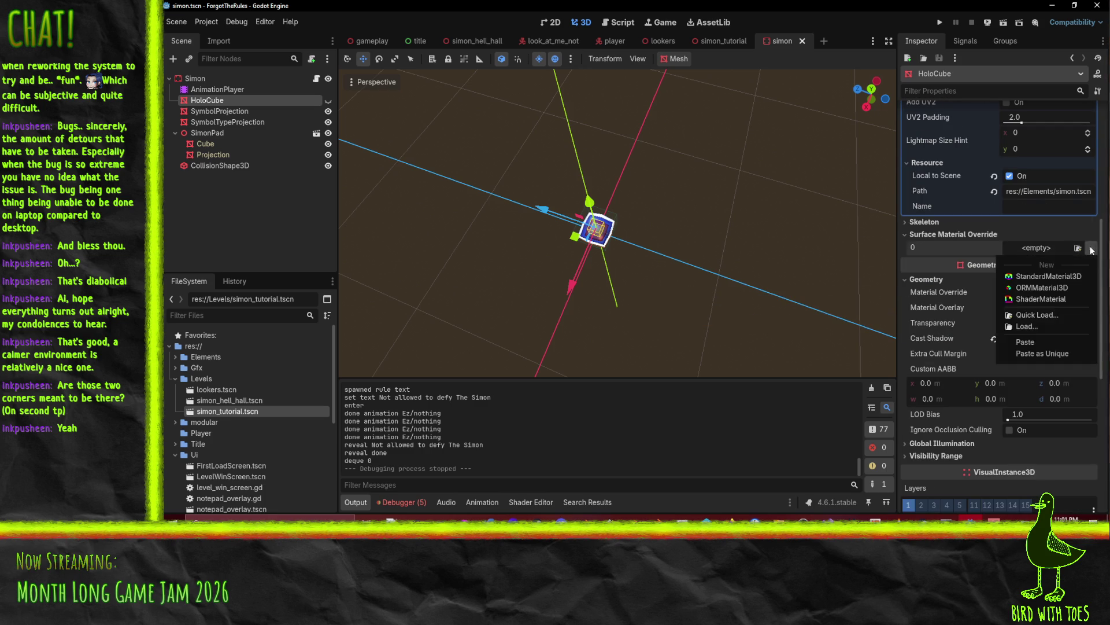
click(1041, 342)
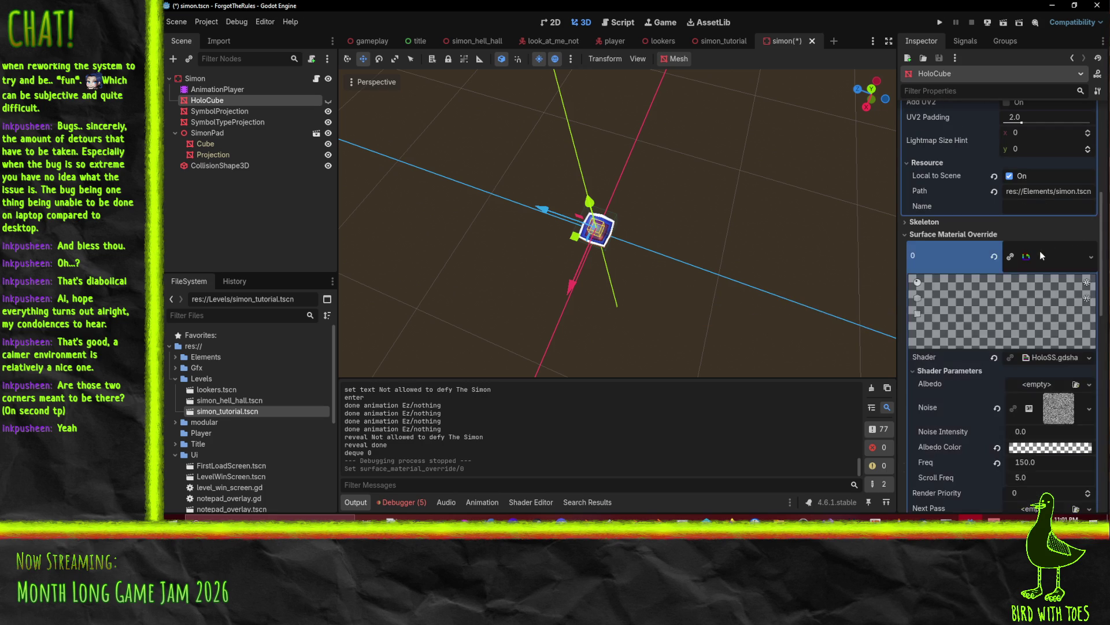
scroll(983, 430, down, 2)
click(1024, 433)
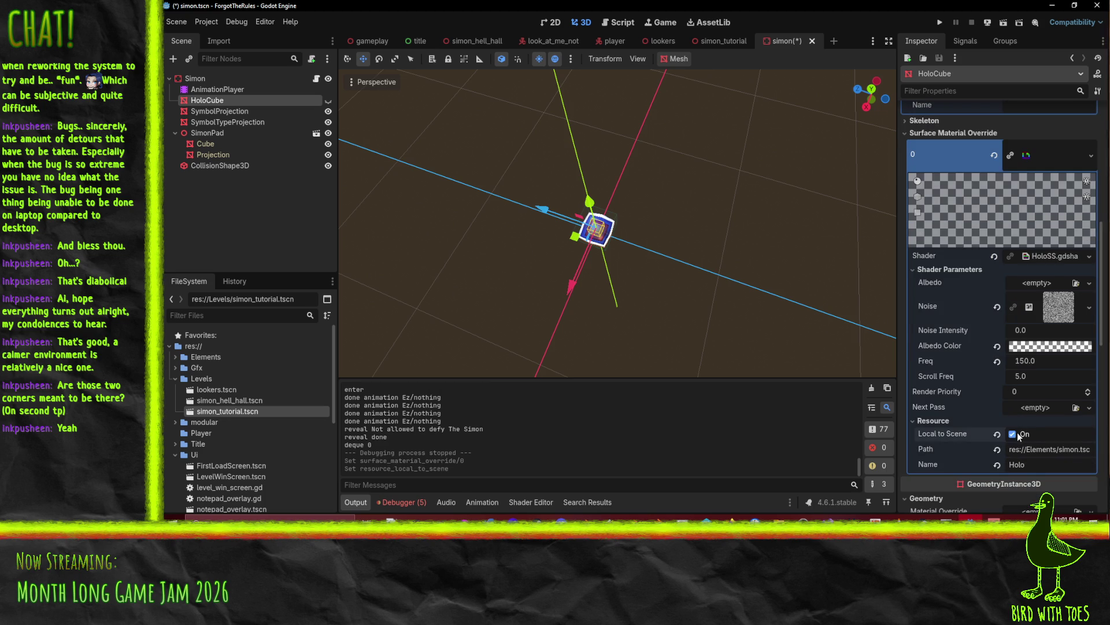
key(ctrl+s)
click(939, 21)
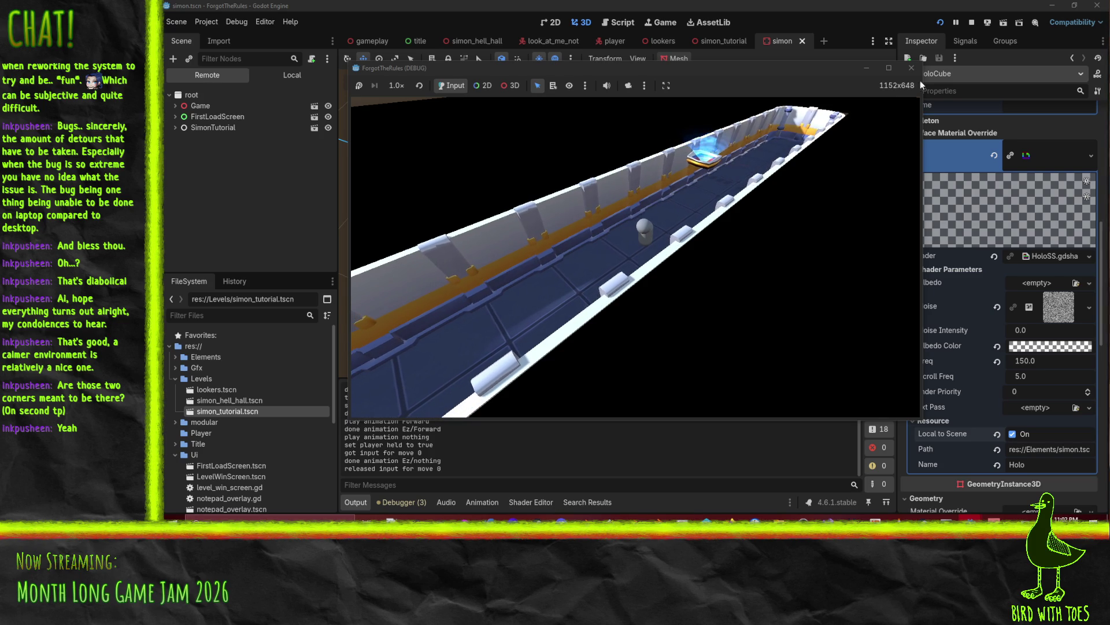
- Close the game, inspect the HoloCube, and show the Ez/nothing animation's HoloCube tracks
click(973, 24)
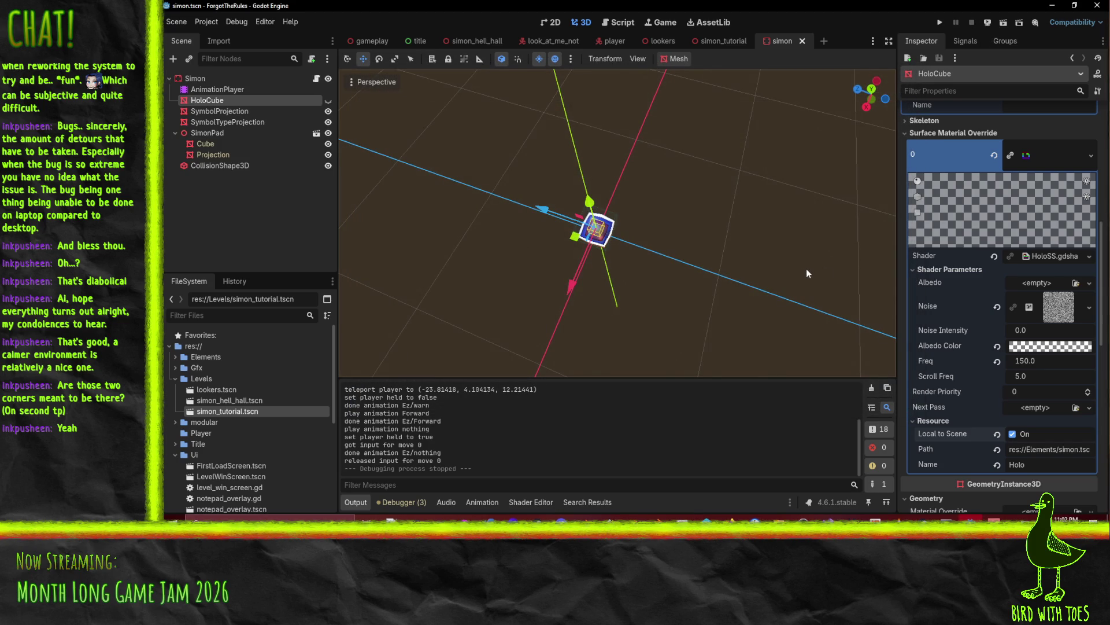
mouse_move(660, 286)
mouse_down()
mouse_move(724, 241)
mouse_move(700, 207)
mouse_move(761, 221)
mouse_move(738, 214)
mouse_move(693, 252)
mouse_up()
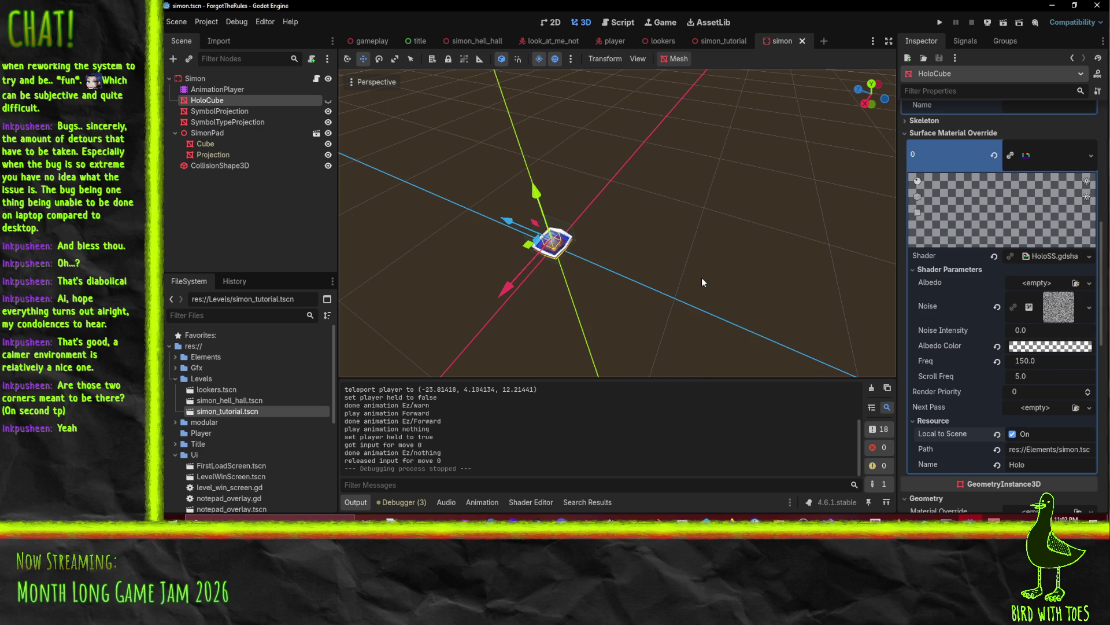
mouse_move(643, 296)
mouse_down()
mouse_move(618, 306)
mouse_move(741, 286)
mouse_move(725, 297)
mouse_move(696, 293)
mouse_up()
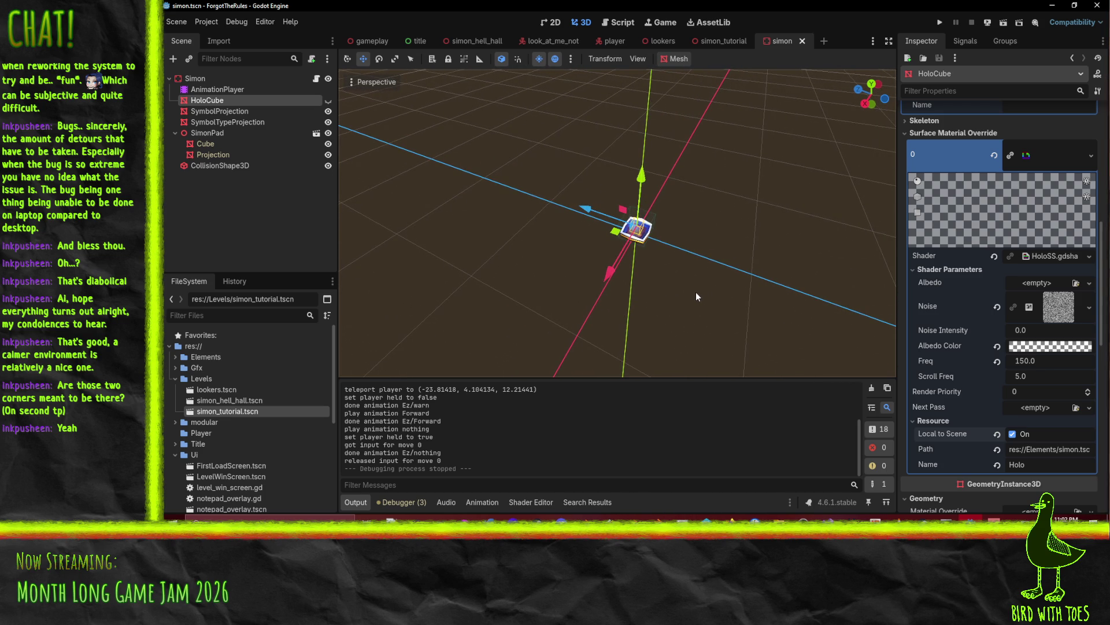
mouse_move(696, 291)
mouse_down()
mouse_move(741, 286)
mouse_move(686, 280)
mouse_move(617, 304)
mouse_move(636, 251)
mouse_up()
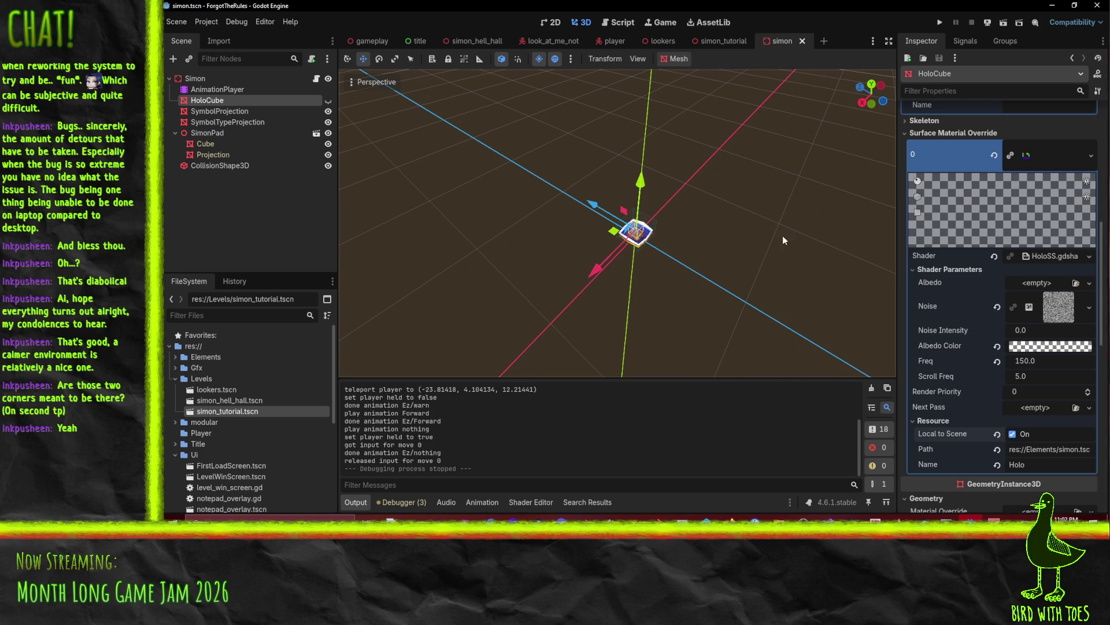
scroll(723, 272, up, 3)
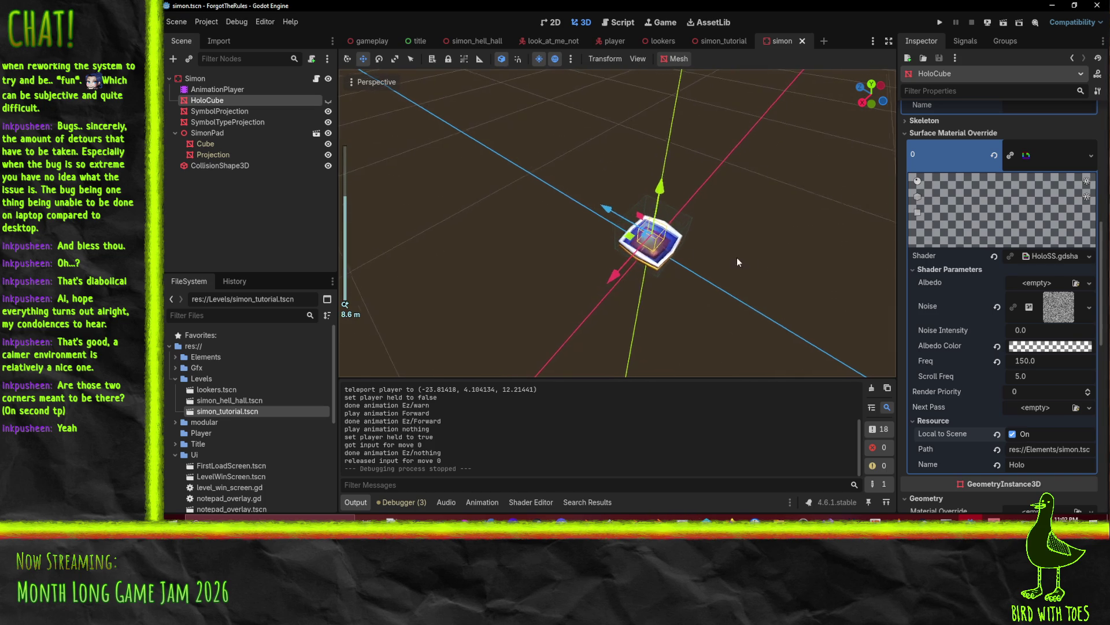
mouse_move(736, 257)
mouse_down()
mouse_move(560, 237)
mouse_move(397, 463)
mouse_up()
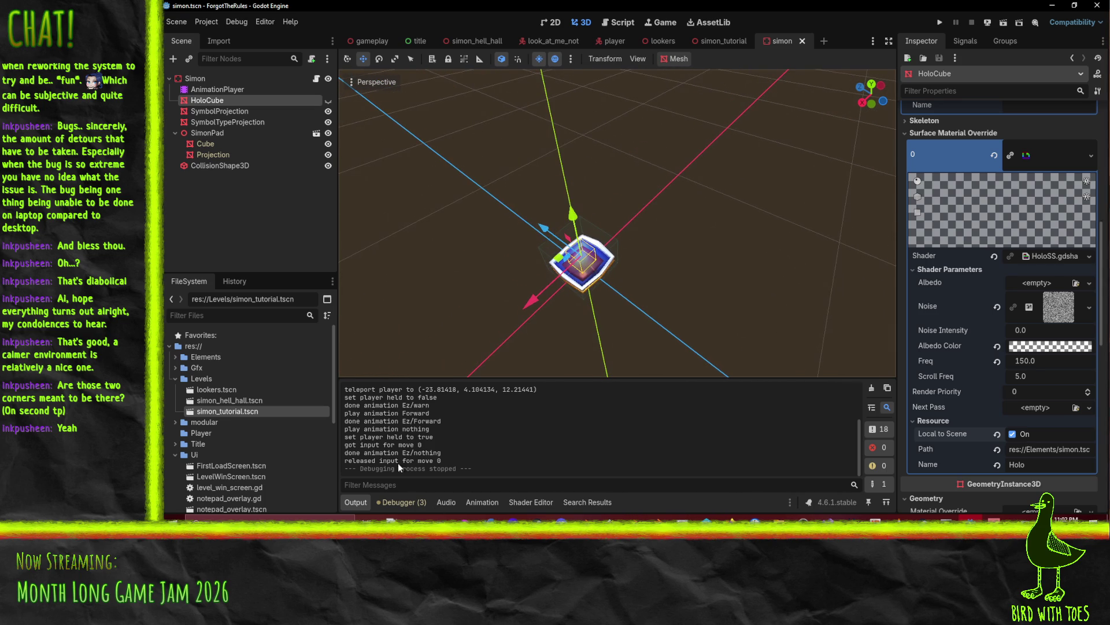
click(497, 502)
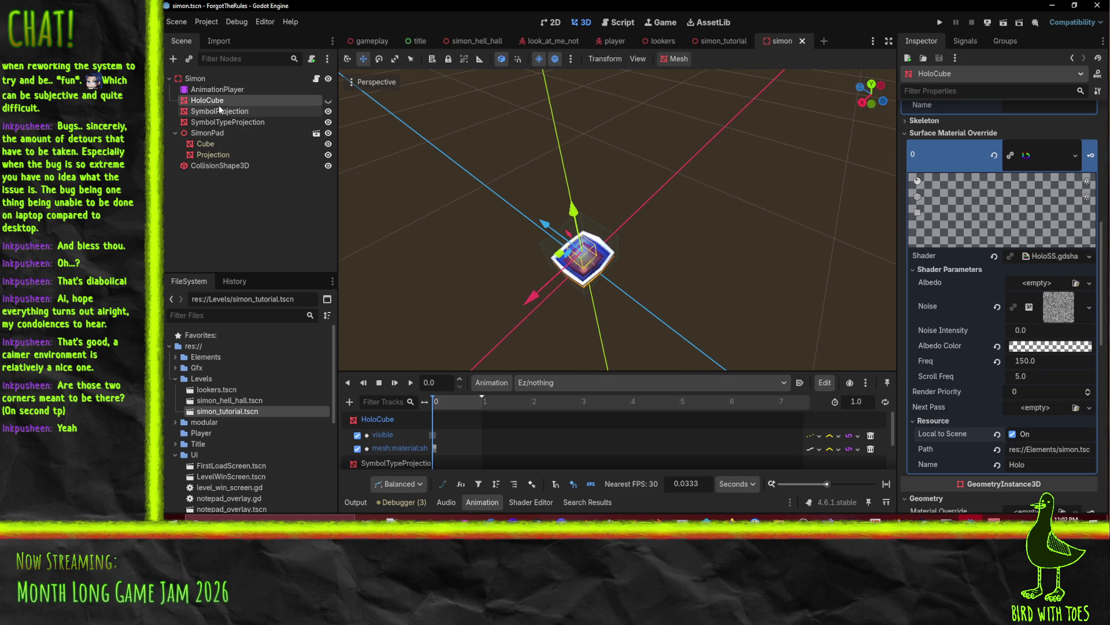
- Load the Ez/Forward animation and play it twice while orbiting around the cube to watch the symbol
click(539, 386)
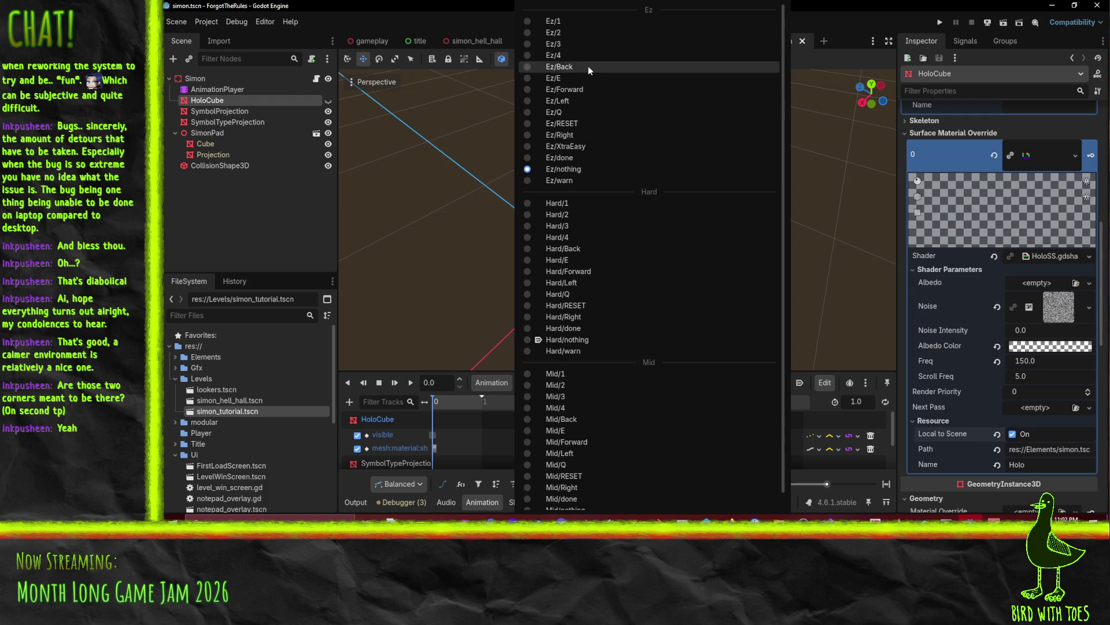
click(584, 89)
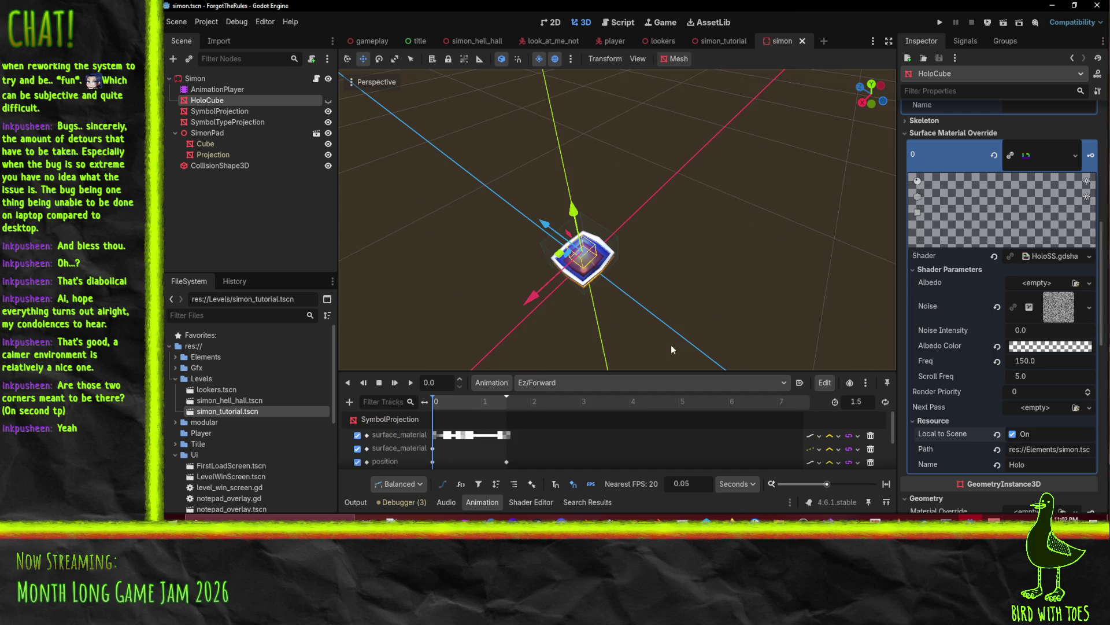
click(411, 382)
mouse_move(578, 325)
mouse_down()
mouse_move(705, 279)
mouse_move(768, 291)
mouse_move(648, 283)
mouse_up()
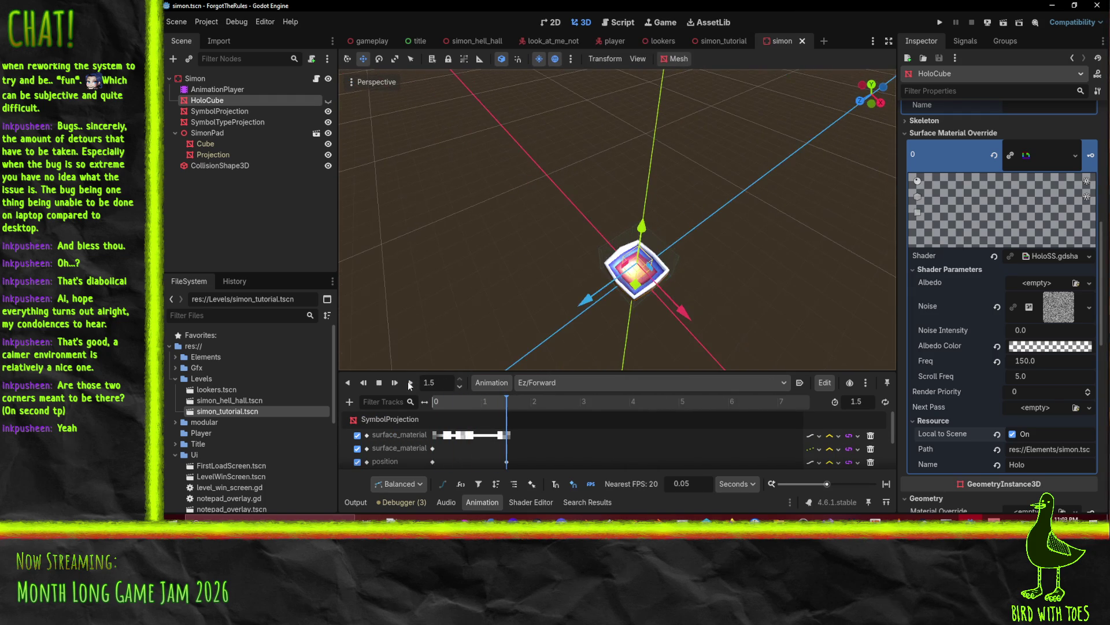
click(411, 382)
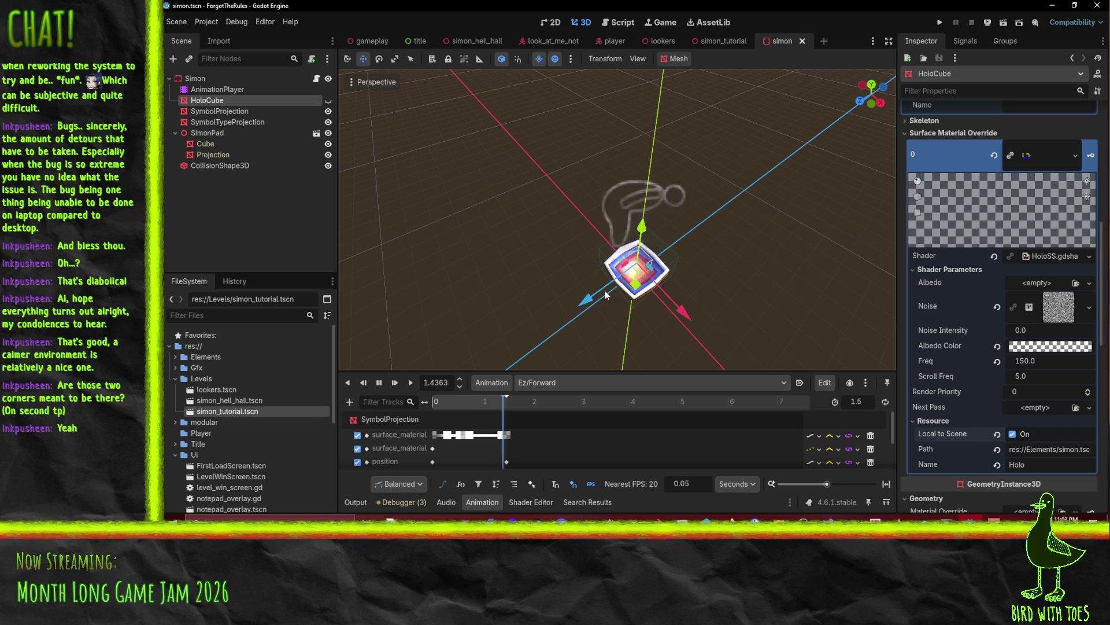
mouse_move(713, 269)
mouse_down()
mouse_move(654, 234)
mouse_move(678, 242)
mouse_move(451, 264)
mouse_up()
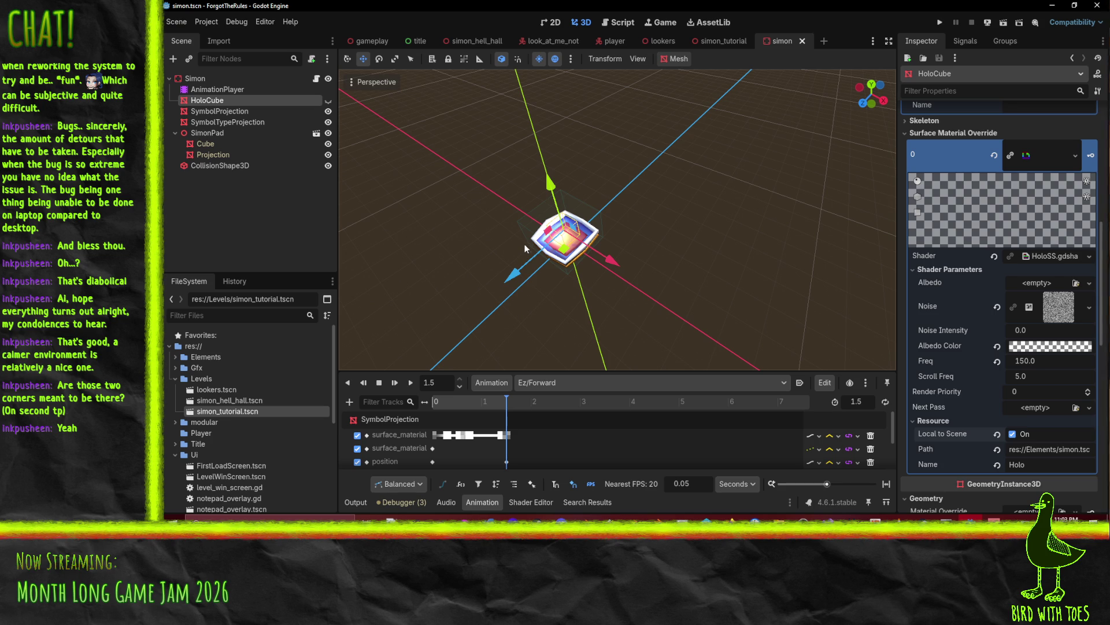
- Submit the default changelist described 'Forgot - Add a tutorial for the simon', then minimize P4V
key(alt+Tab)
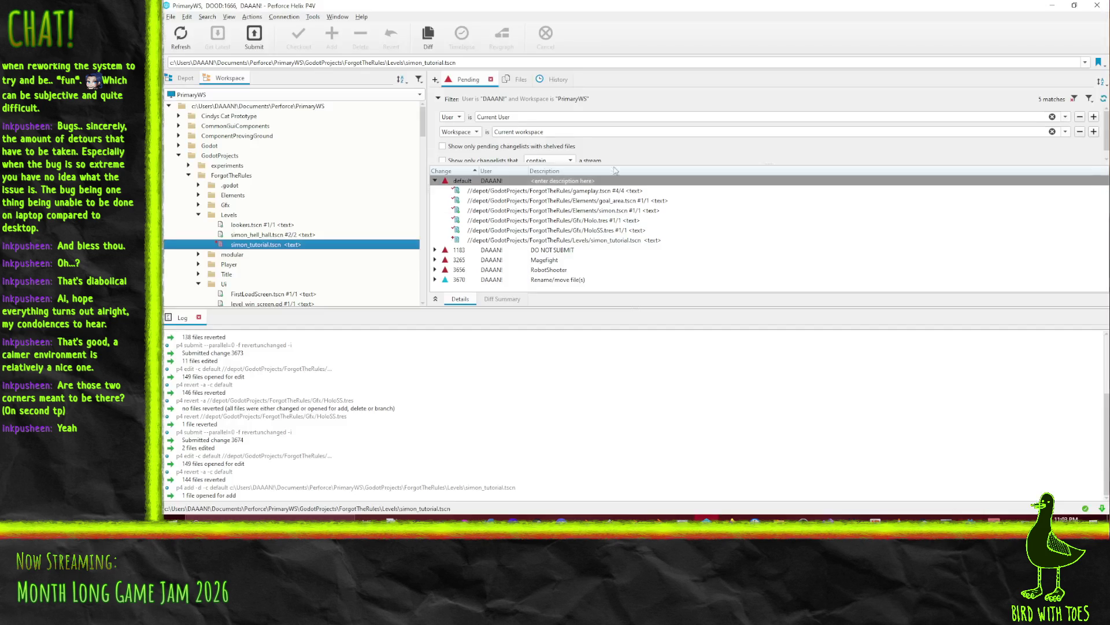
right_click(472, 180)
click(485, 188)
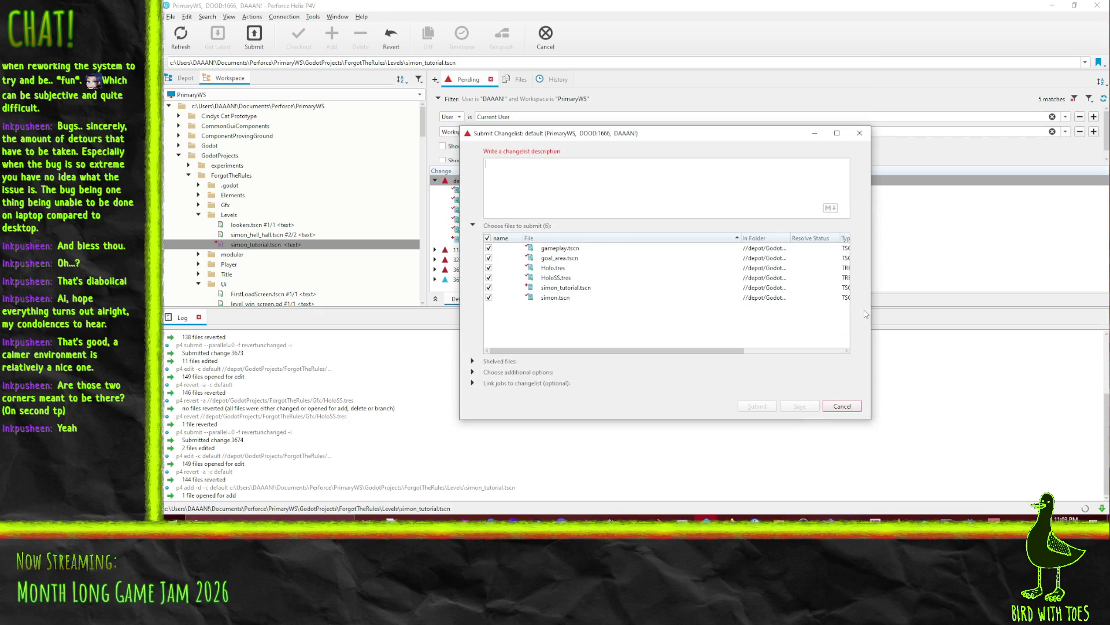
text(Forgot - Asd)
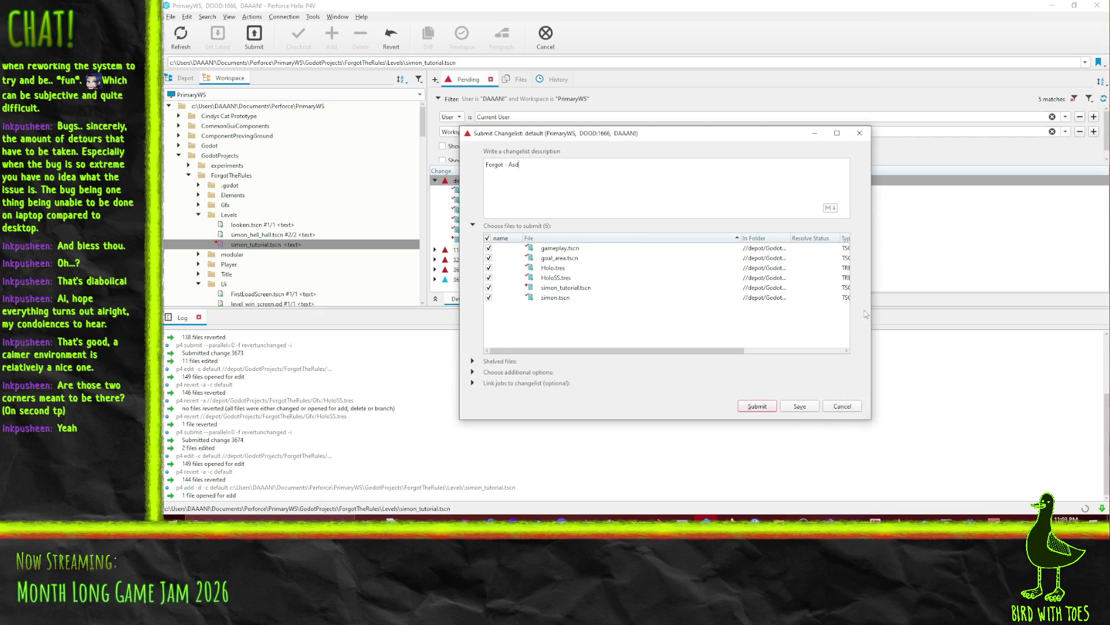
key(BackSpace)
text(dd a tuto)
text(rial for)
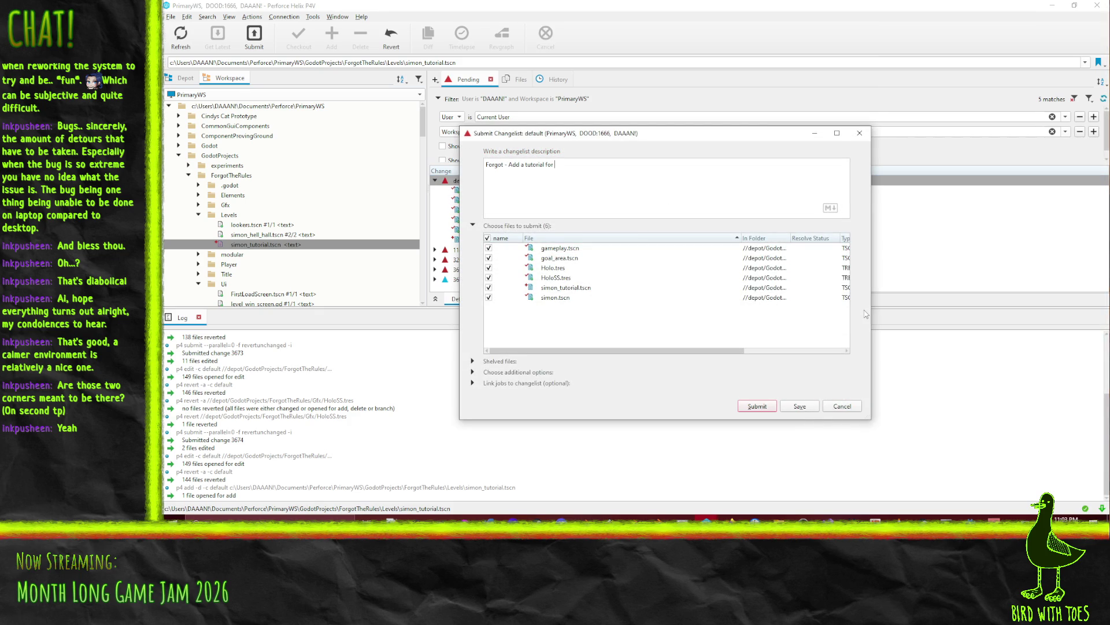
text( the simon)
click(757, 406)
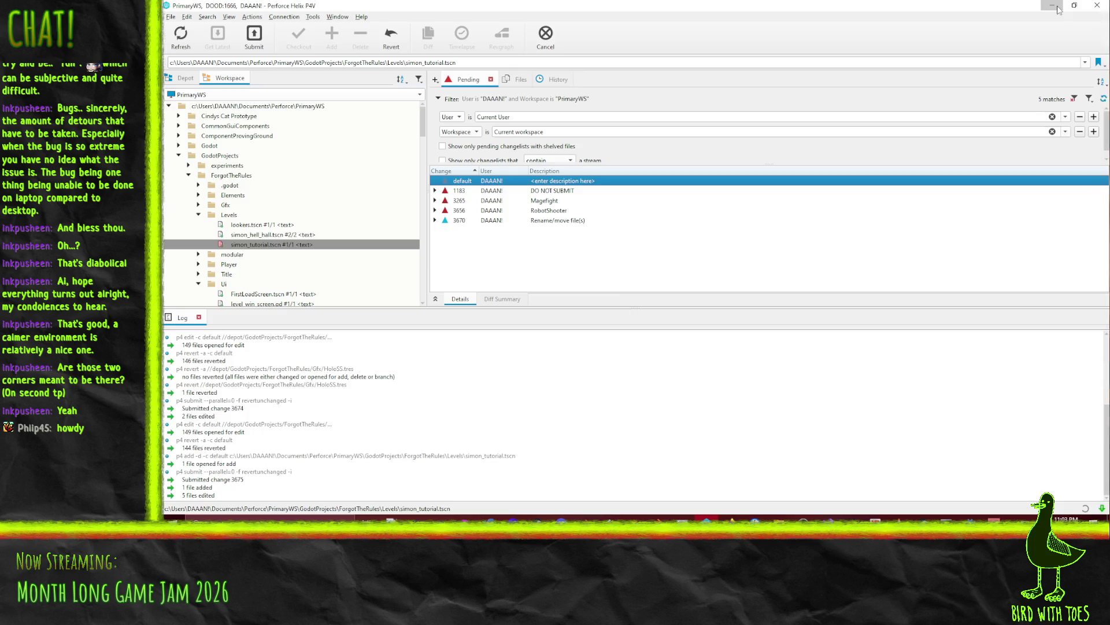
click(1057, 7)
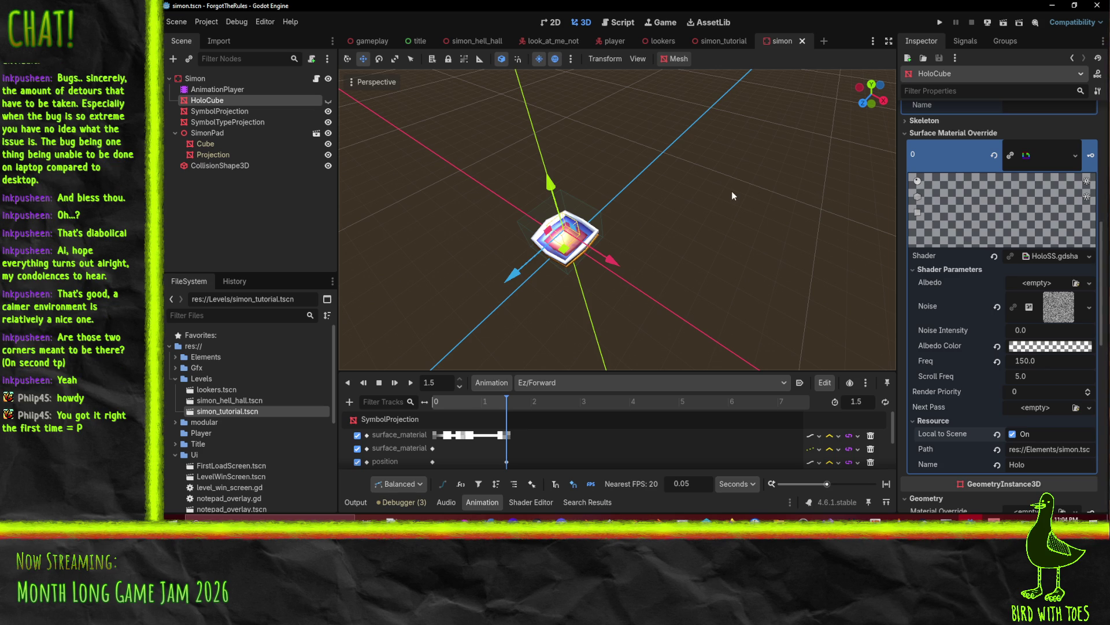
- Run the project to test the game, stop it, and go back to the simon scene tab
click(940, 22)
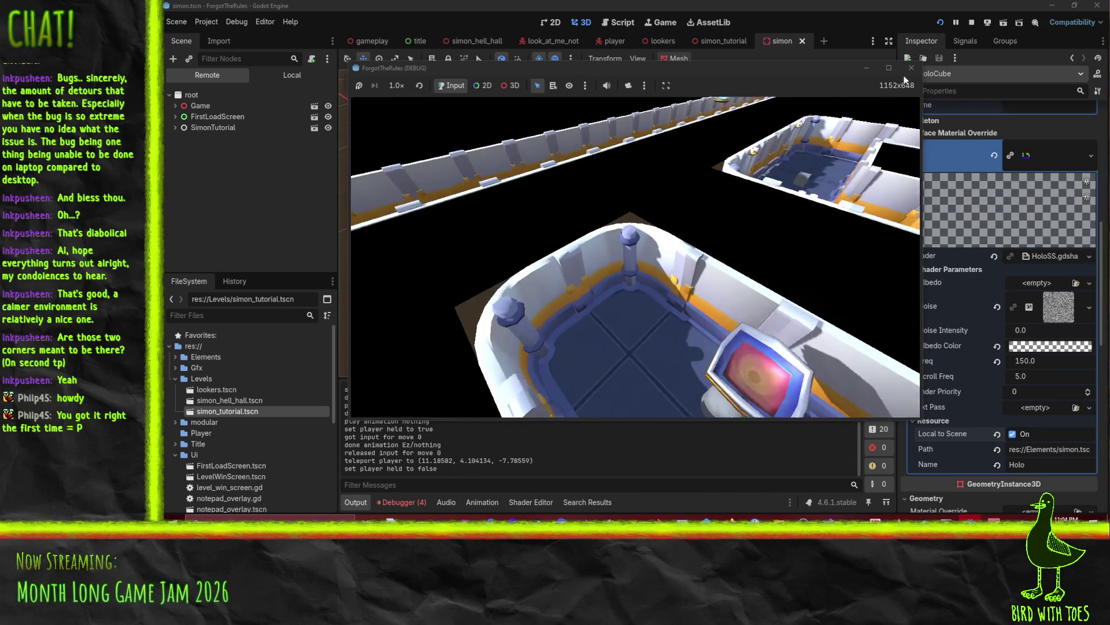
click(911, 67)
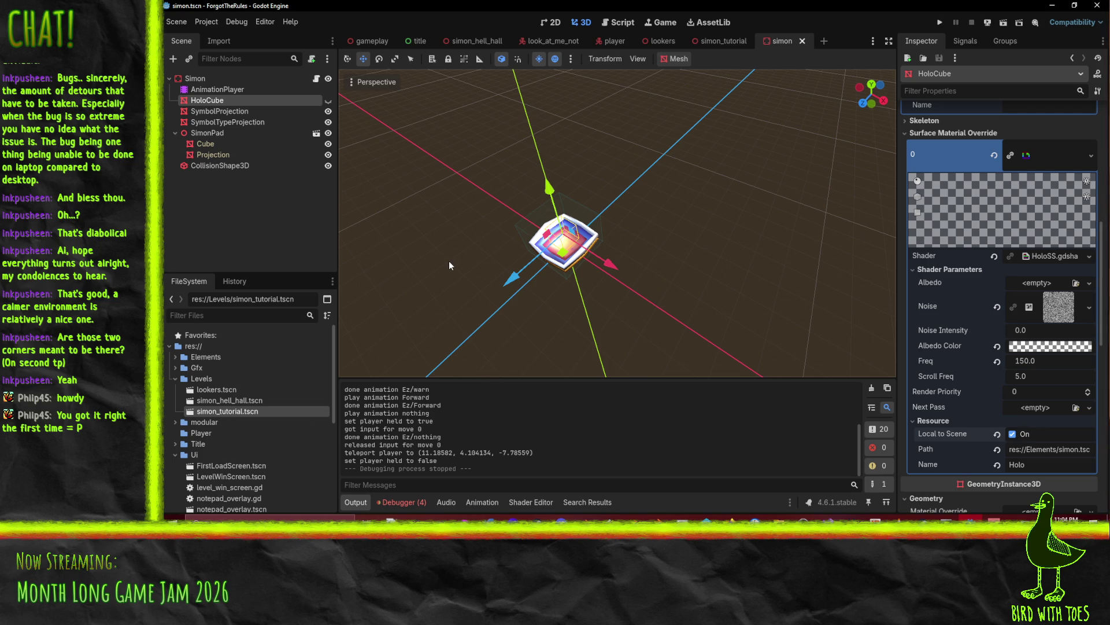
click(181, 23)
- Open simon_tutorial, select its GridMap, and expand then collapse the Inspector's Cell section
click(182, 23)
click(717, 40)
scroll(488, 189, down, 5)
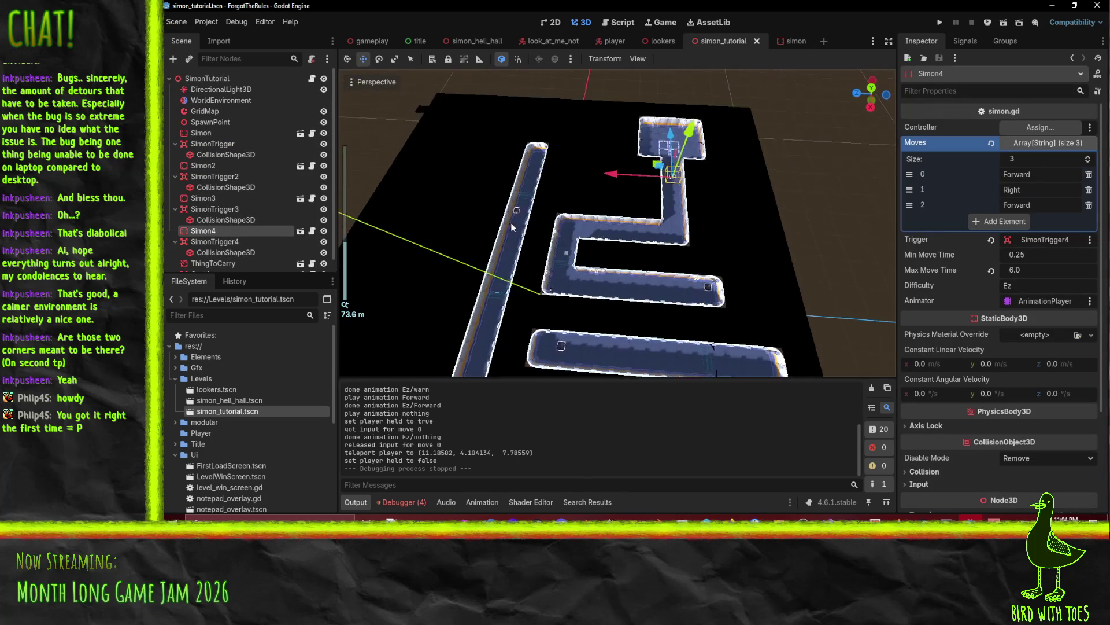
click(196, 111)
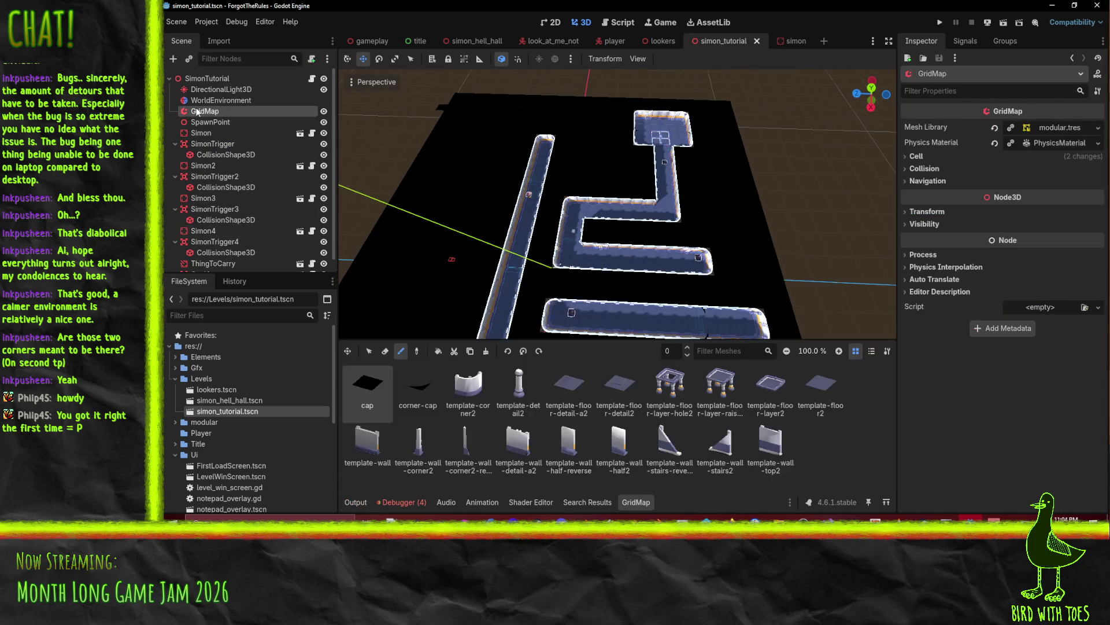
click(918, 156)
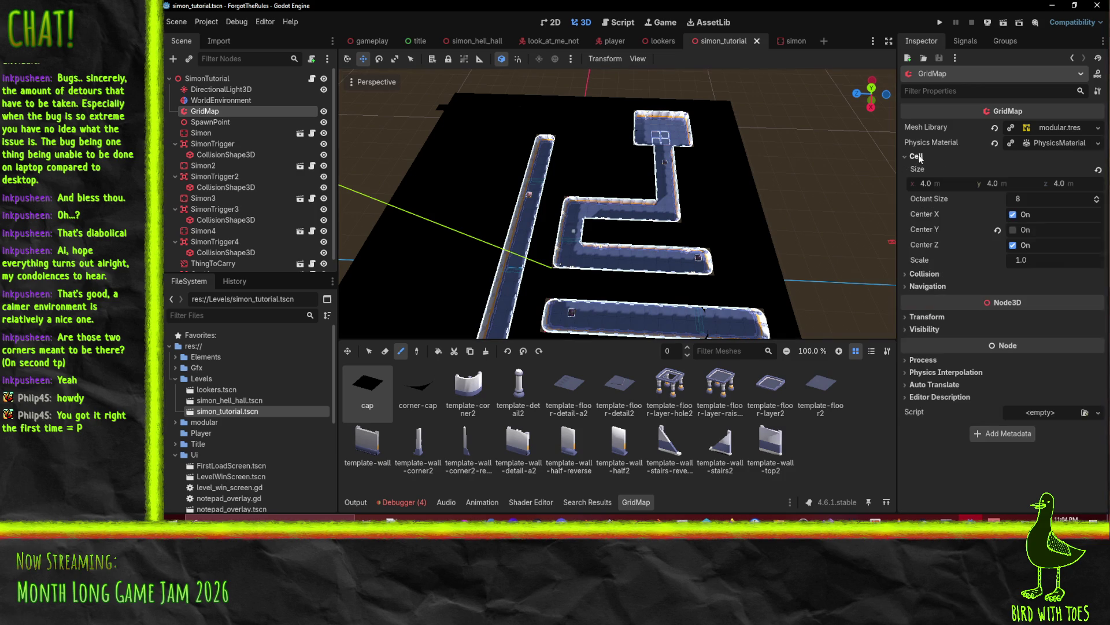
click(917, 155)
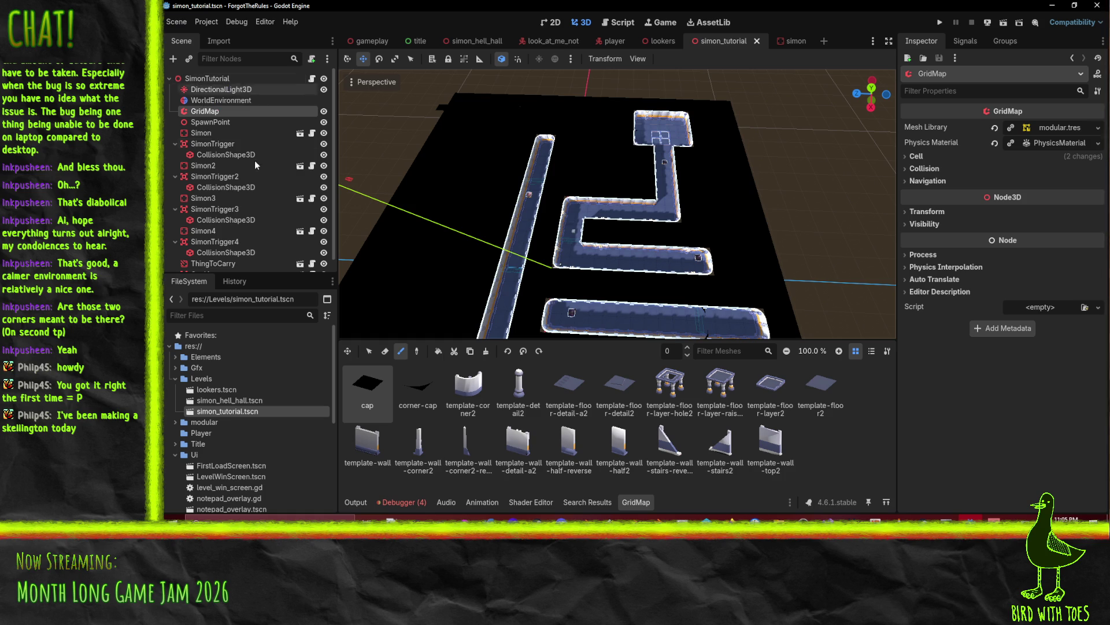
- Start a new scene in the Levels folder via Create New > Scene, closing and hiding the browser
right_click(212, 378)
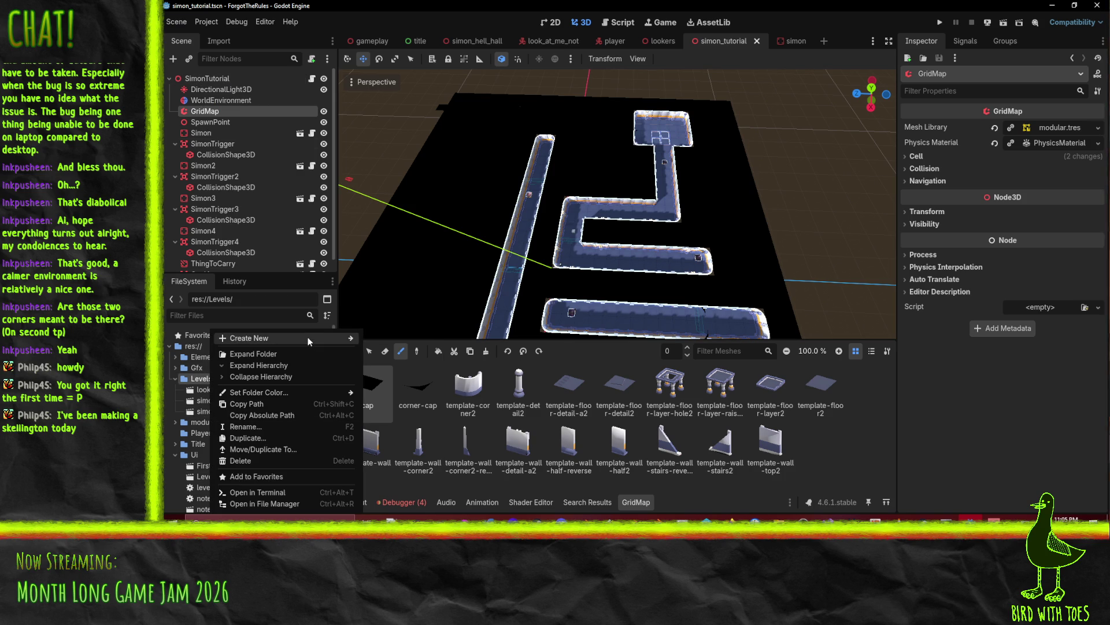
mouse_move(310, 340)
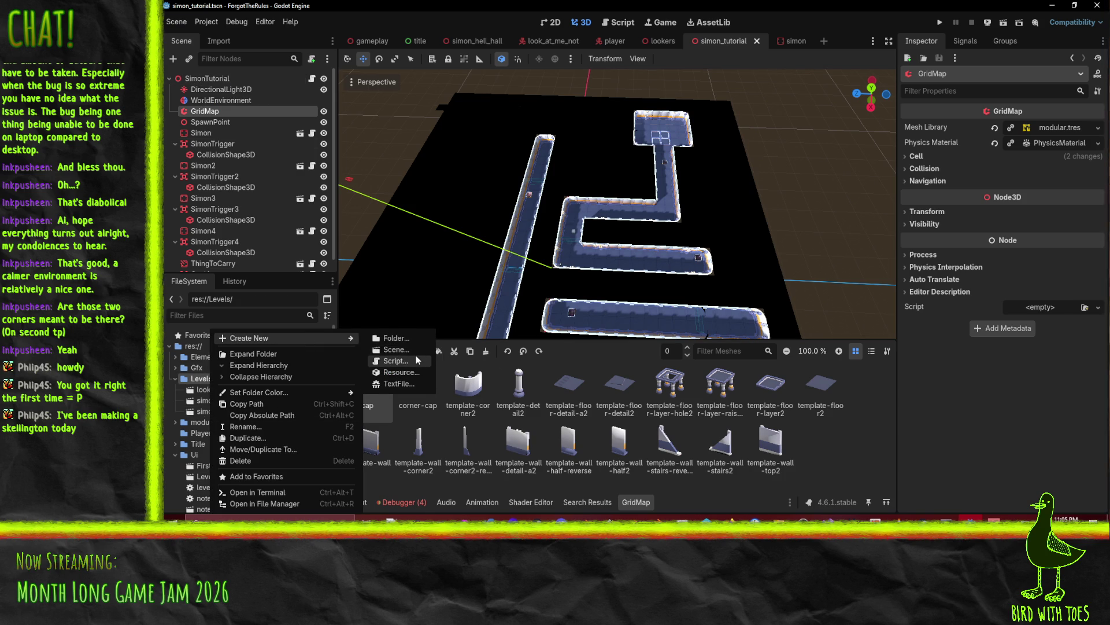
click(416, 351)
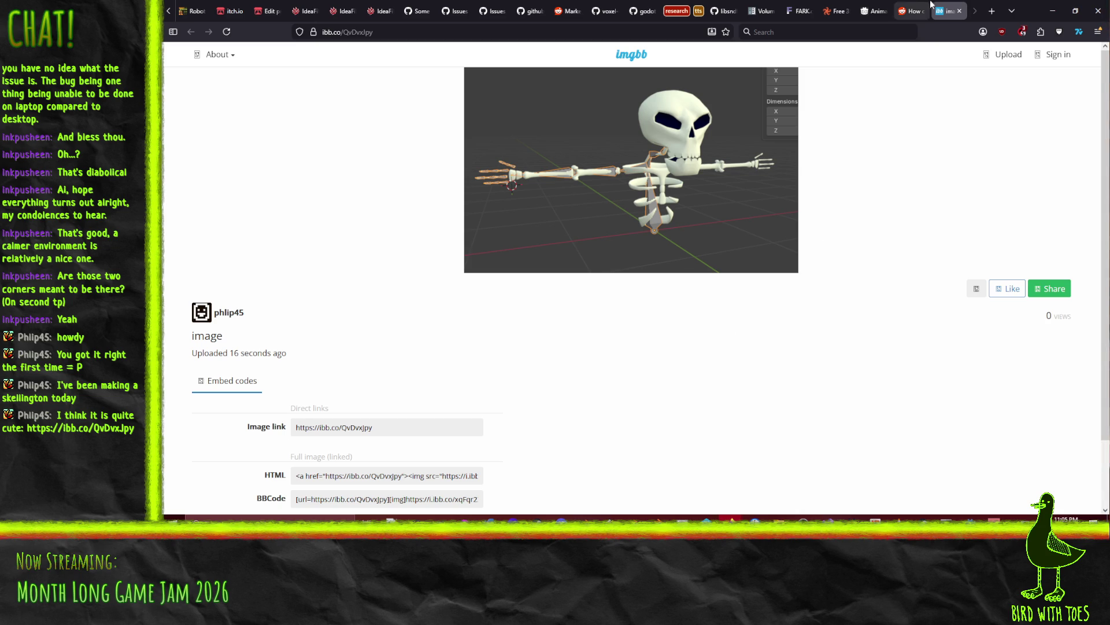
click(958, 11)
click(1053, 11)
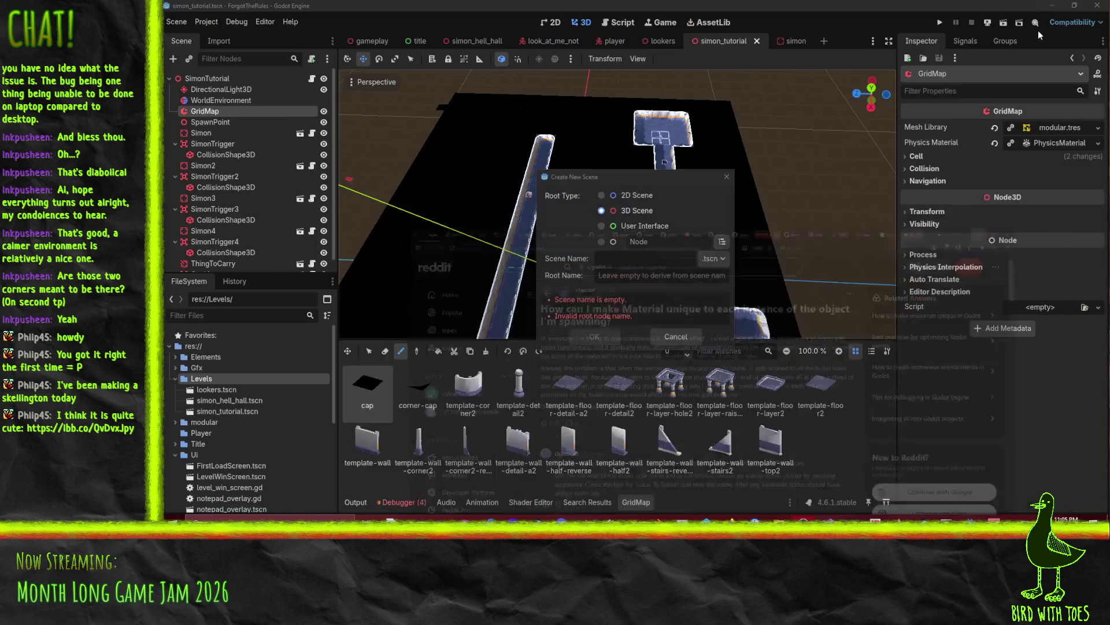
click(638, 262)
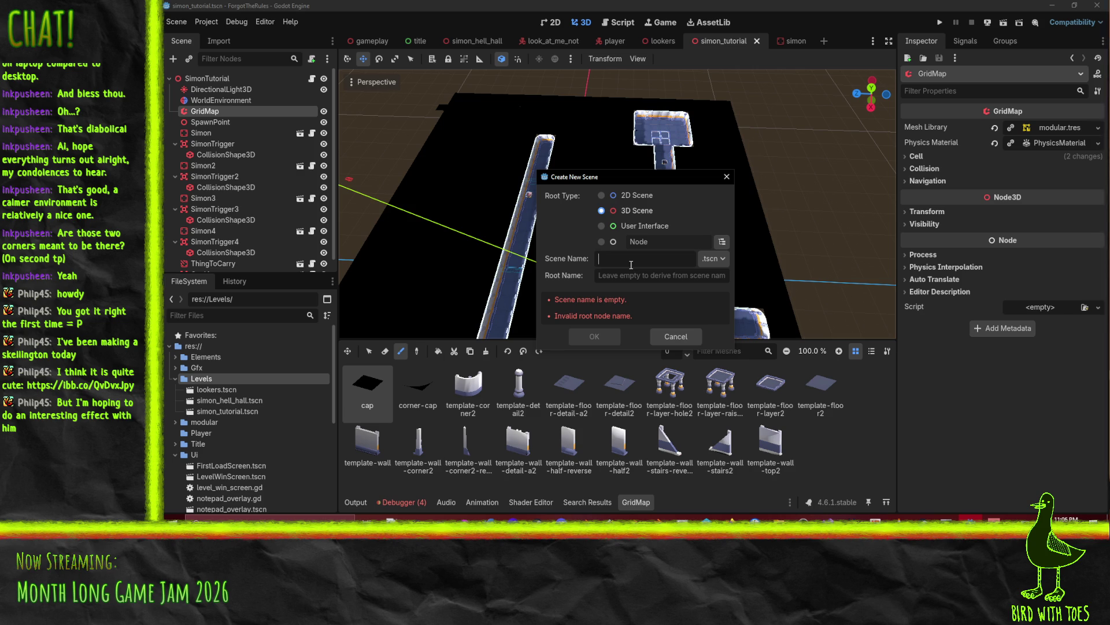
- Type the scene name 'inputoverlay', confirm creation, and dismiss the file-write error
text(input_)
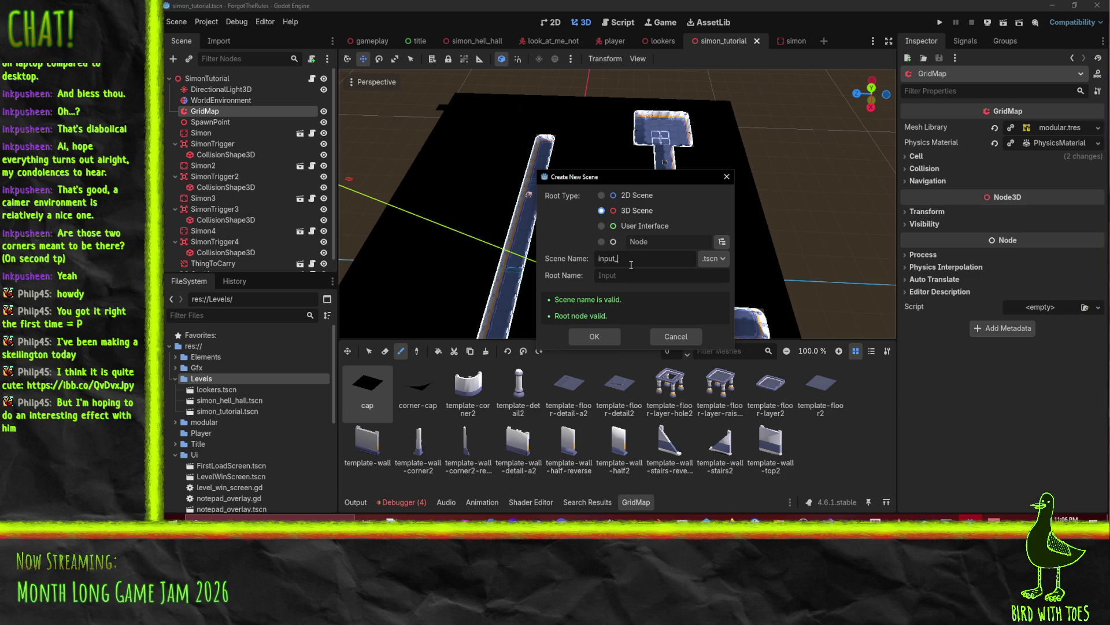
text(overlay)
key(Return)
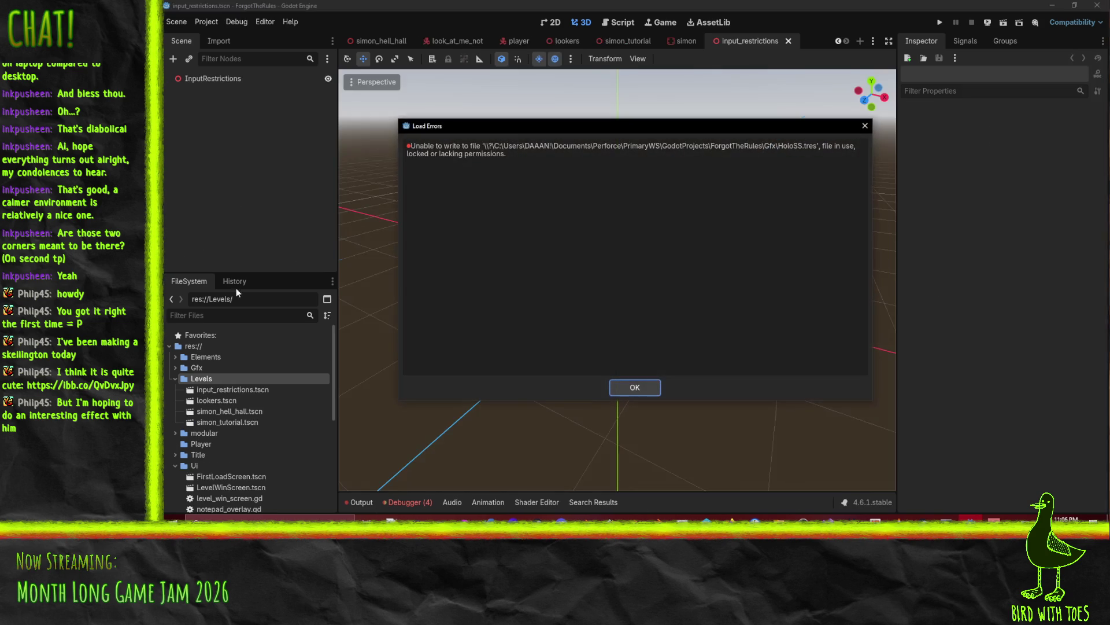
click(635, 387)
- In the Depot view, check out the ForgotTheRules project files for editing
click(706, 518)
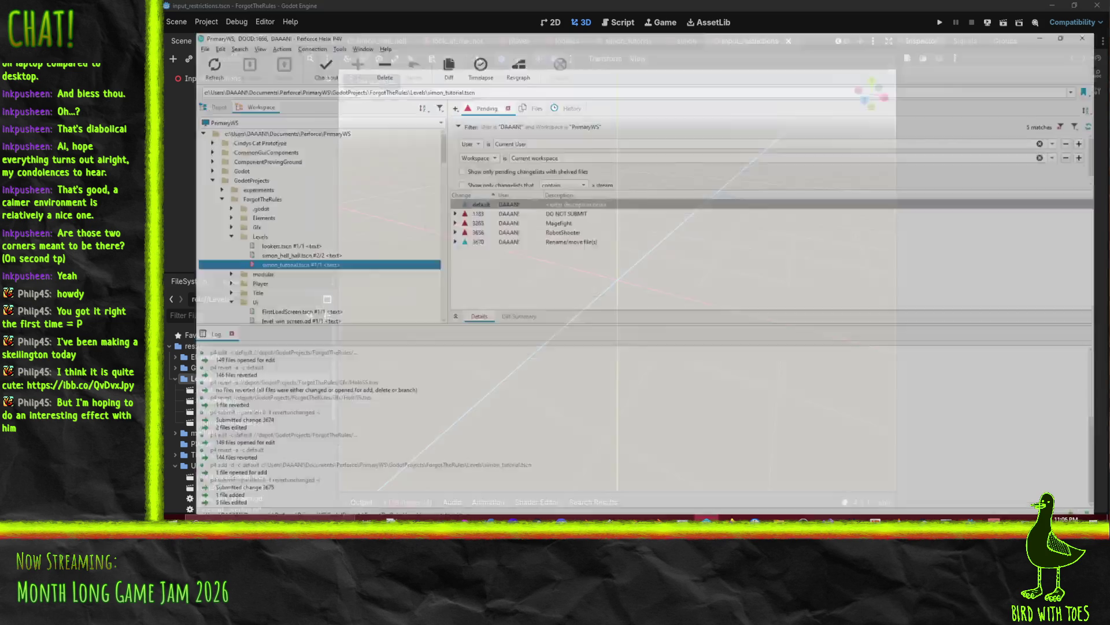
click(185, 78)
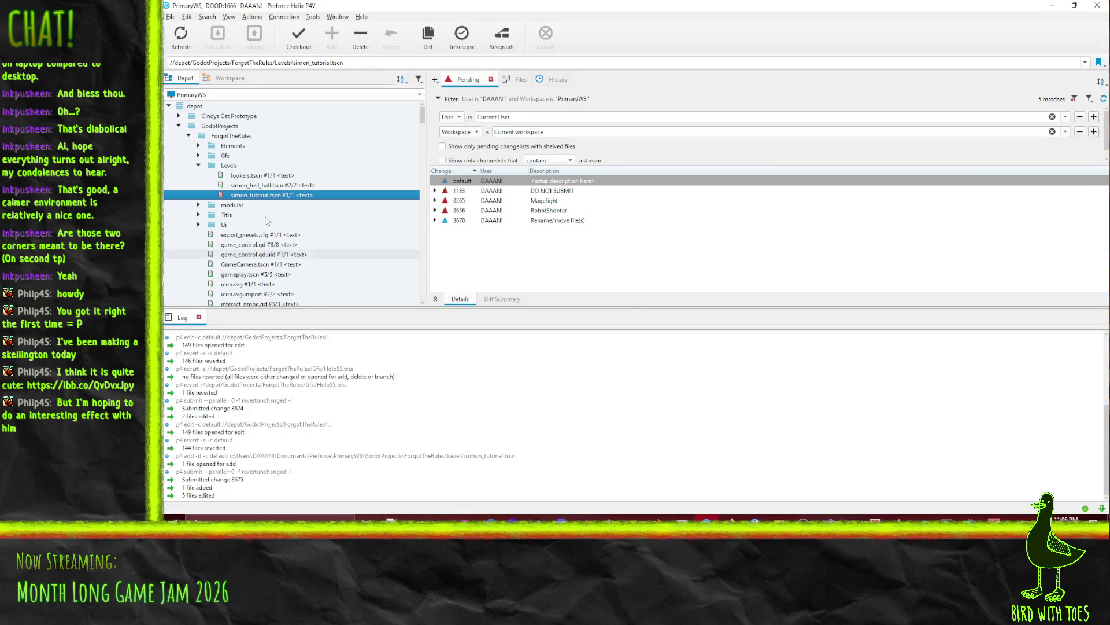
click(216, 136)
drag(215, 136, 491, 184)
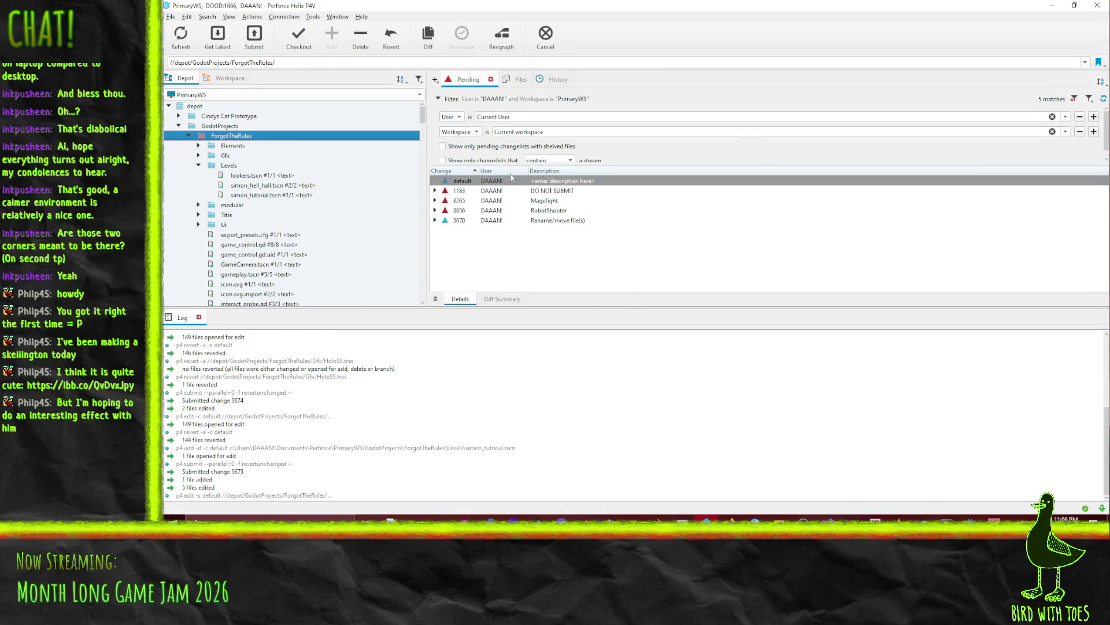
scroll(580, 203, down, 20)
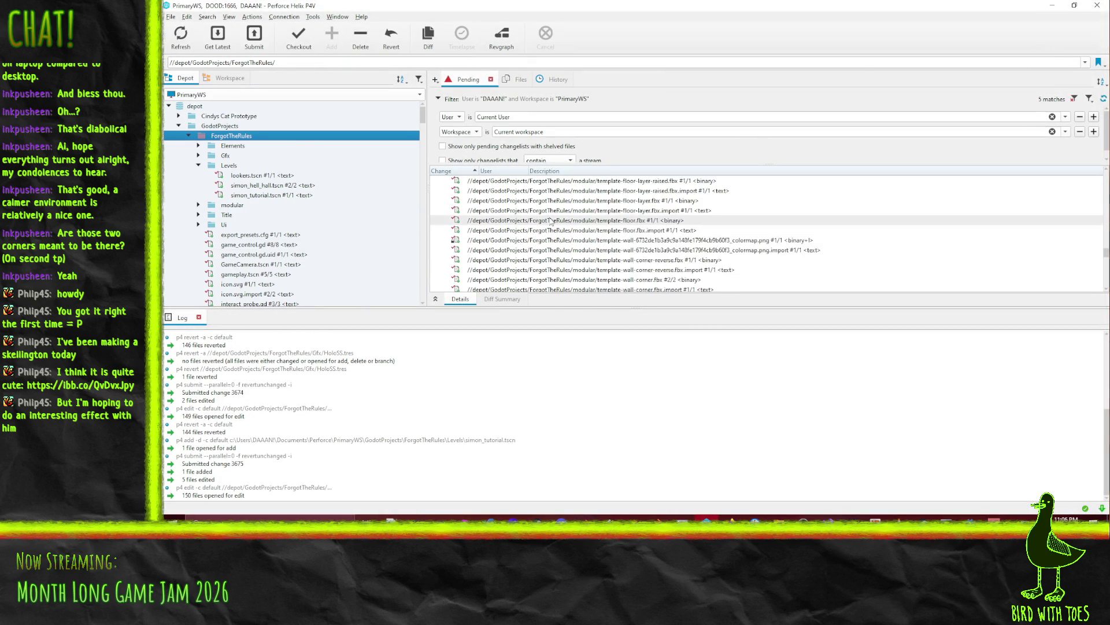
- Delete pending changelist 3670 and minimize P4V
click(460, 279)
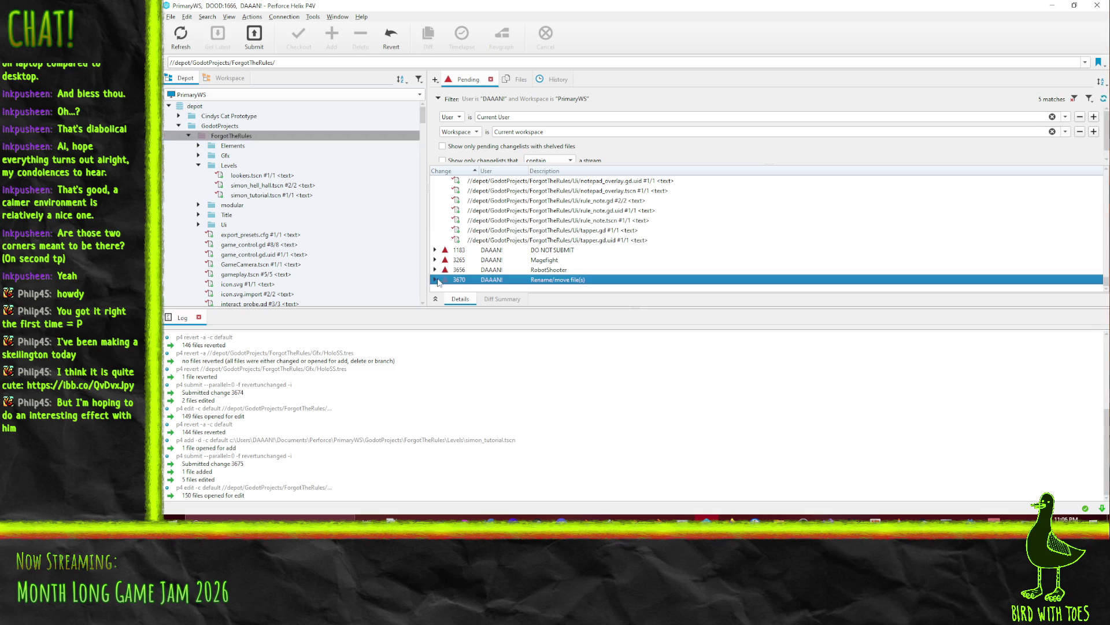
click(435, 279)
click(465, 280)
right_click(458, 269)
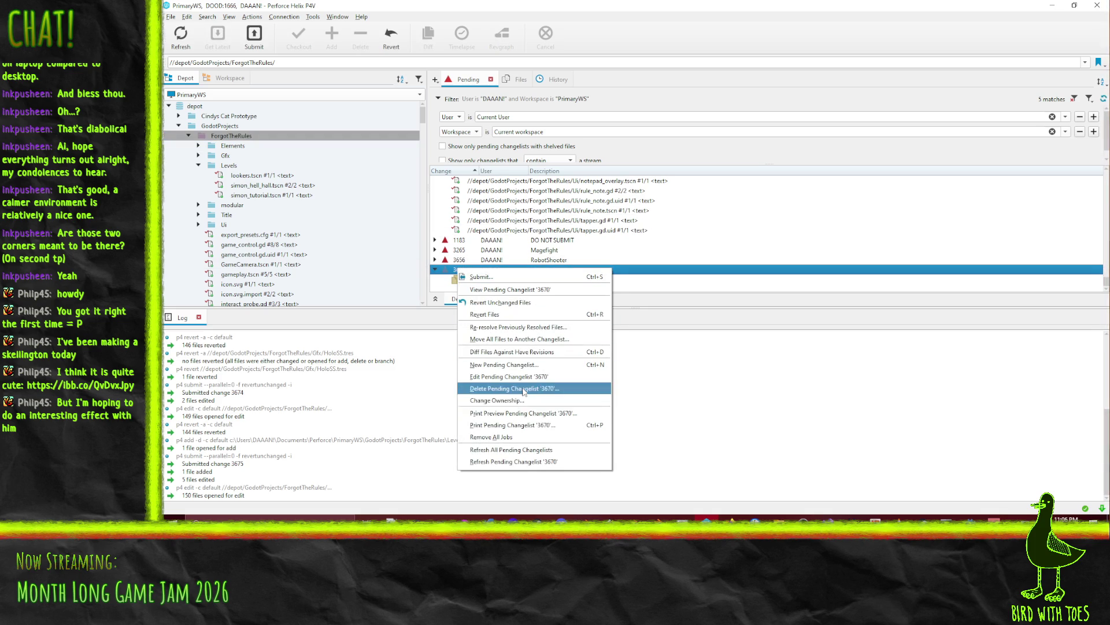
click(512, 388)
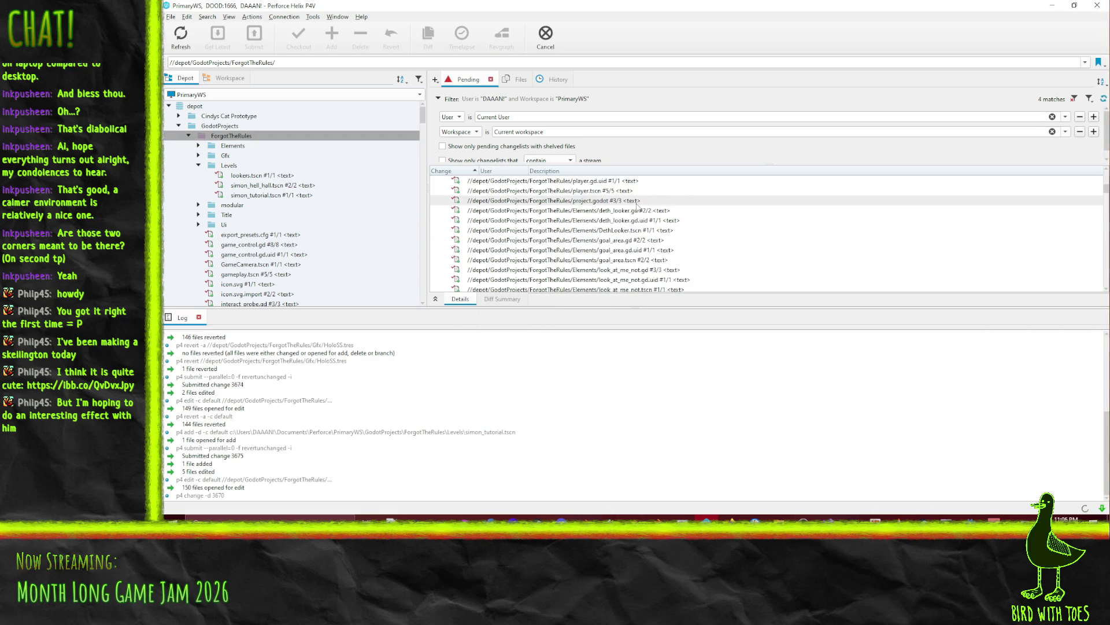
click(1052, 5)
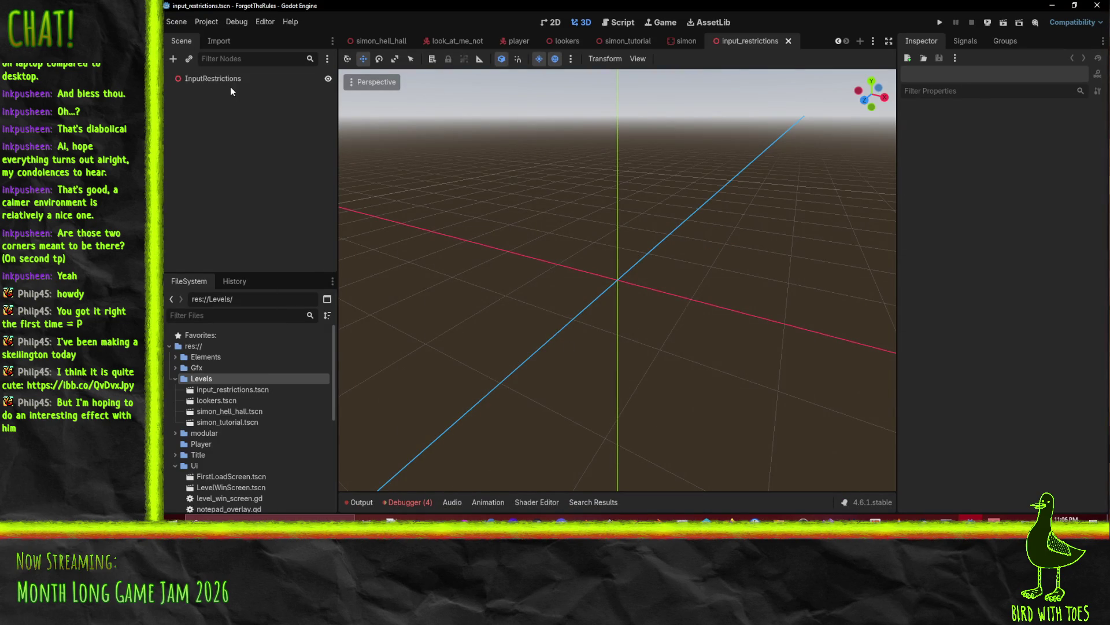
- Attach level_root.gd to the InputRestrictions root via Quick Load and reorder the scene tabs
click(272, 79)
click(1098, 221)
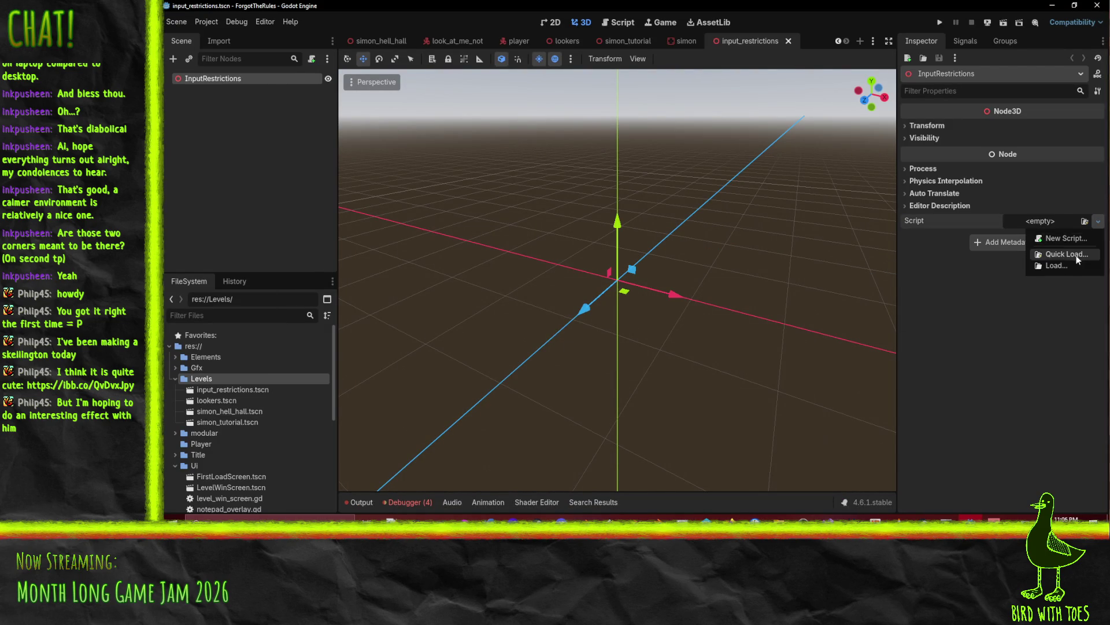
click(1074, 254)
double_click(482, 145)
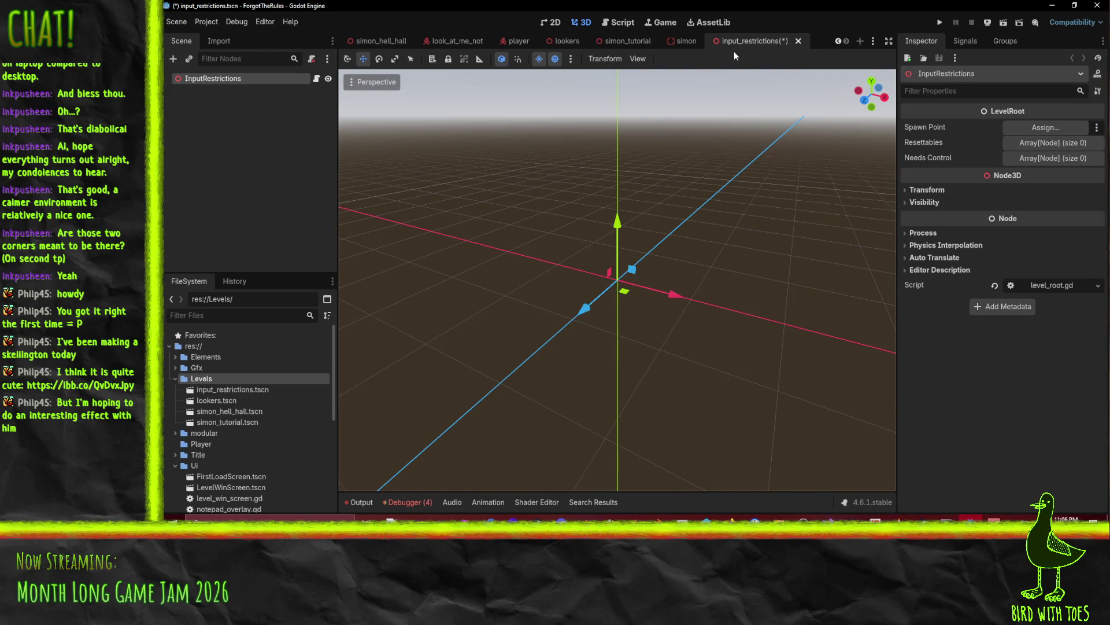
drag(738, 41, 431, 40)
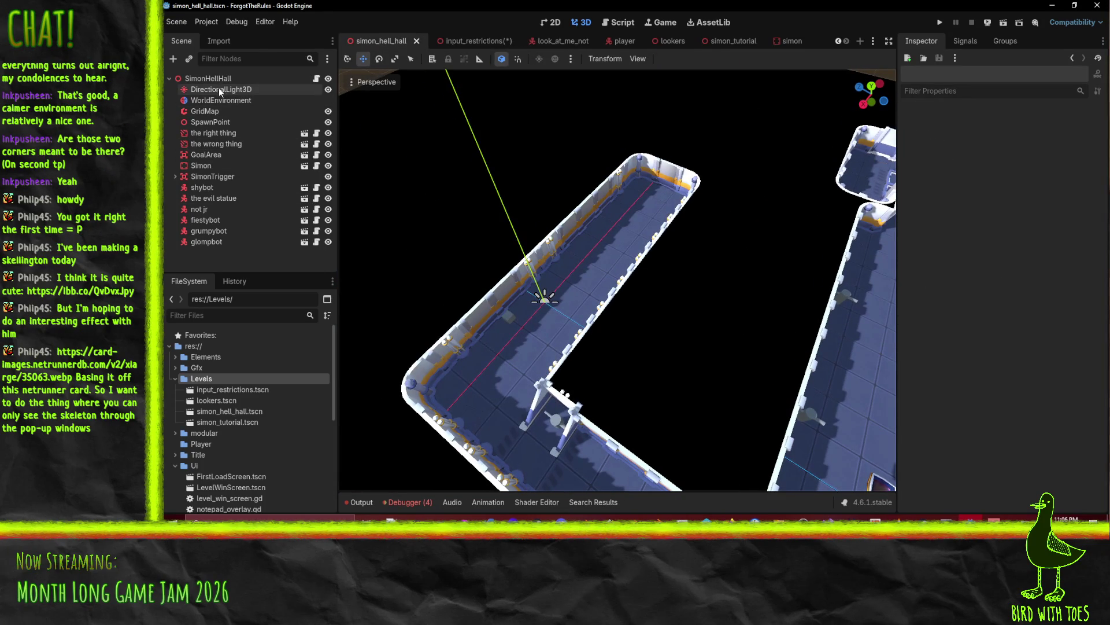
- Copy DirectionalLight3D, WorldEnvironment and SpawnPoint from simon_hell_hall into input_restrictions
click(218, 89)
shift+click(219, 100)
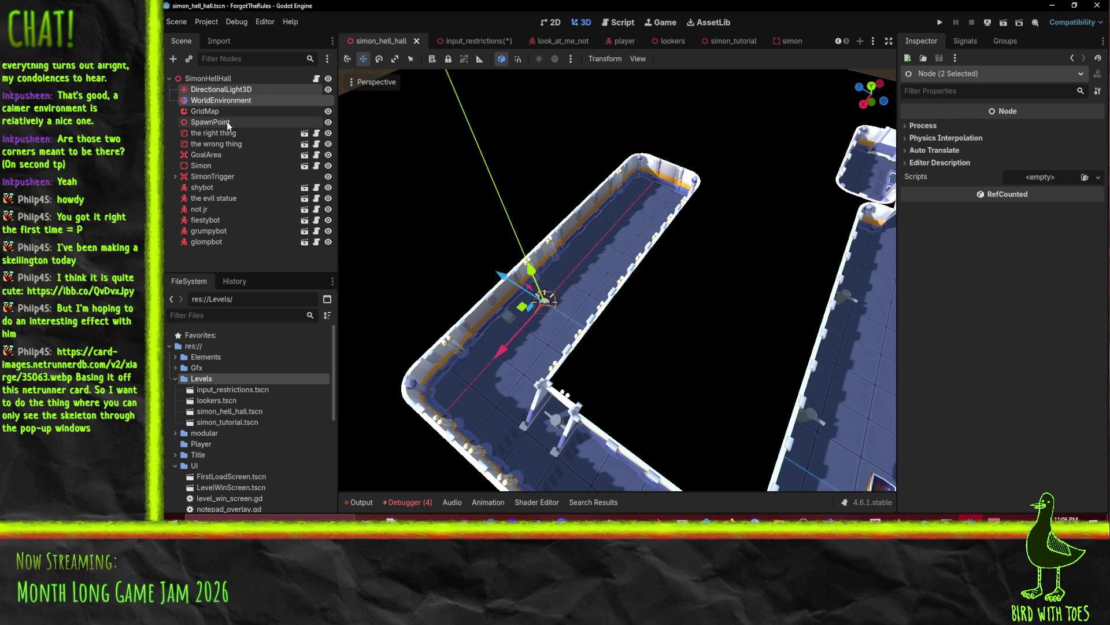
ctrl+click(220, 122)
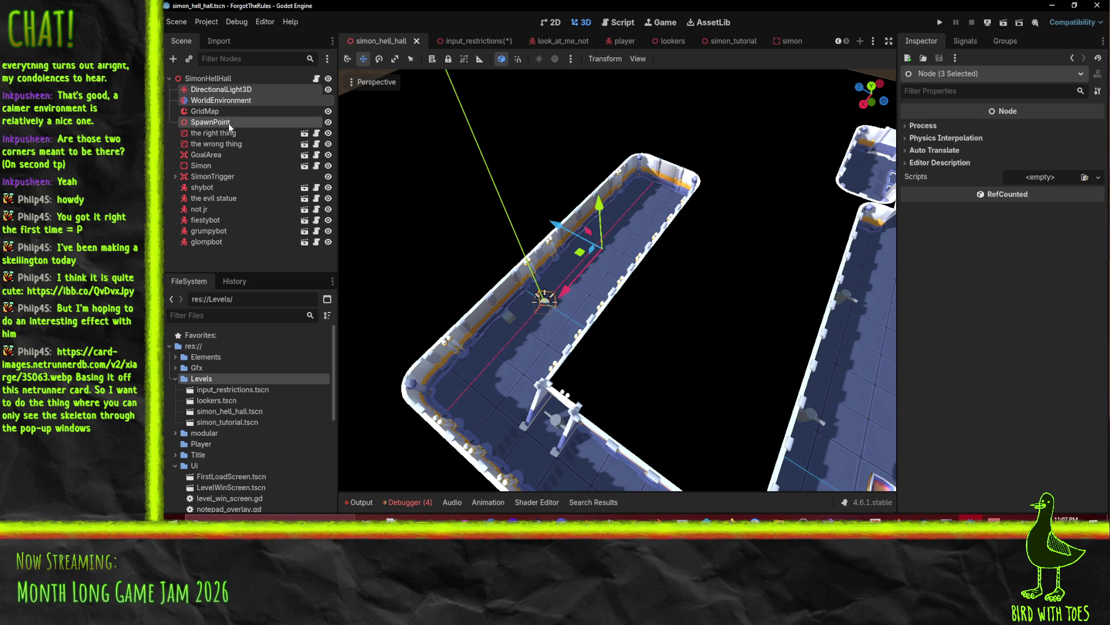
right_click(228, 123)
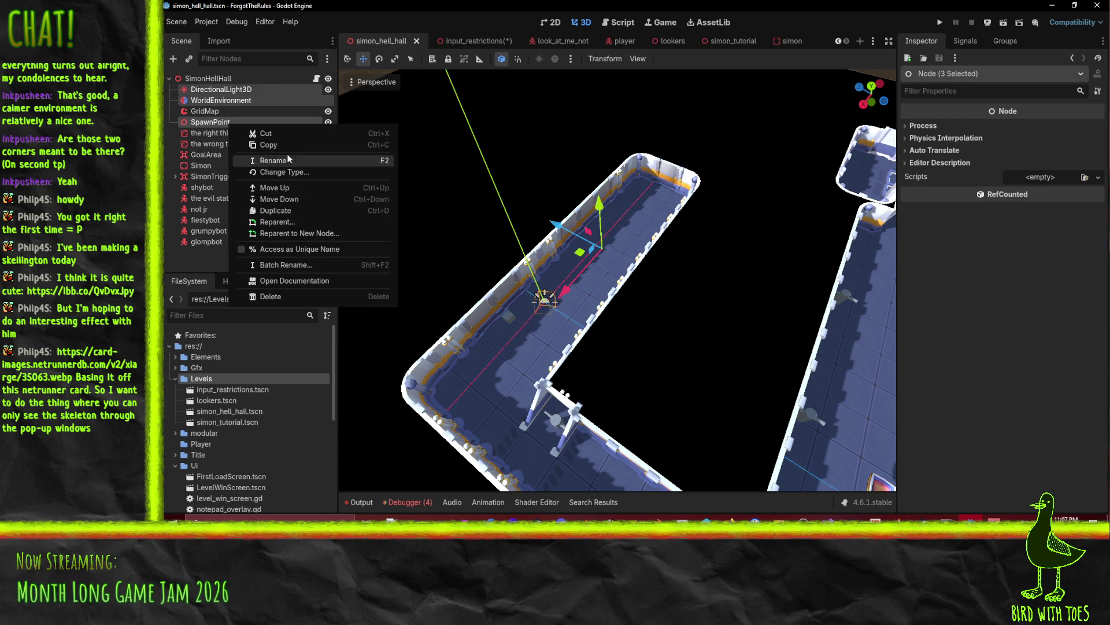
click(467, 40)
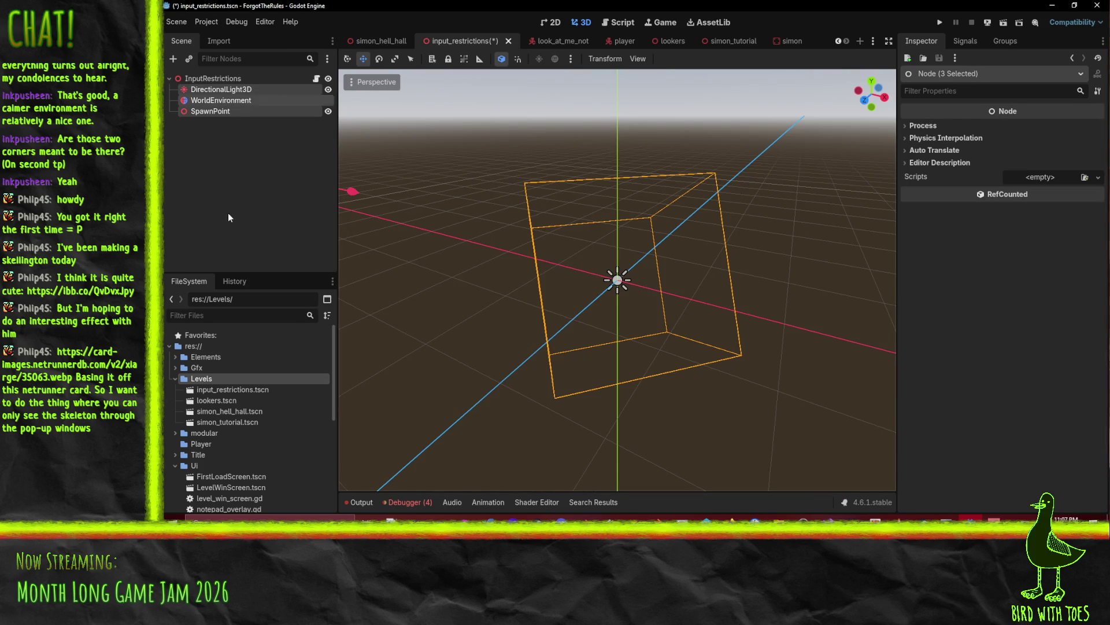
- Return to simon_hell_hall and select its GridMap to show the tile palette
scroll(610, 234, down, 2)
scroll(610, 235, up, 3)
mouse_move(515, 234)
mouse_down()
mouse_move(759, 183)
mouse_move(565, 213)
mouse_up()
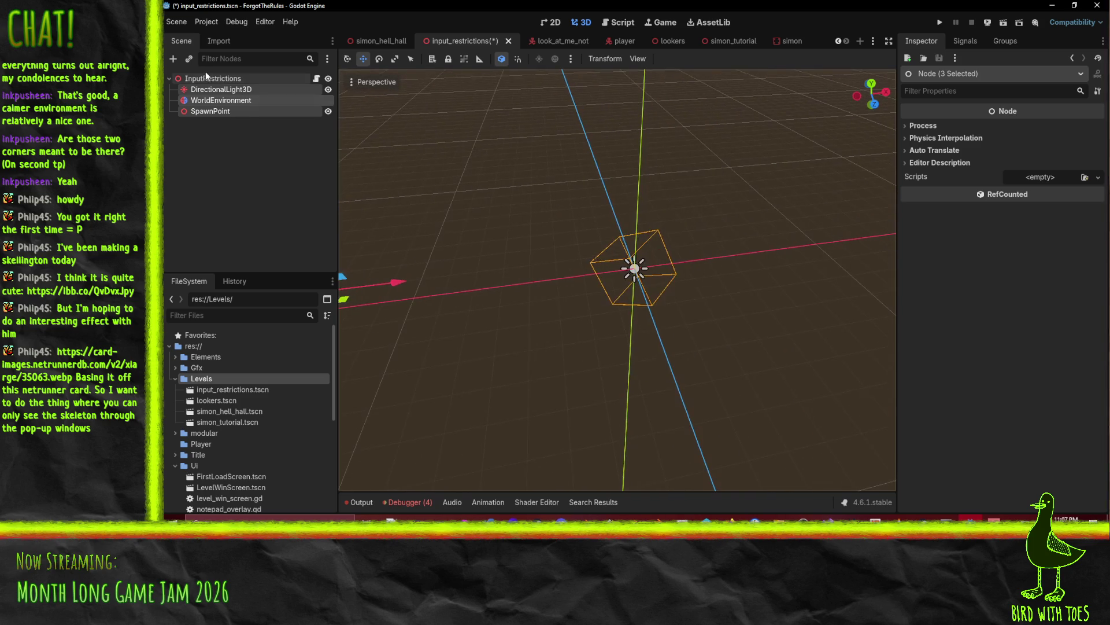
click(205, 77)
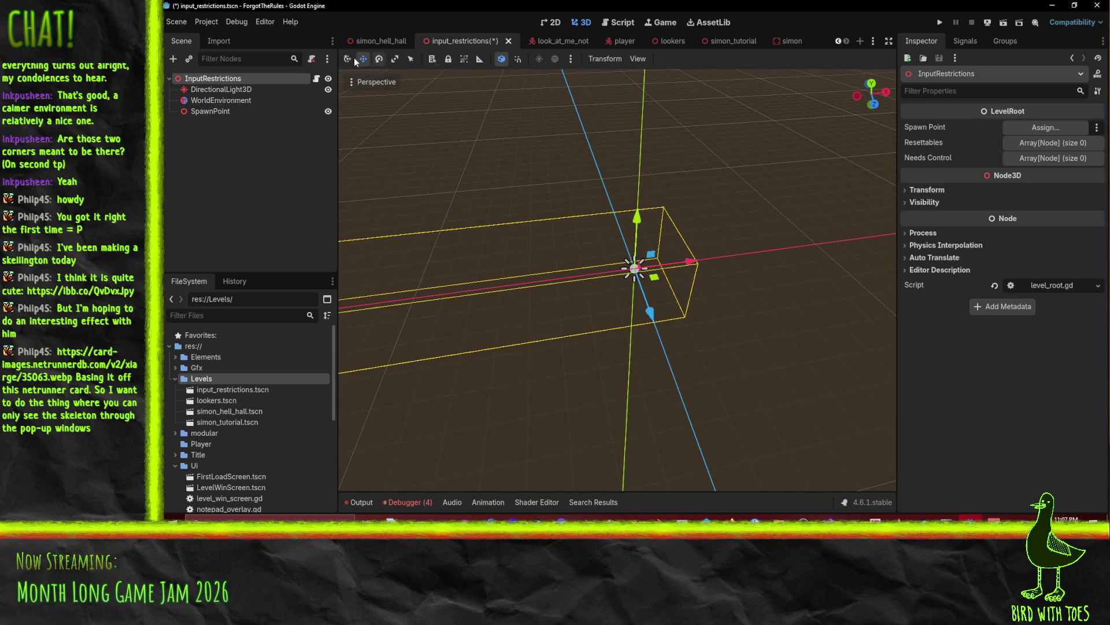
click(365, 40)
click(230, 111)
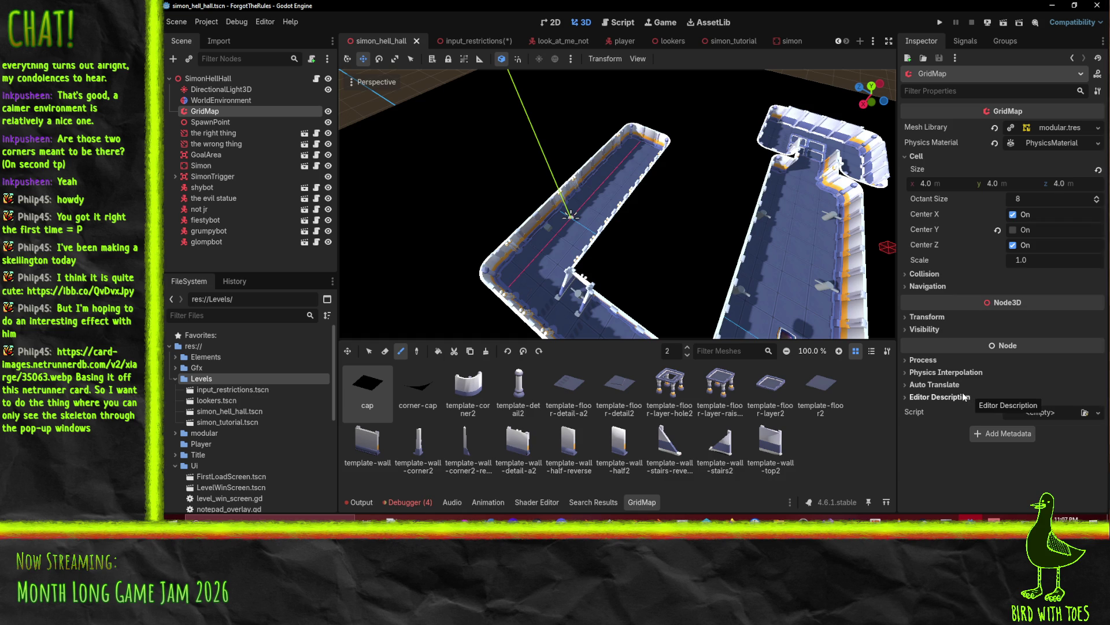
- Open and close the GridMap options and Transform menu, then switch to the YouTube channel page
click(886, 351)
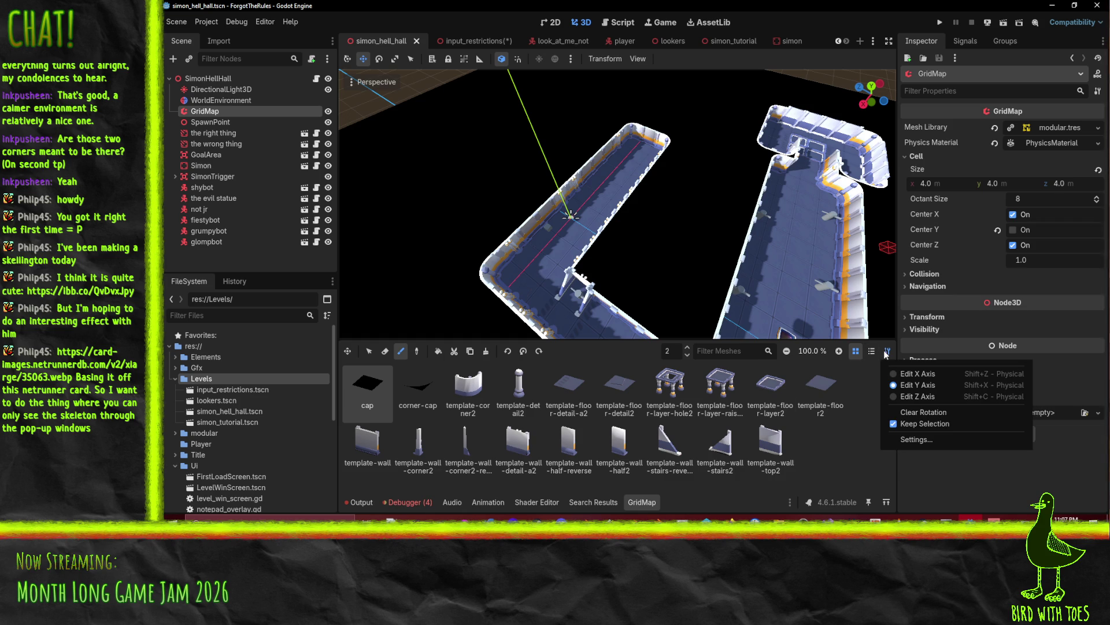
click(750, 354)
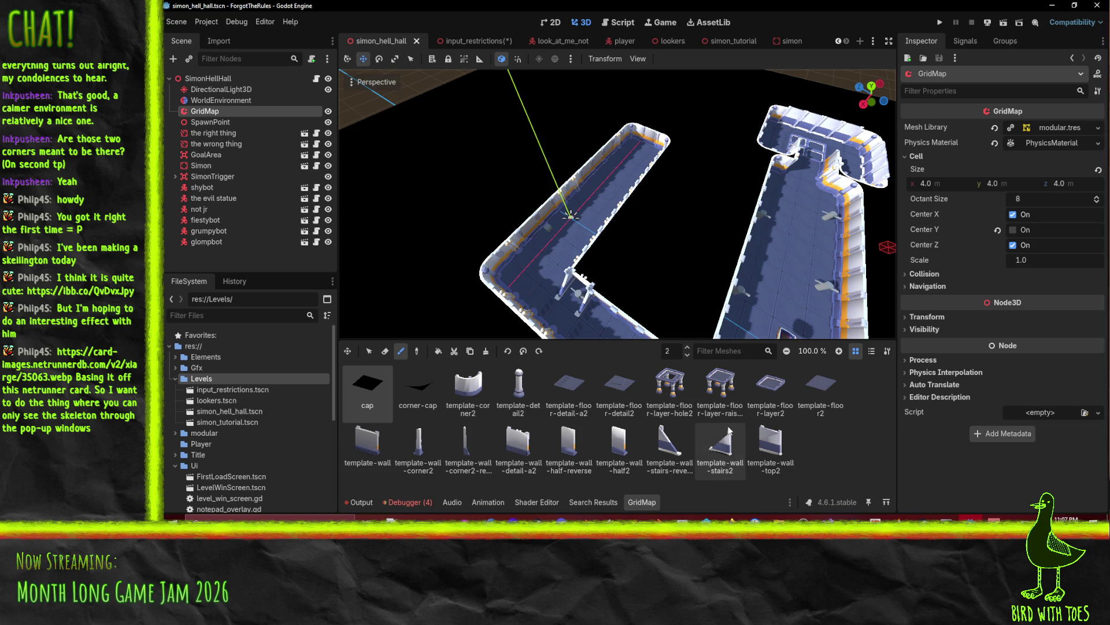
click(605, 61)
key(Escape)
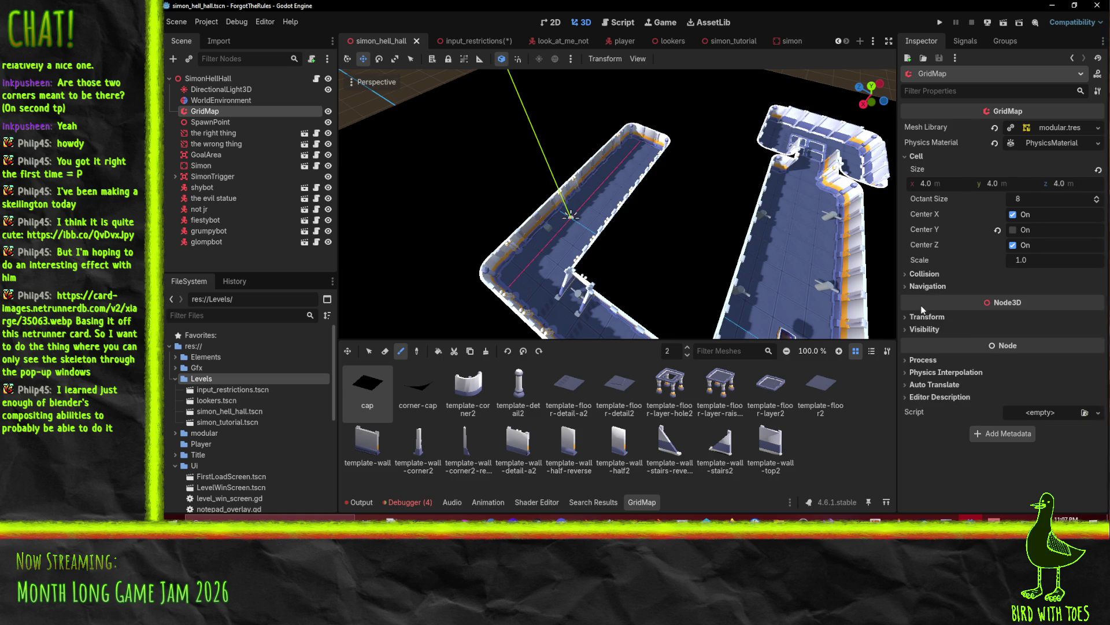
mouse_move(921, 313)
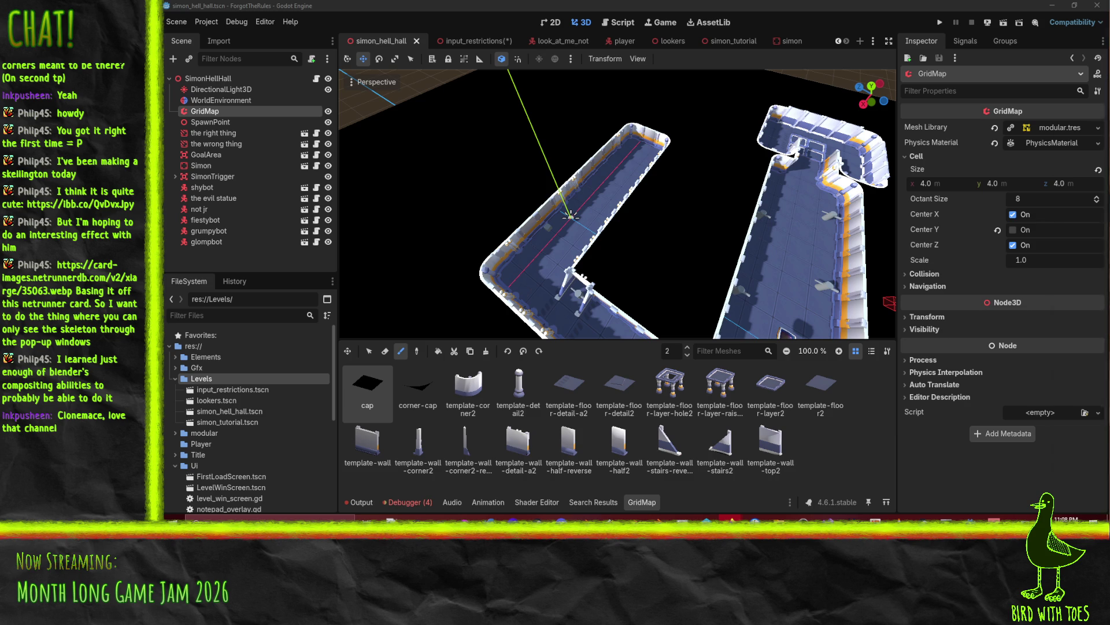
key(alt+Tab)
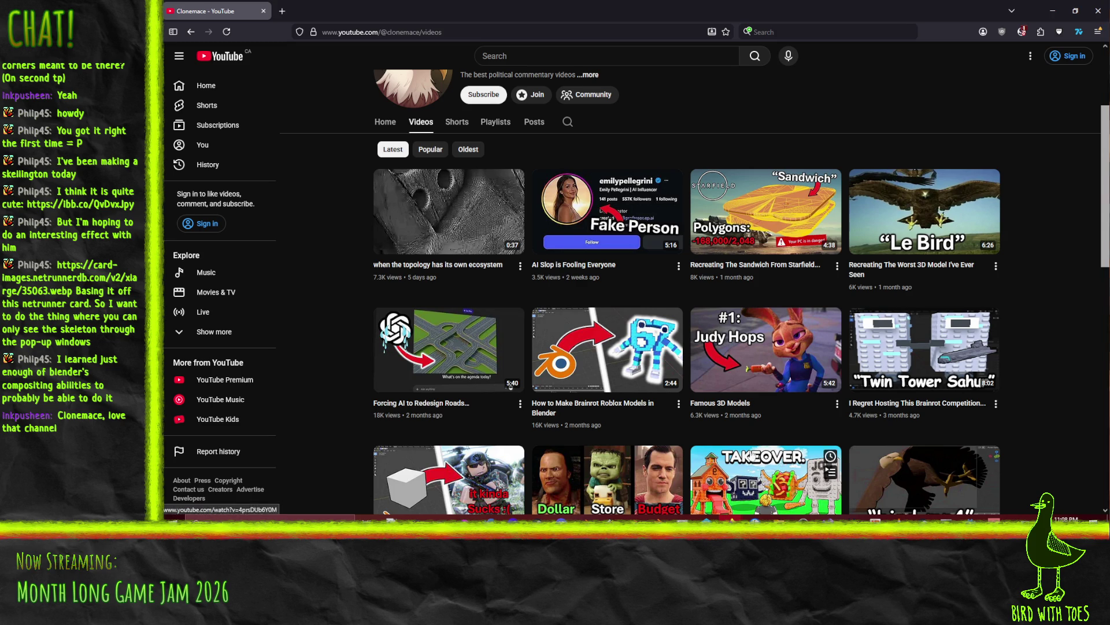
- Scroll down through the channel's older videos in YouTube, then switch back to Godot
mouse_move(376, 247)
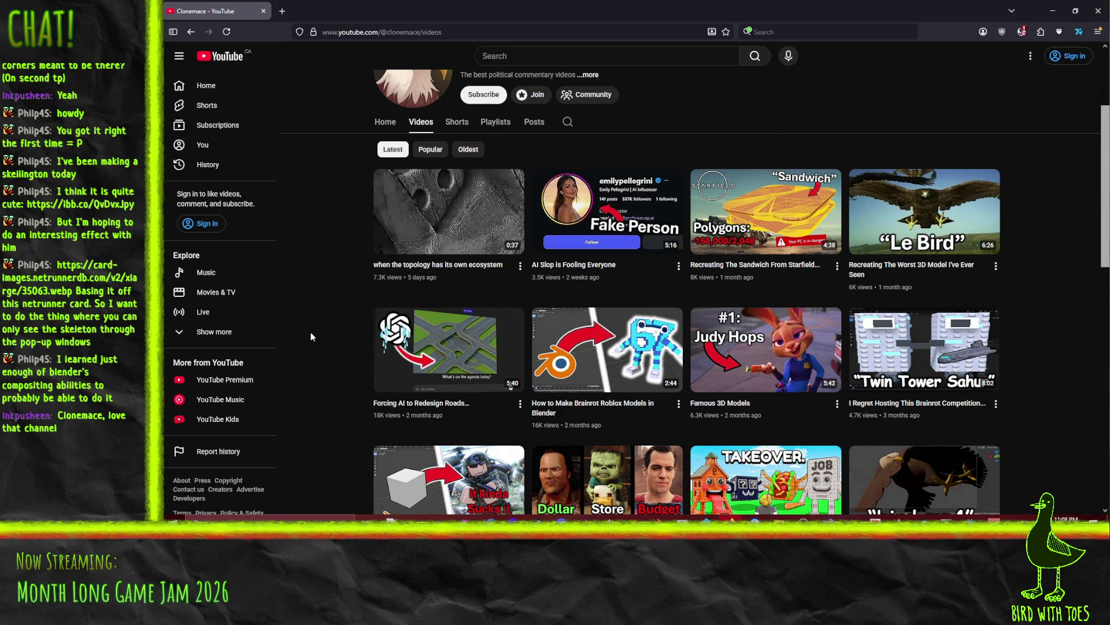
scroll(323, 326, down, 3)
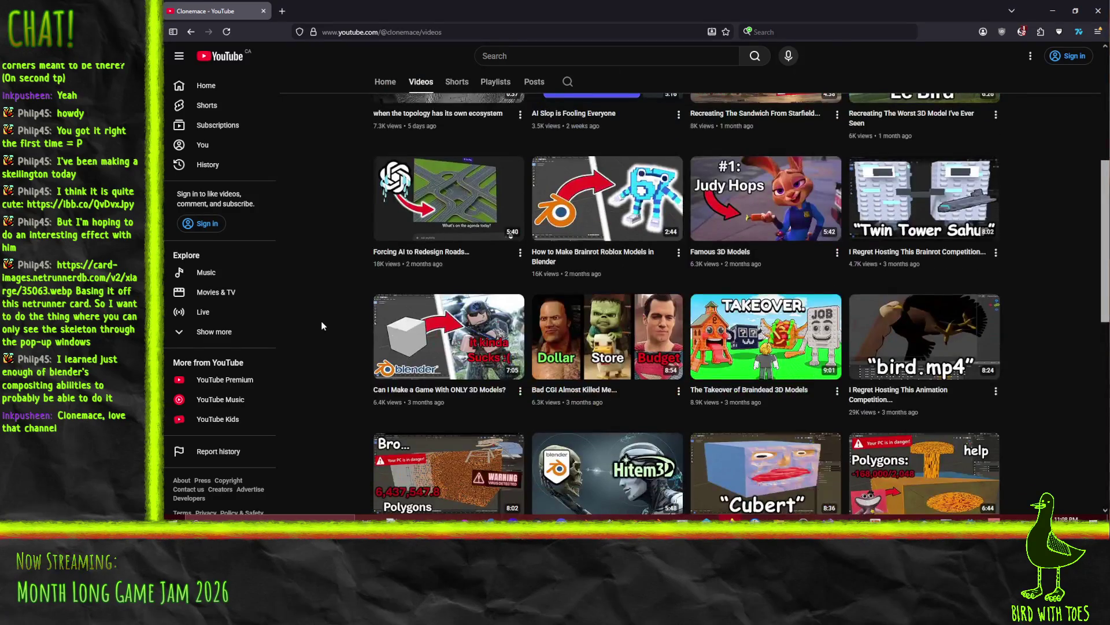
scroll(322, 325, down, 1)
scroll(322, 326, down, 4)
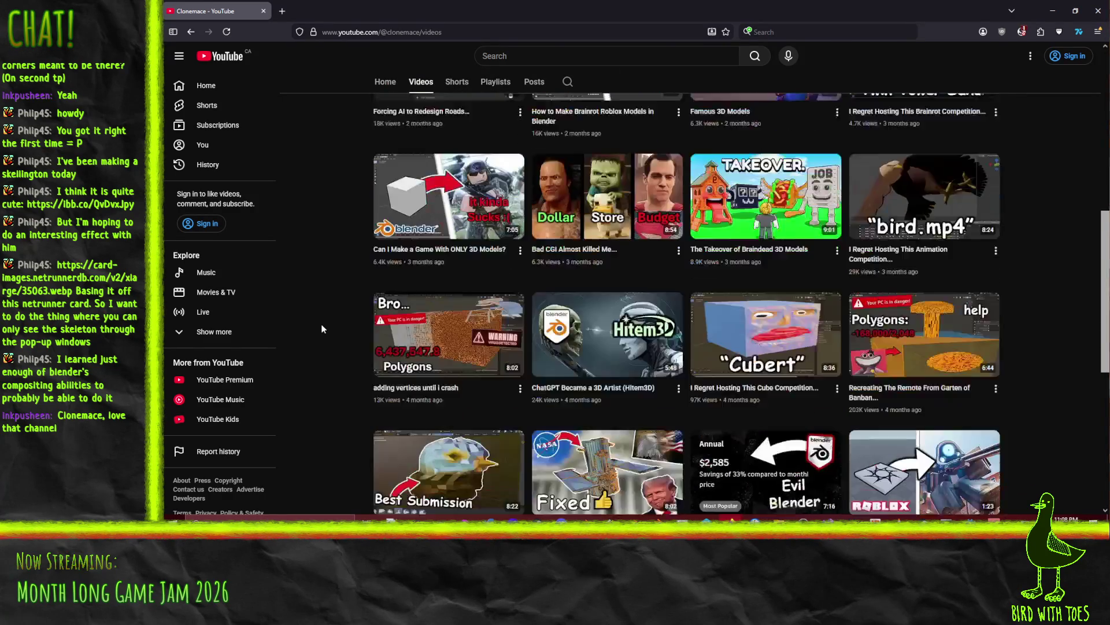
scroll(323, 330, up, 2)
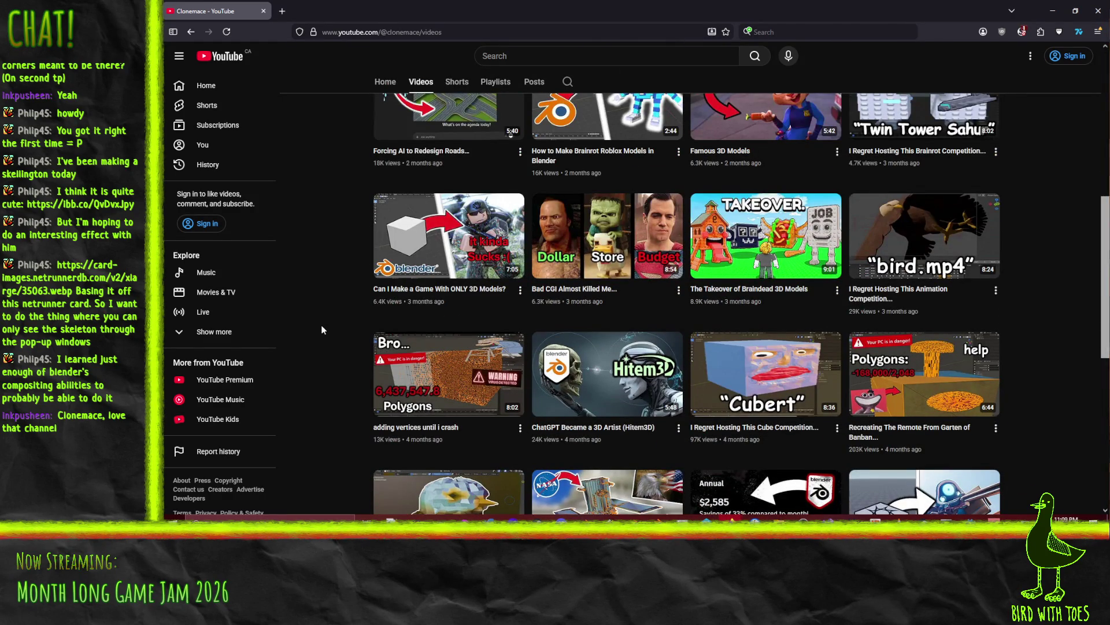
scroll(323, 329, down, 3)
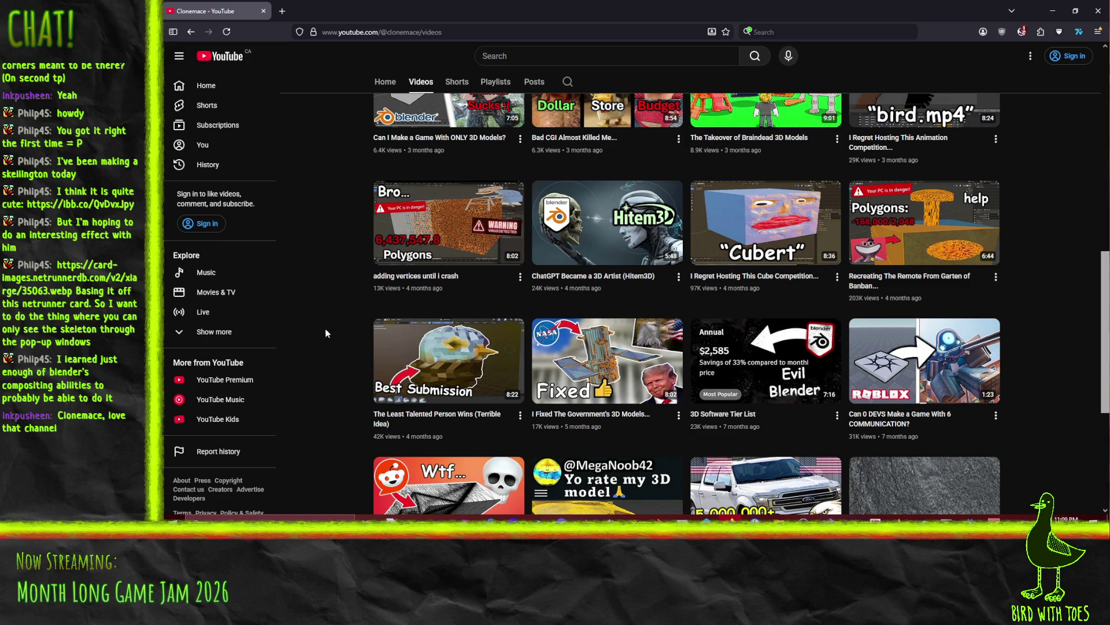
scroll(324, 332, down, 5)
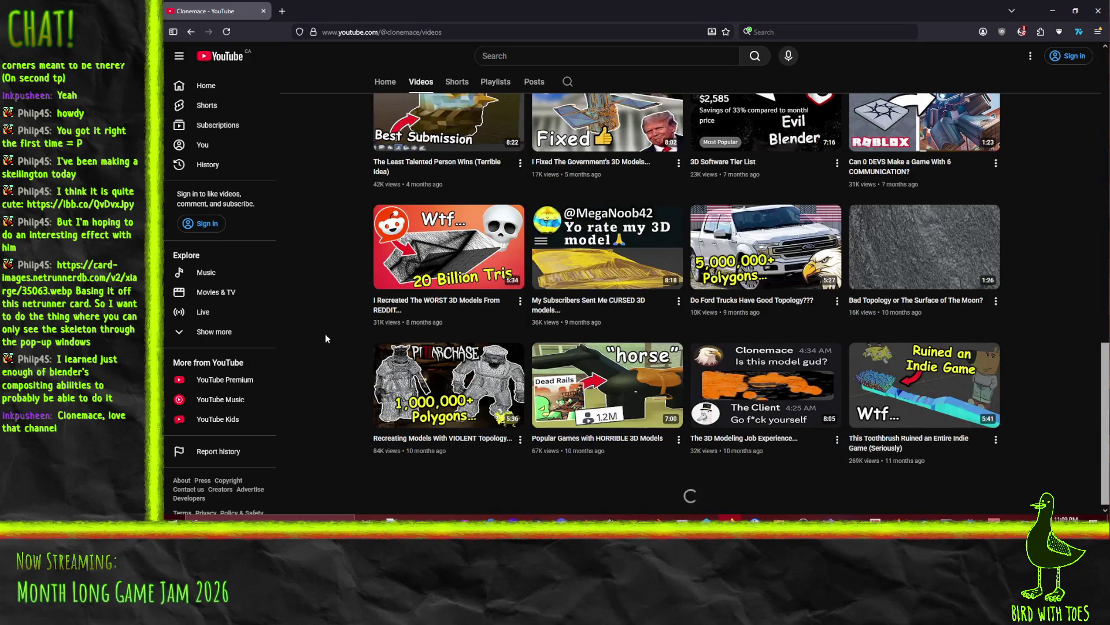
scroll(325, 342, down, 1)
scroll(324, 344, down, 5)
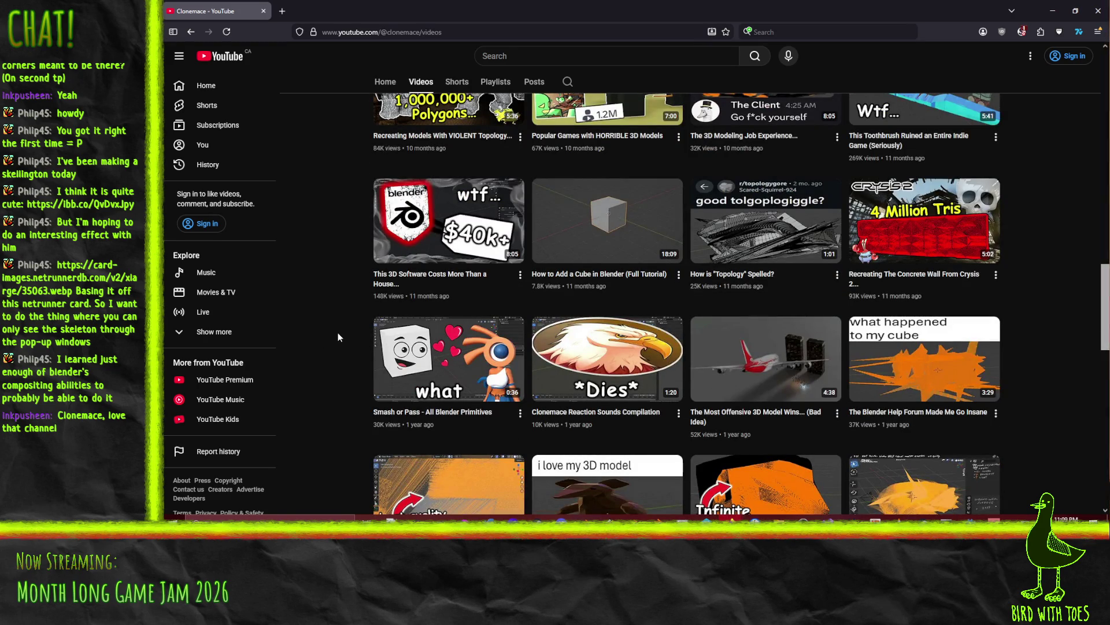
scroll(338, 340, down, 6)
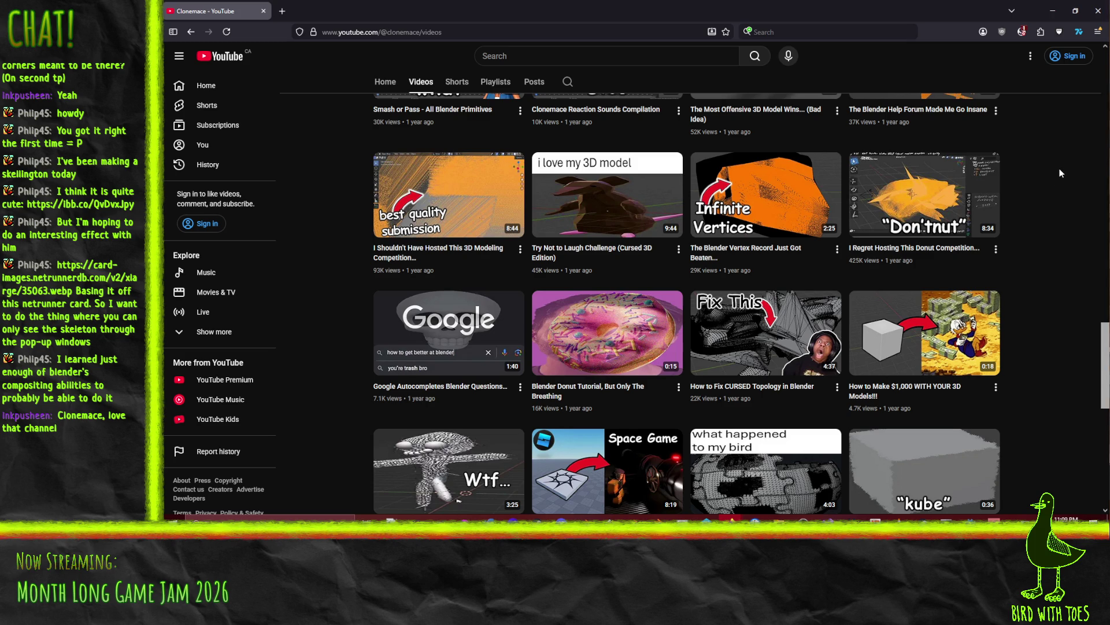
scroll(1062, 168, up, 2)
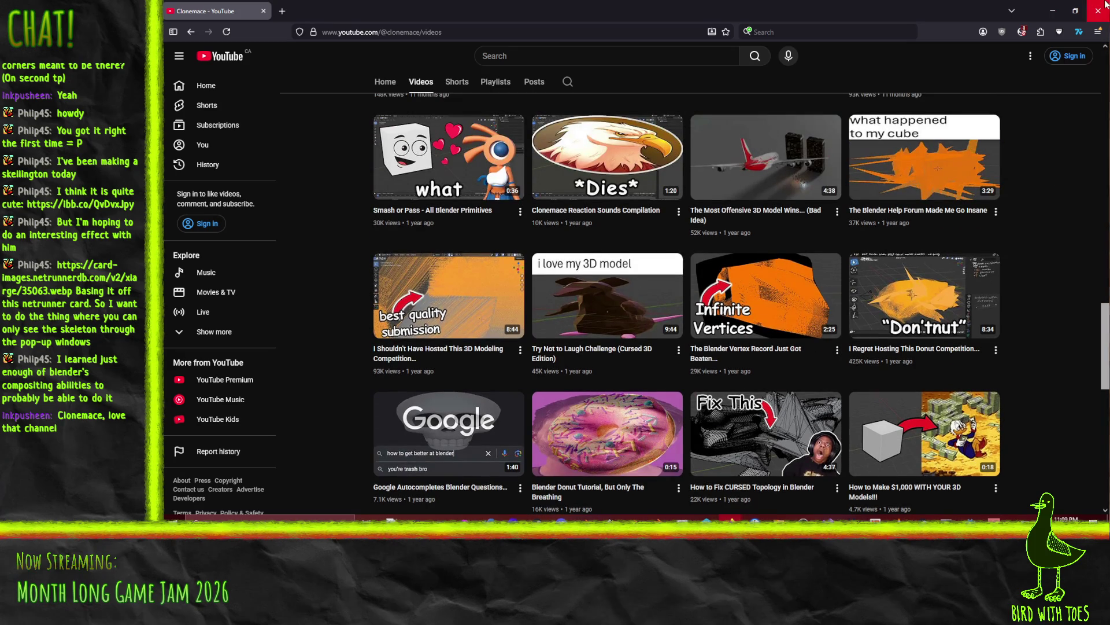
key(alt+Tab)
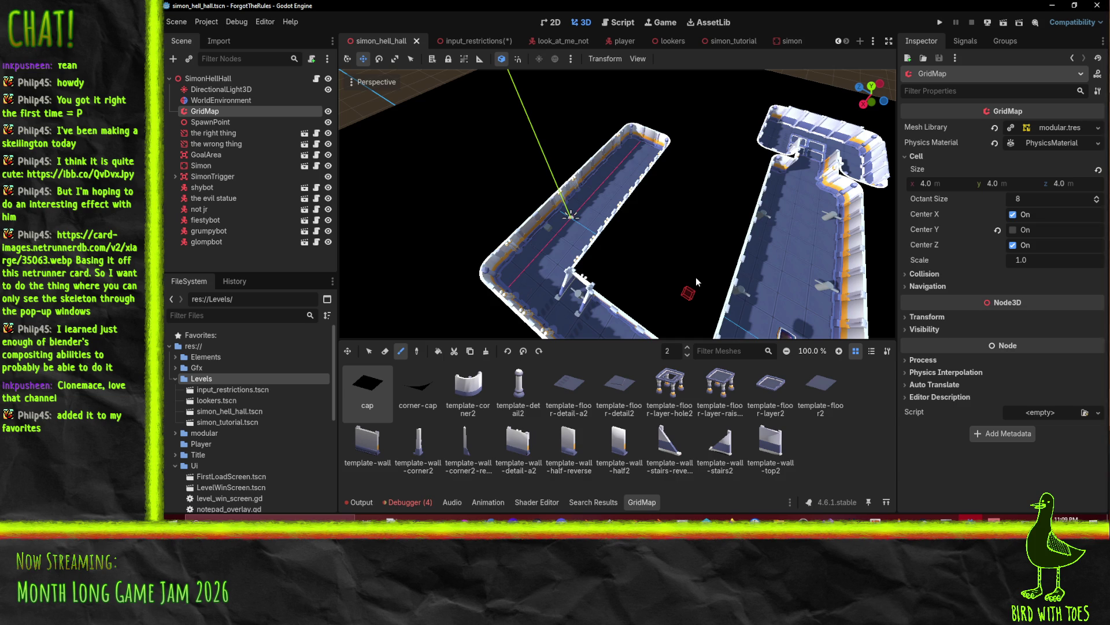
- Erase a tile on the right structure and orbit the view onto the corridor corner
click(385, 351)
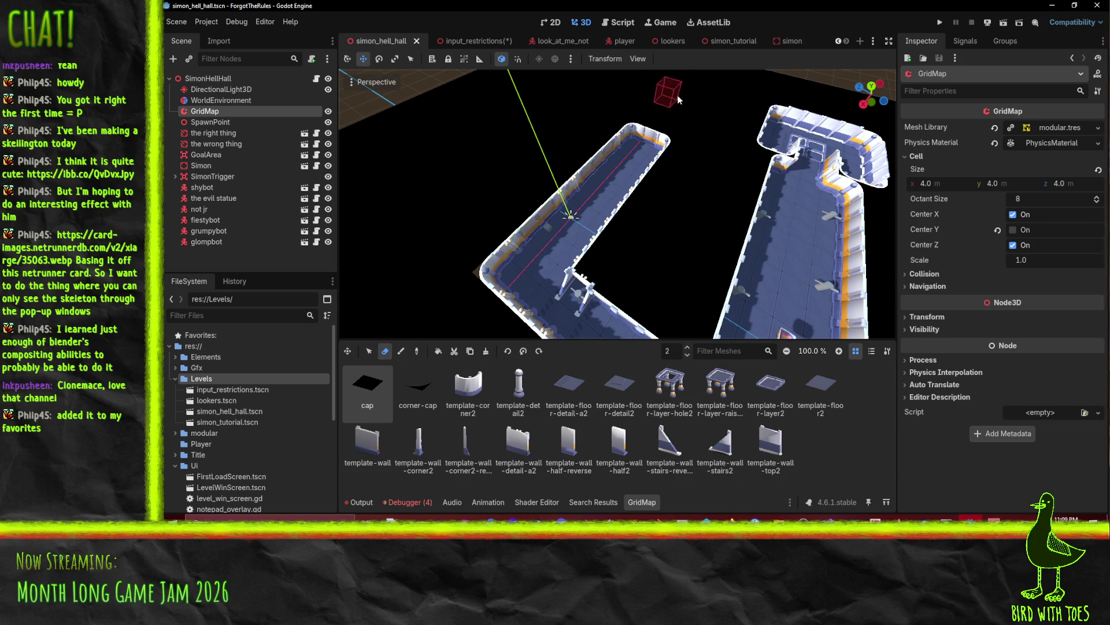
click(717, 151)
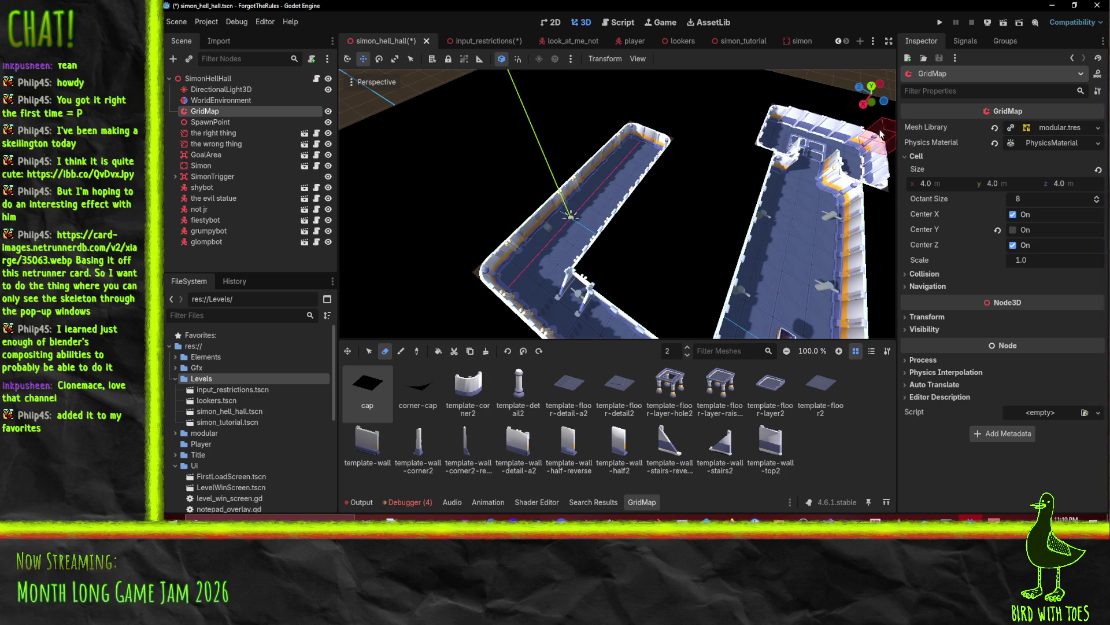
drag(808, 118, 786, 198)
scroll(786, 197, up, 5)
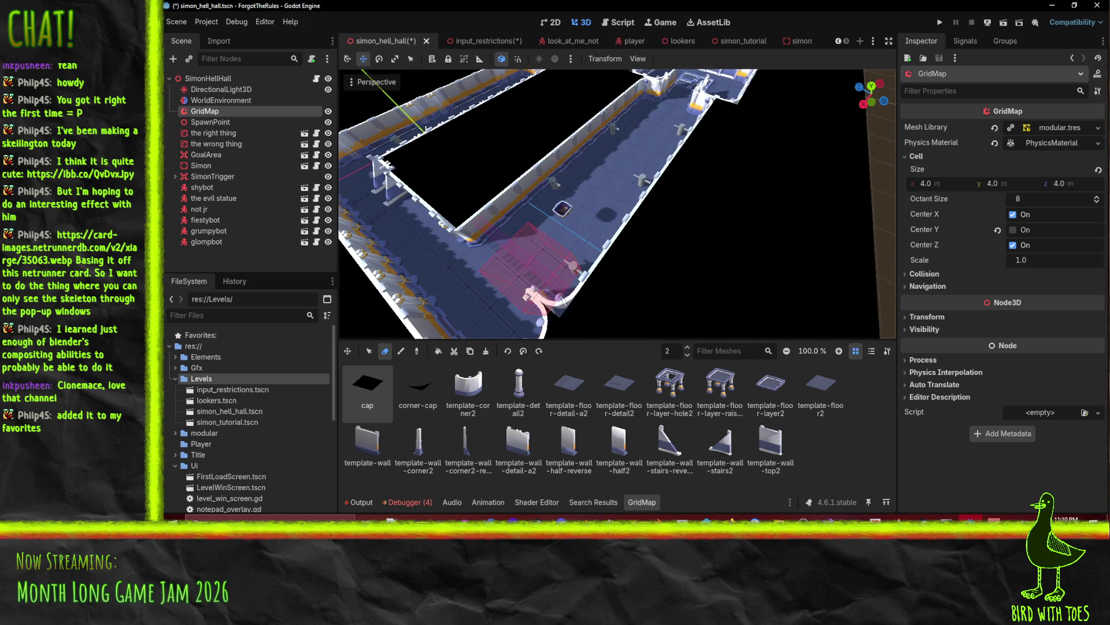
scroll(566, 246, up, 5)
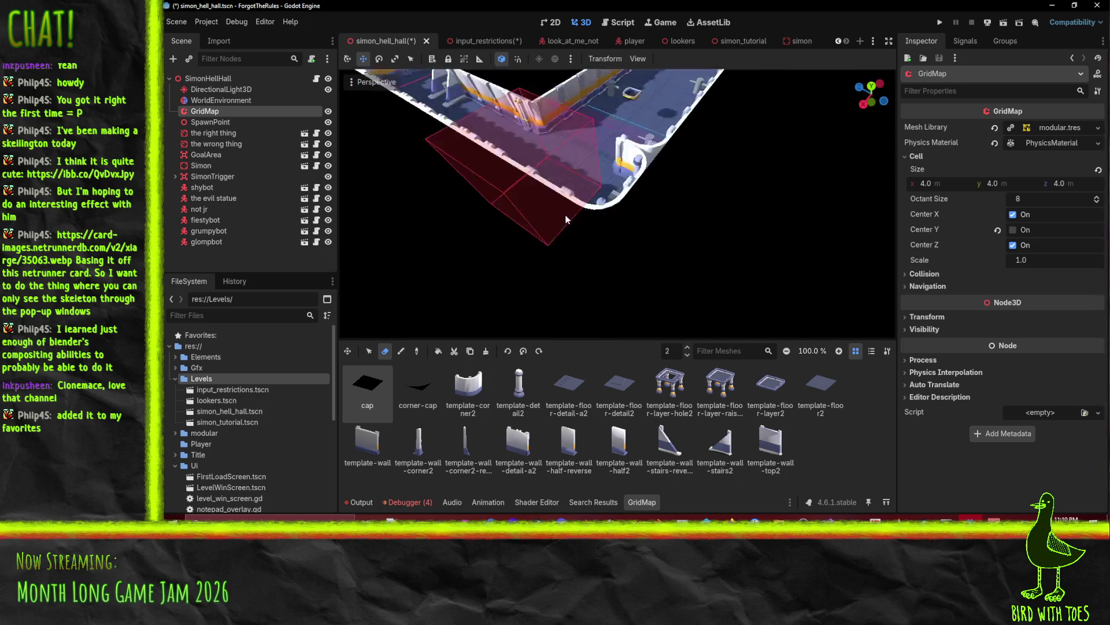
scroll(566, 245, down, 5)
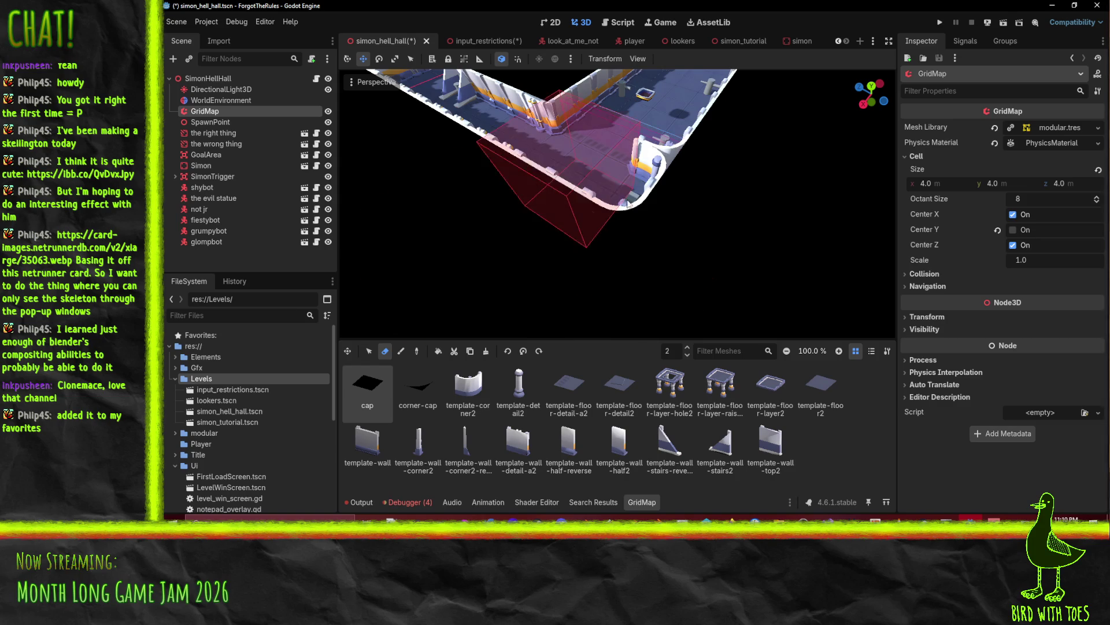
mouse_move(662, 217)
mouse_down()
mouse_move(671, 208)
mouse_move(621, 282)
mouse_move(601, 255)
mouse_move(587, 257)
mouse_up()
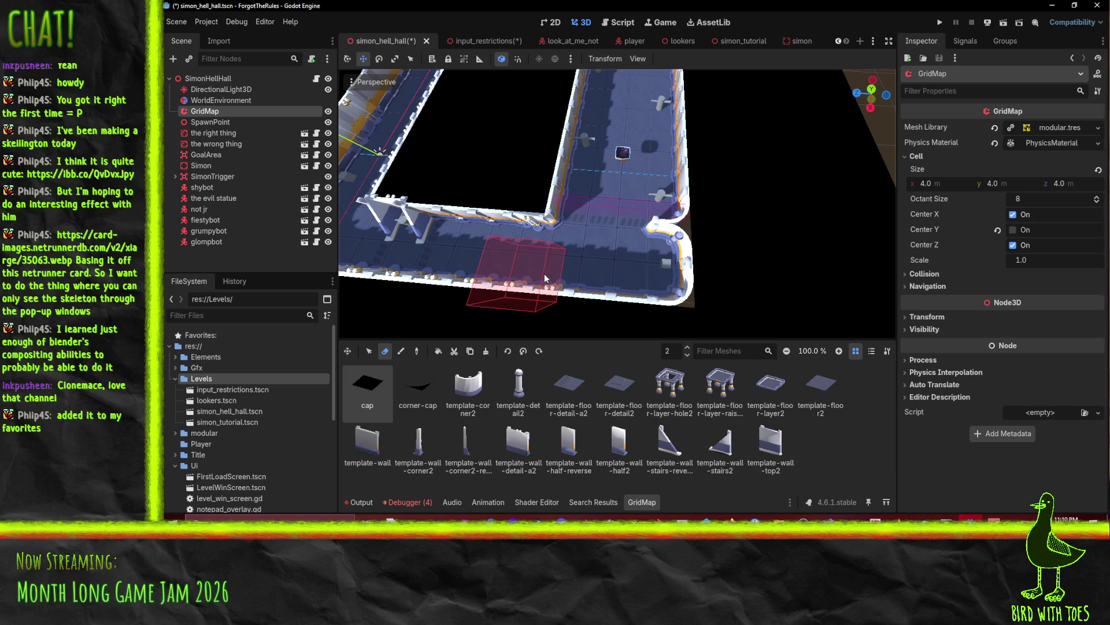
mouse_move(576, 242)
mouse_down()
mouse_move(575, 262)
mouse_move(688, 280)
mouse_up()
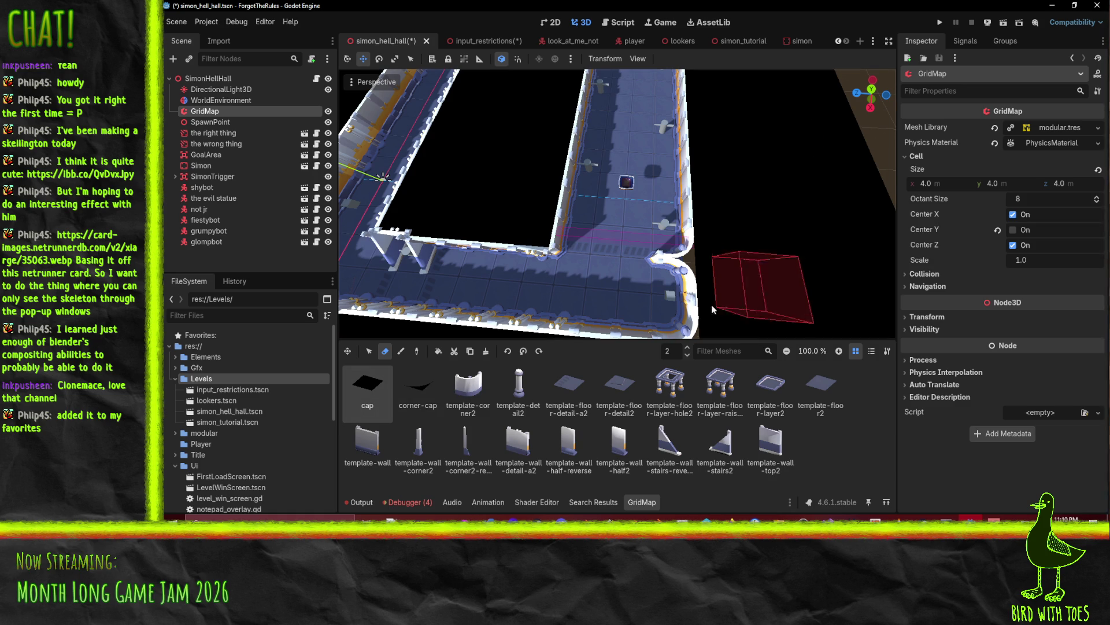
- On floor 0, try erasing and painting corridor strips, undoing both attempts
key(q)
key(q)
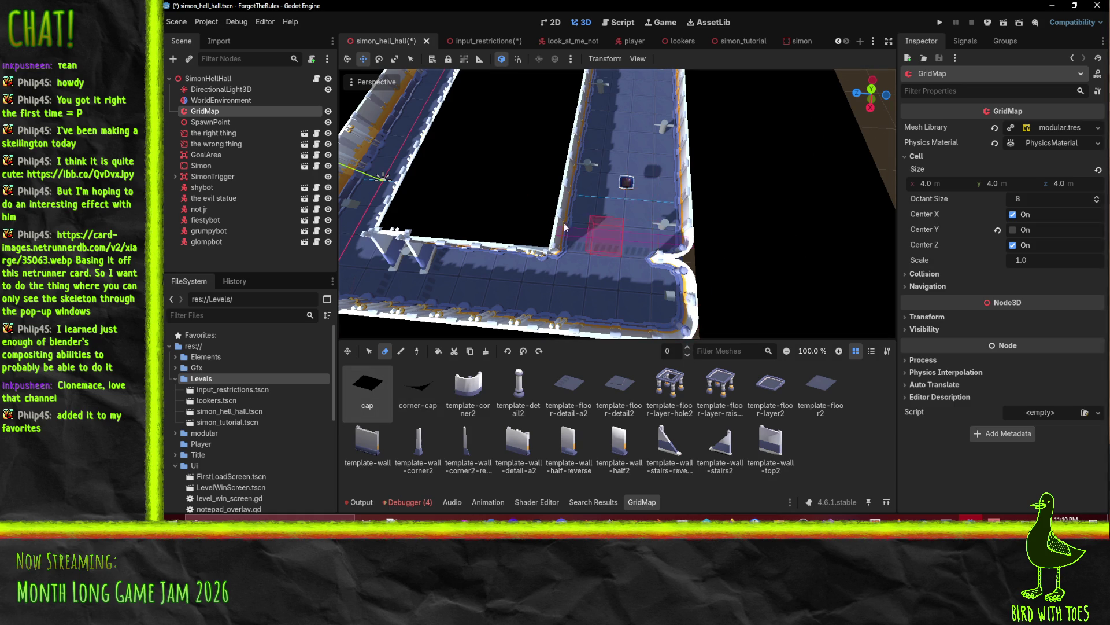
drag(604, 246, 622, 160)
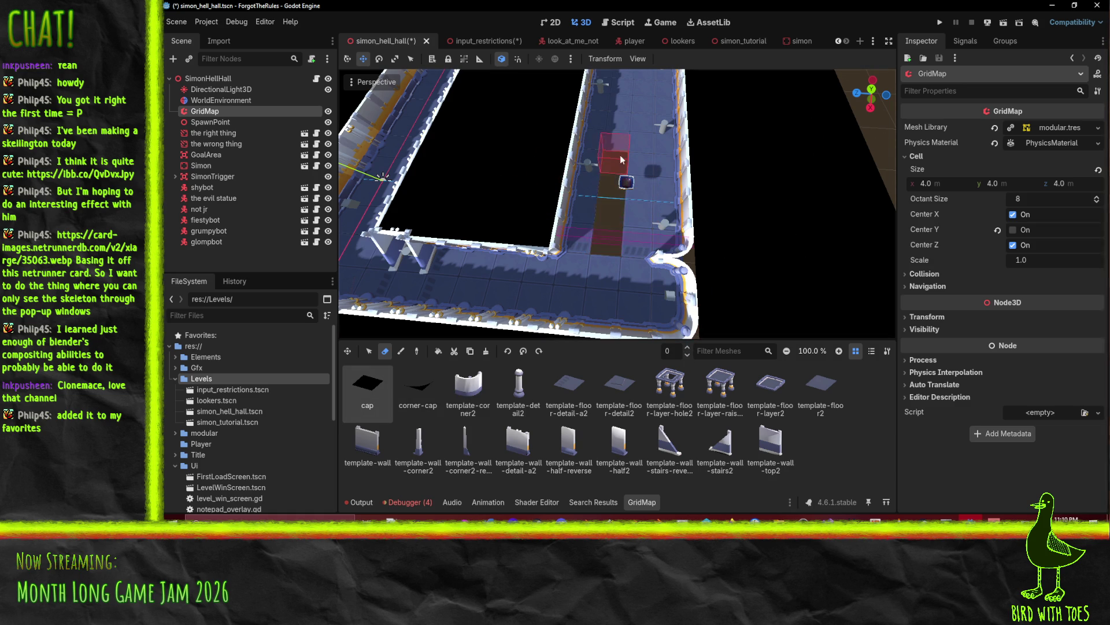
key(ctrl+z)
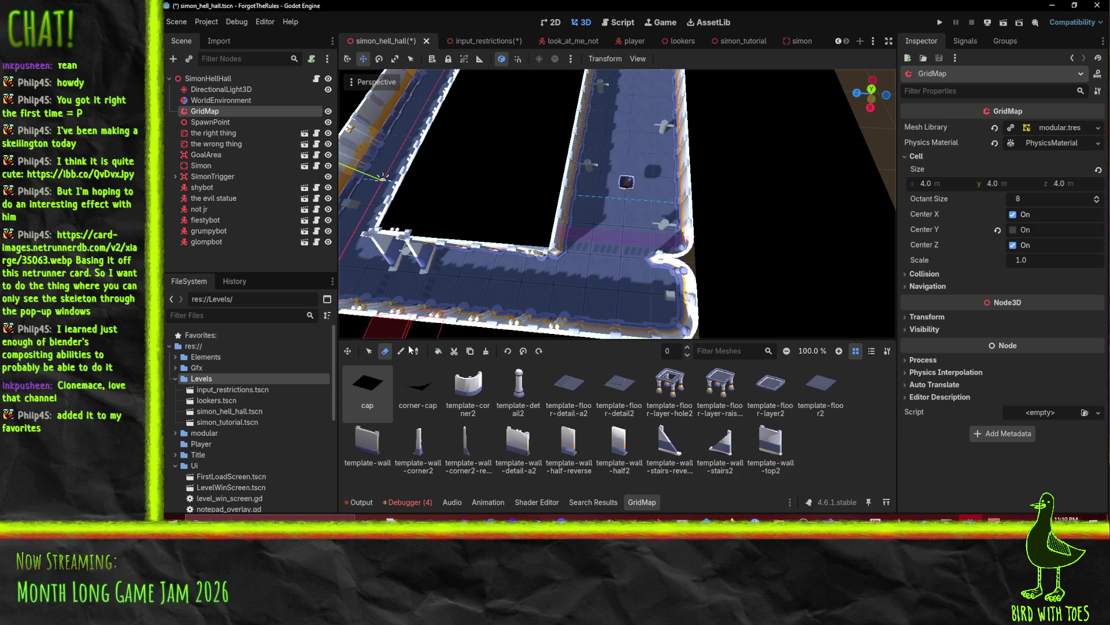
click(401, 350)
mouse_move(604, 243)
mouse_down()
mouse_move(613, 157)
mouse_move(639, 217)
mouse_up()
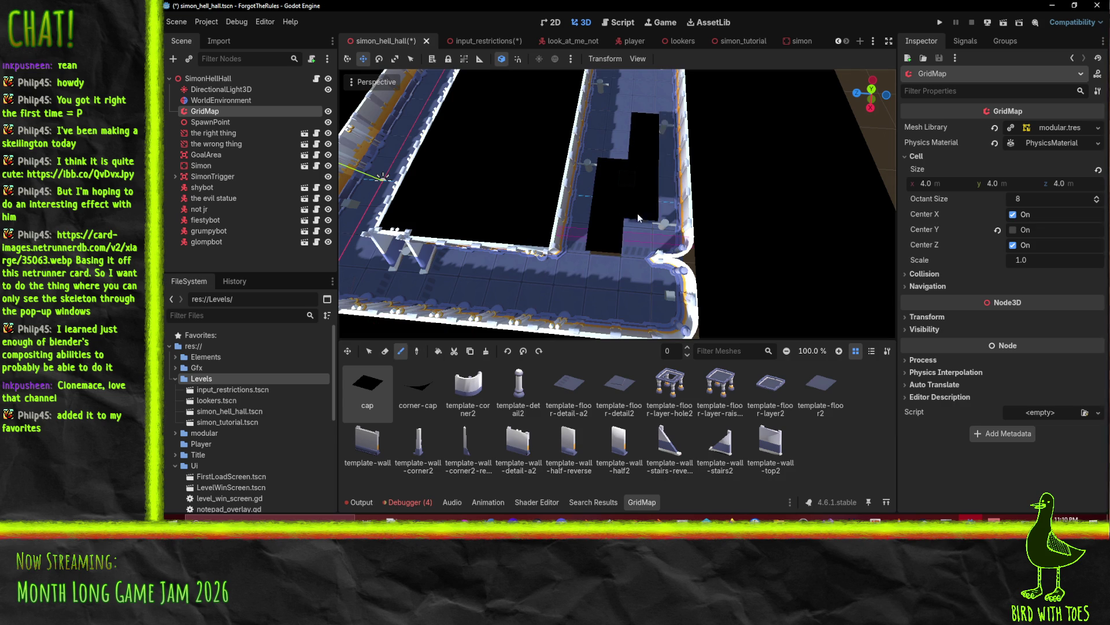
key(ctrl+z)
scroll(600, 237, down, 3)
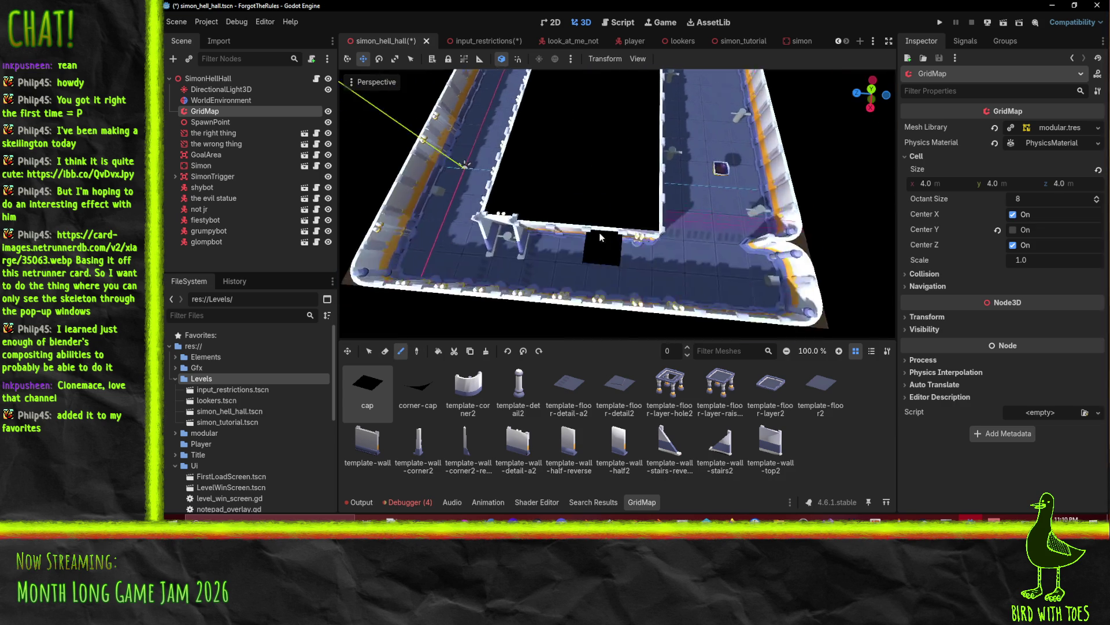
scroll(600, 237, up, 3)
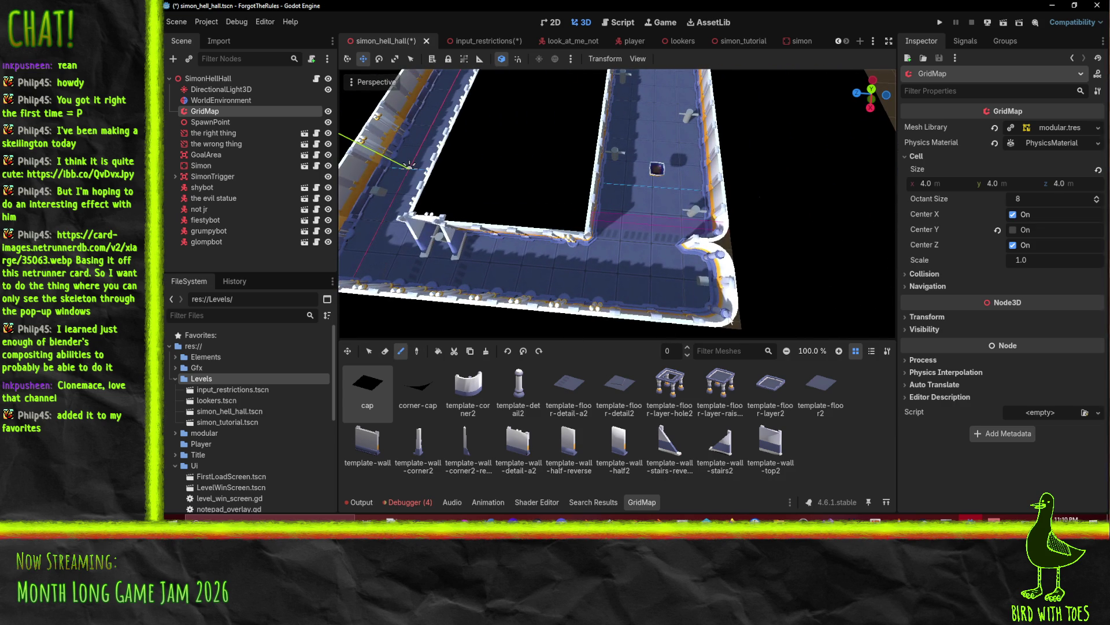
- Select the corner-cap piece and orbit in closer on the corridor corner
click(418, 386)
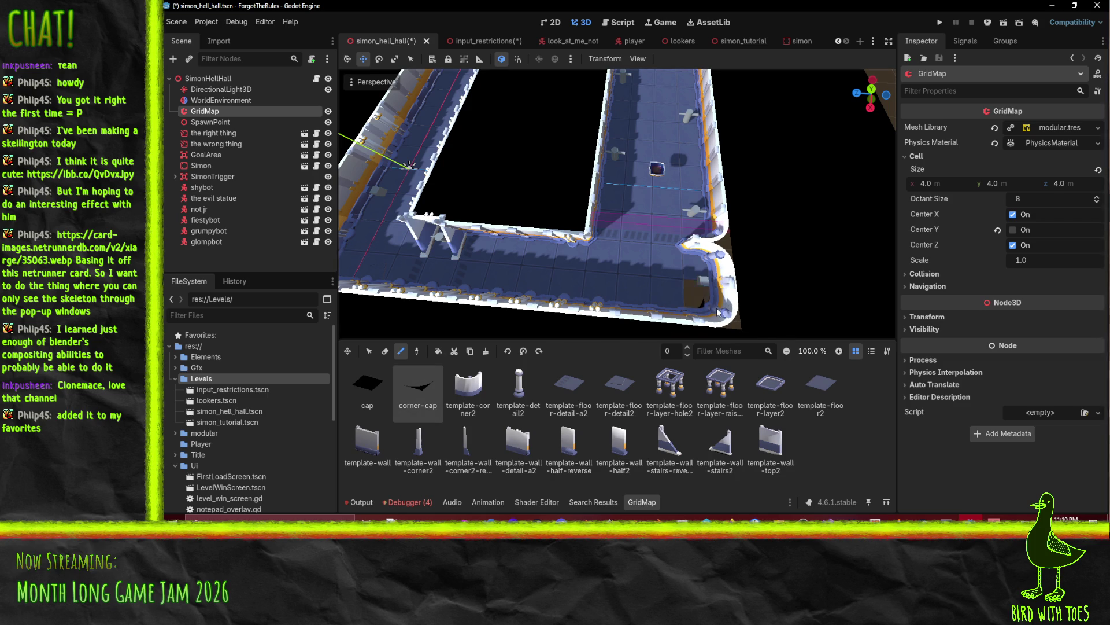
mouse_move(718, 313)
mouse_down()
mouse_move(668, 286)
mouse_move(750, 275)
mouse_up()
scroll(696, 268, up, 10)
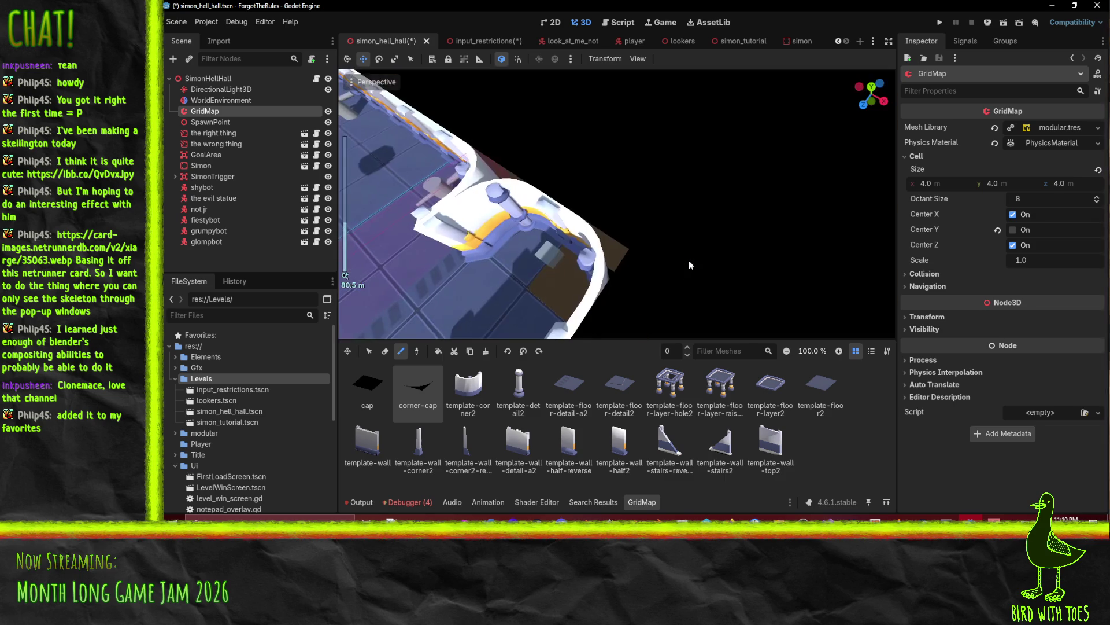
drag(686, 265, 728, 266)
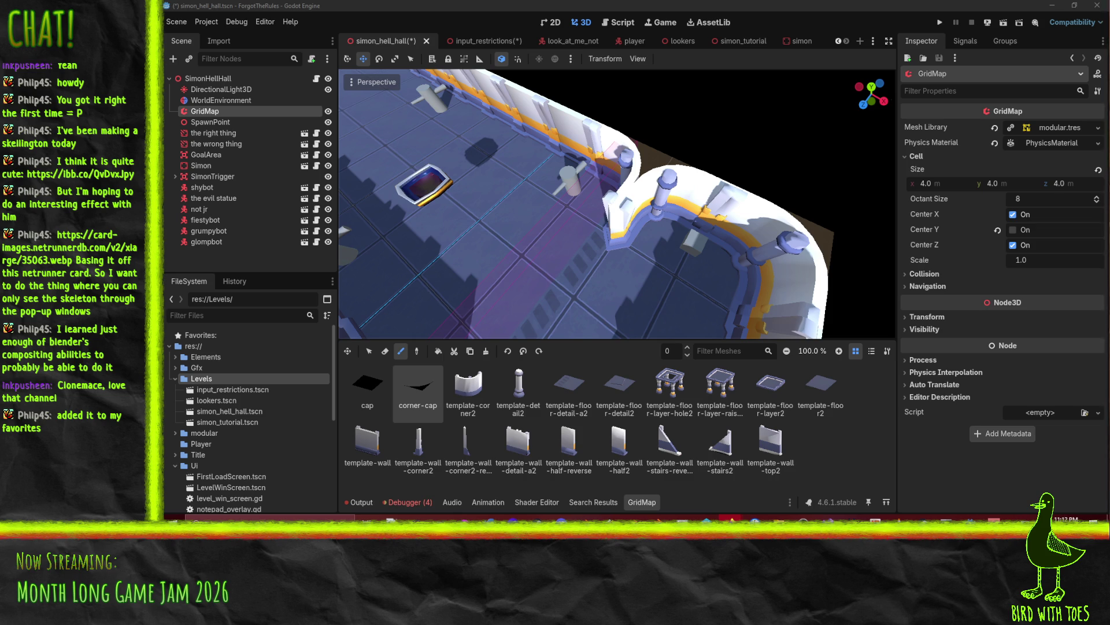
key(alt+Tab)
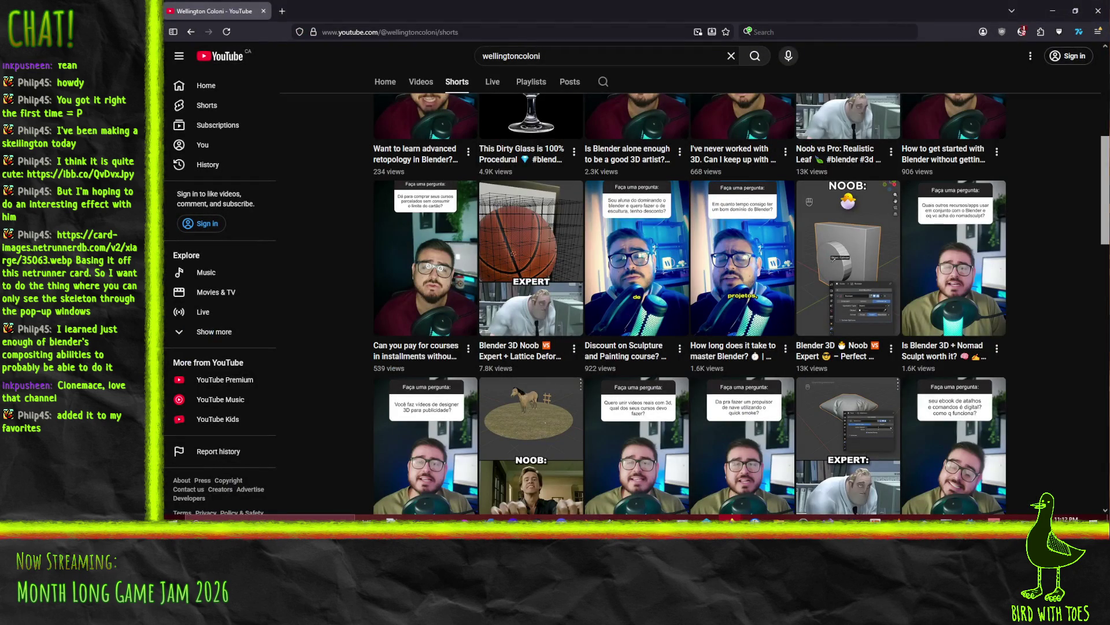
- Open the Blender tris-to-quads Short from the Shorts grid, pause it, and return to Godot
scroll(340, 358, down, 4)
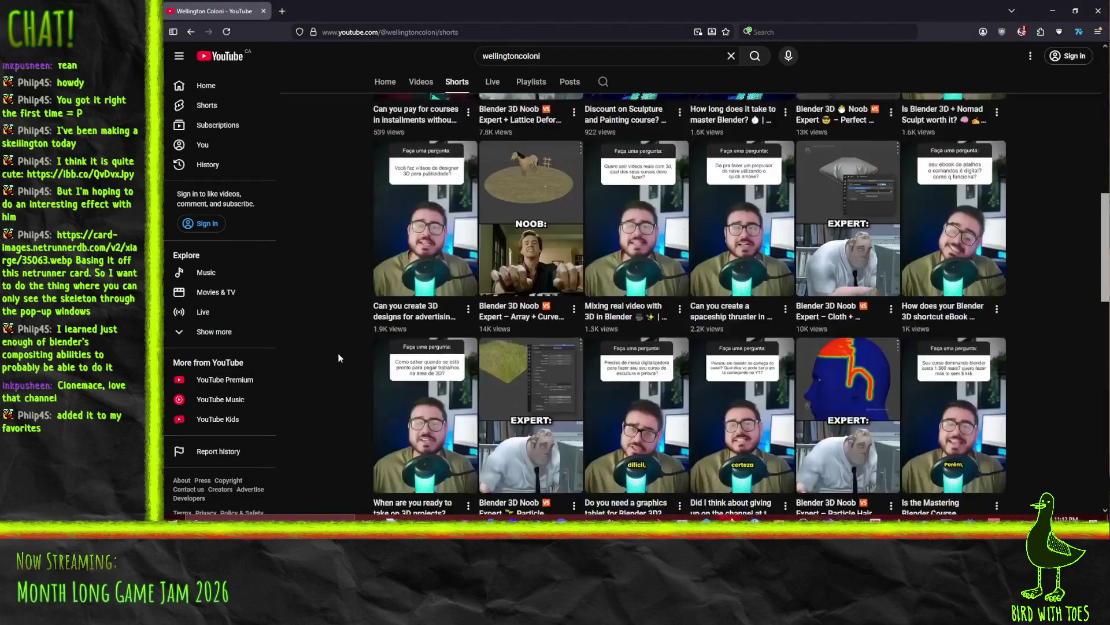
scroll(342, 352, down, 5)
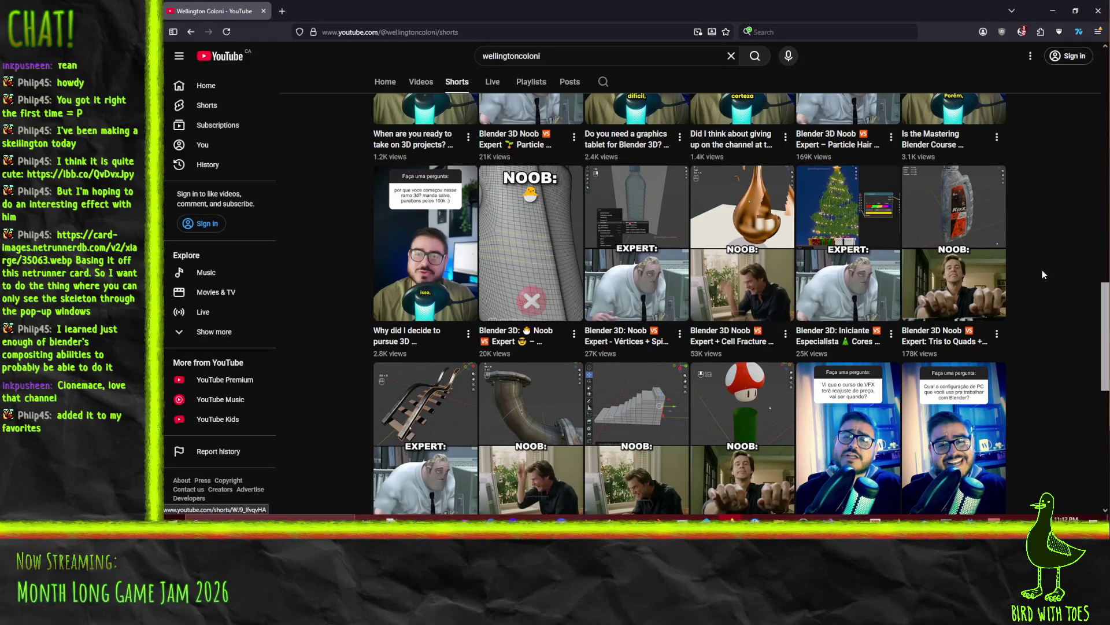
click(955, 269)
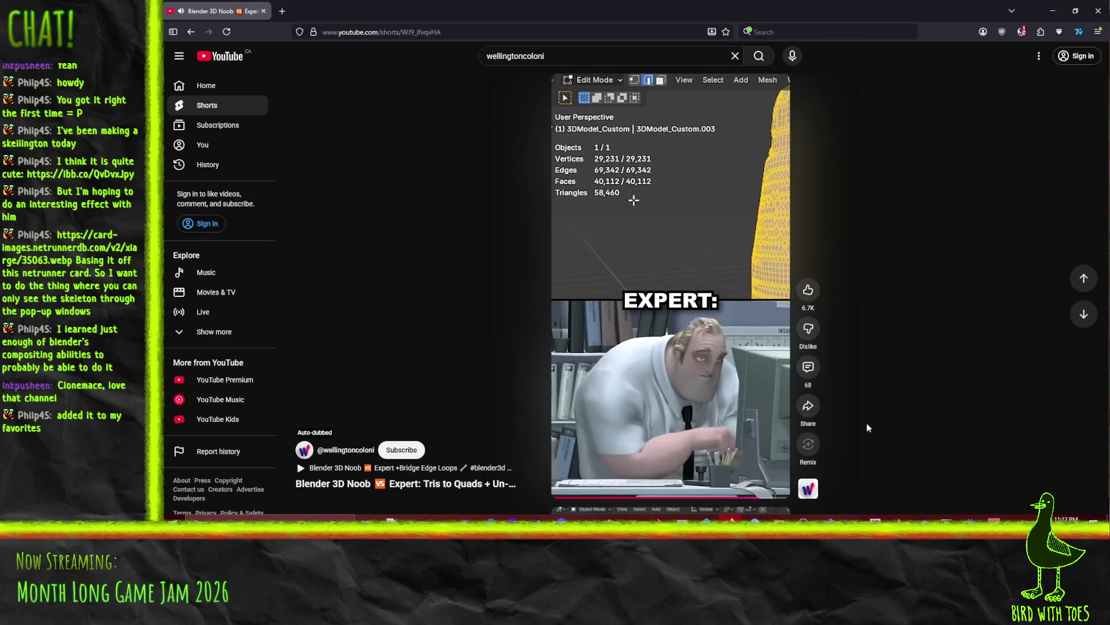
click(661, 303)
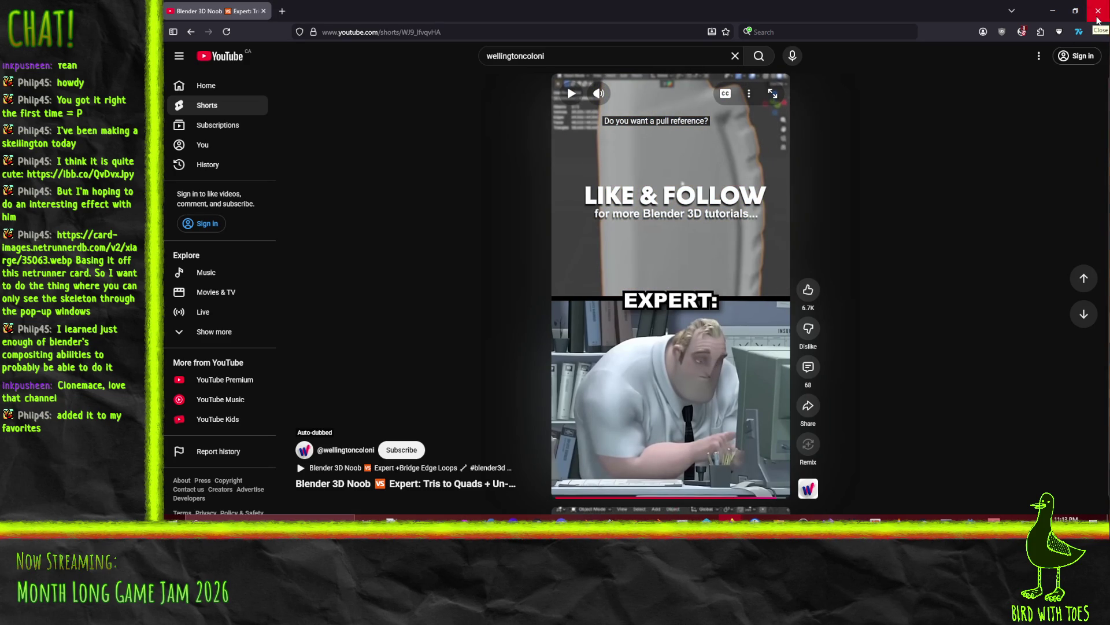
key(alt+Tab)
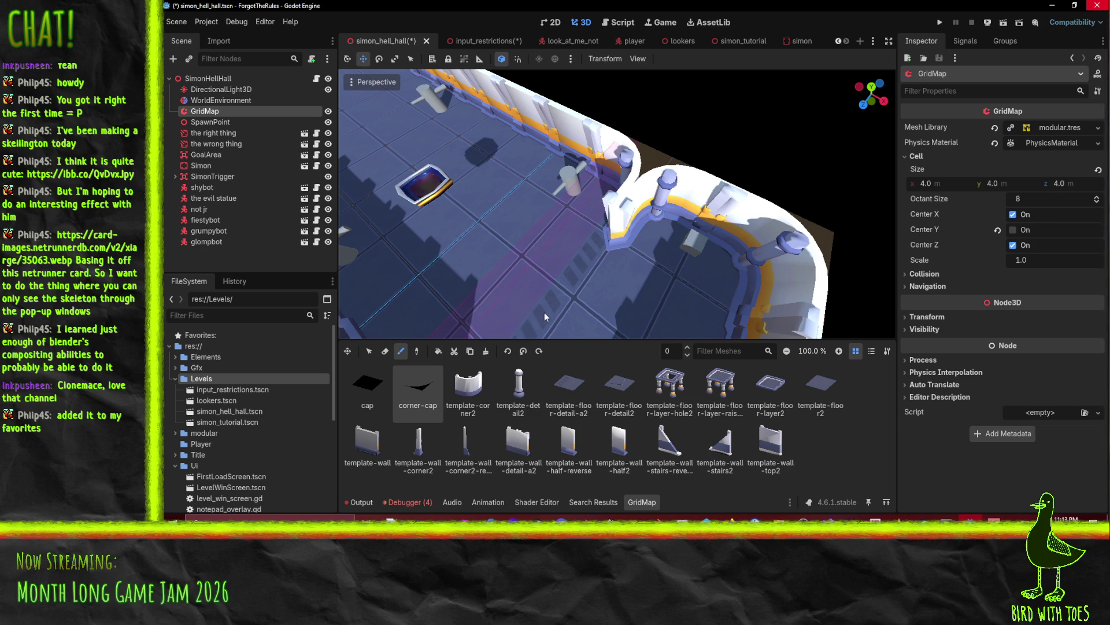
mouse_move(545, 316)
mouse_down()
mouse_move(623, 257)
mouse_move(604, 264)
mouse_move(622, 233)
mouse_up()
scroll(607, 269, down, 10)
scroll(590, 283, up, 2)
scroll(607, 260, down, 2)
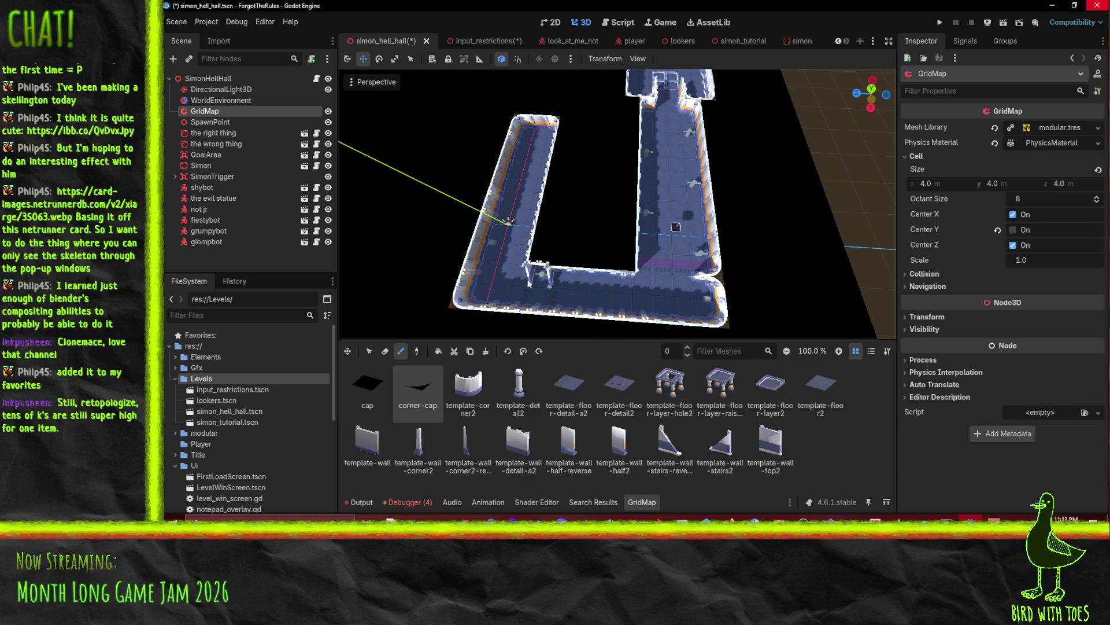
scroll(605, 203, up, 2)
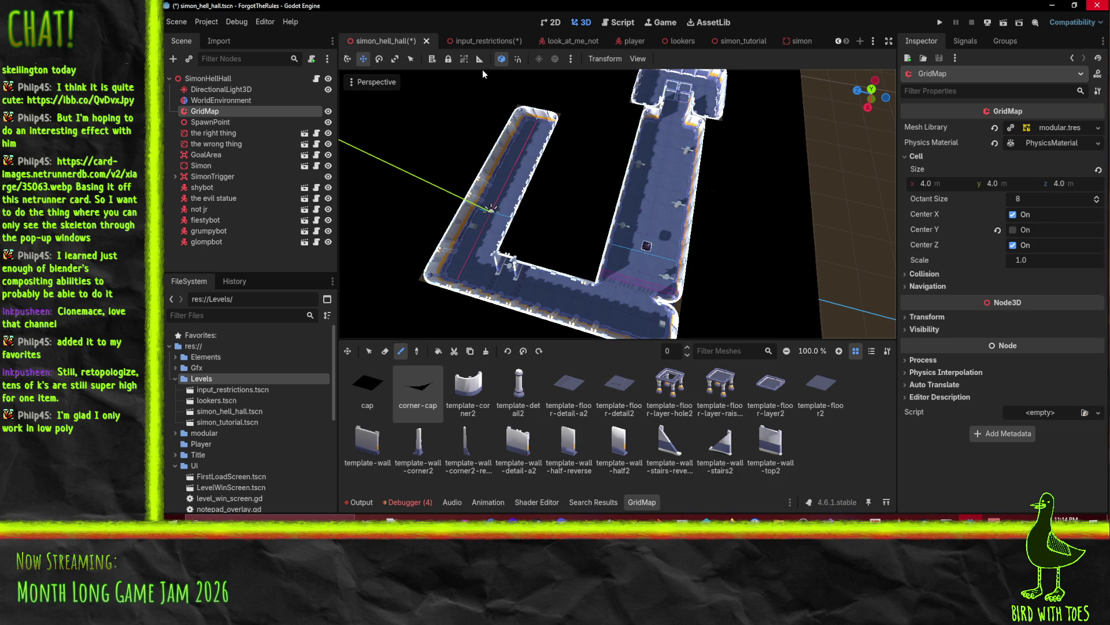
- Switch between the scene tabs, cancelling an accidental close of input_restrictions
click(483, 41)
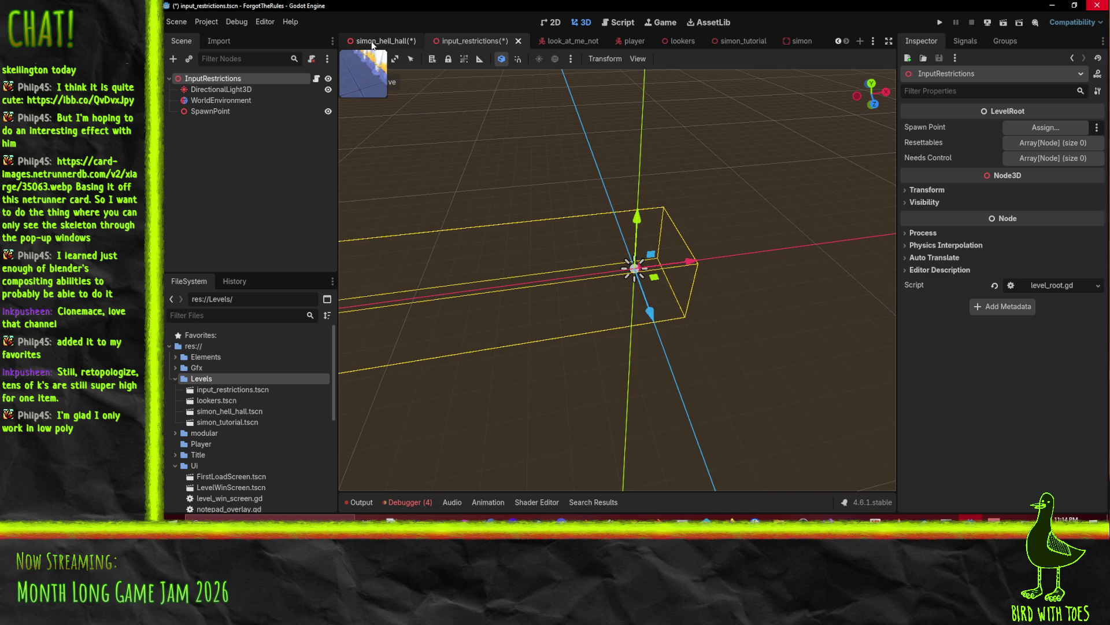
click(372, 41)
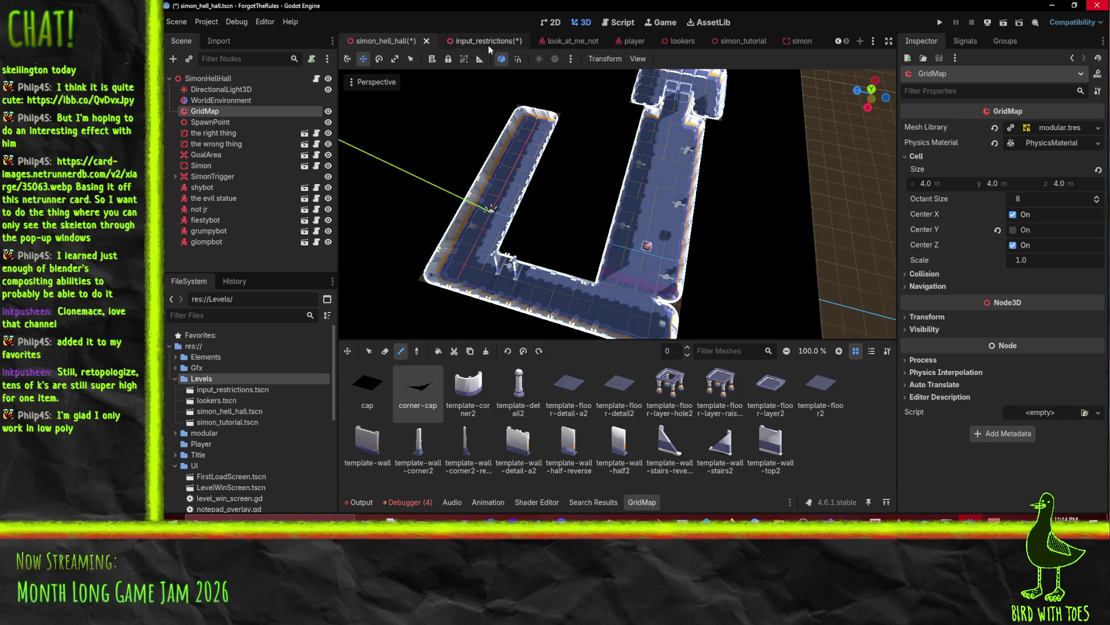
click(490, 41)
click(519, 41)
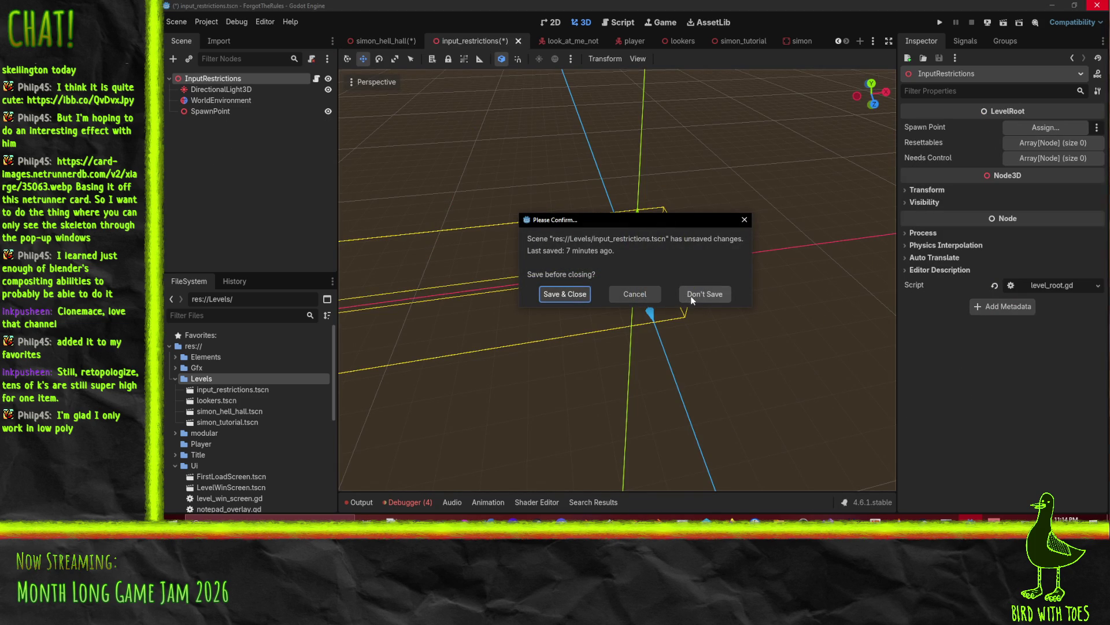
click(634, 296)
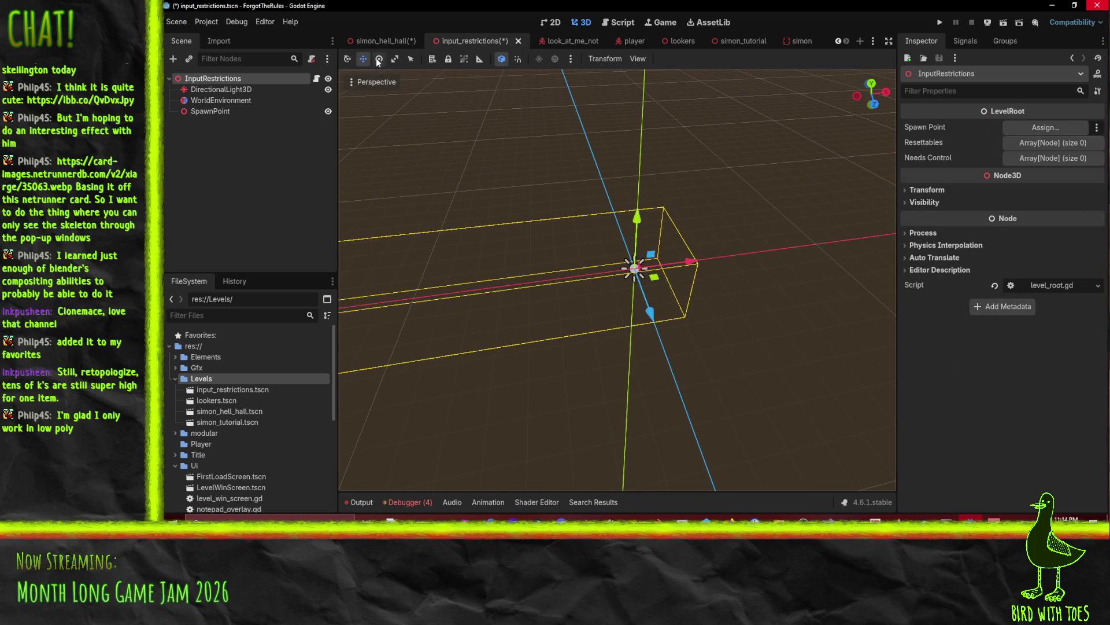
click(380, 41)
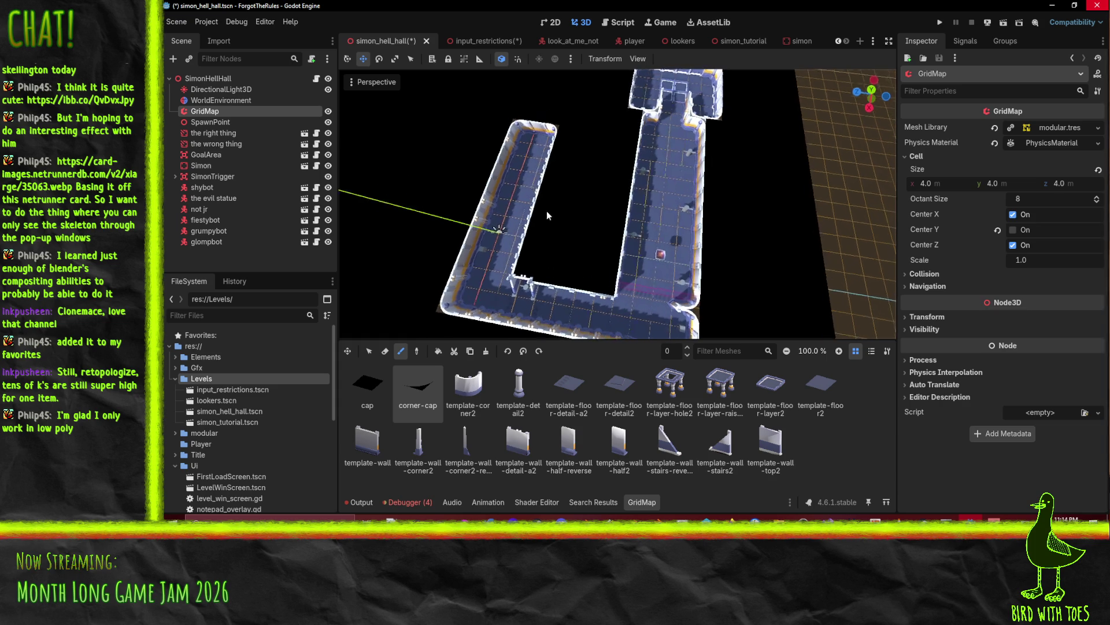
- Save simon_hell_hall, copy its GridMap node, and close it to show input_restrictions
drag(548, 215, 557, 218)
mouse_move(648, 273)
mouse_down()
mouse_move(644, 222)
mouse_move(644, 259)
mouse_up()
key(ctrl+s)
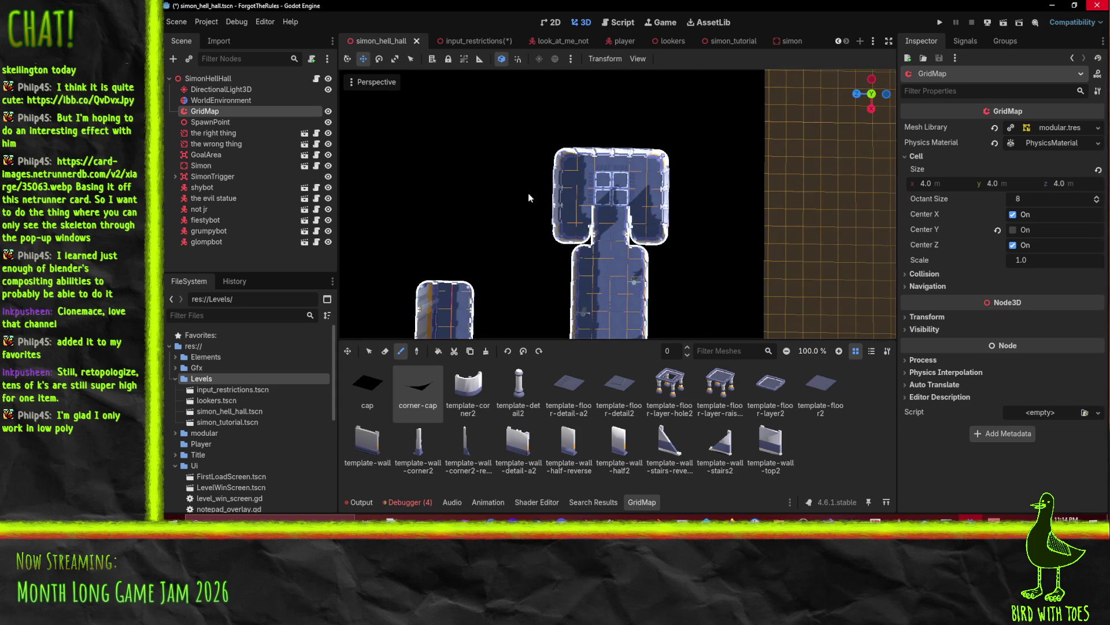
right_click(203, 114)
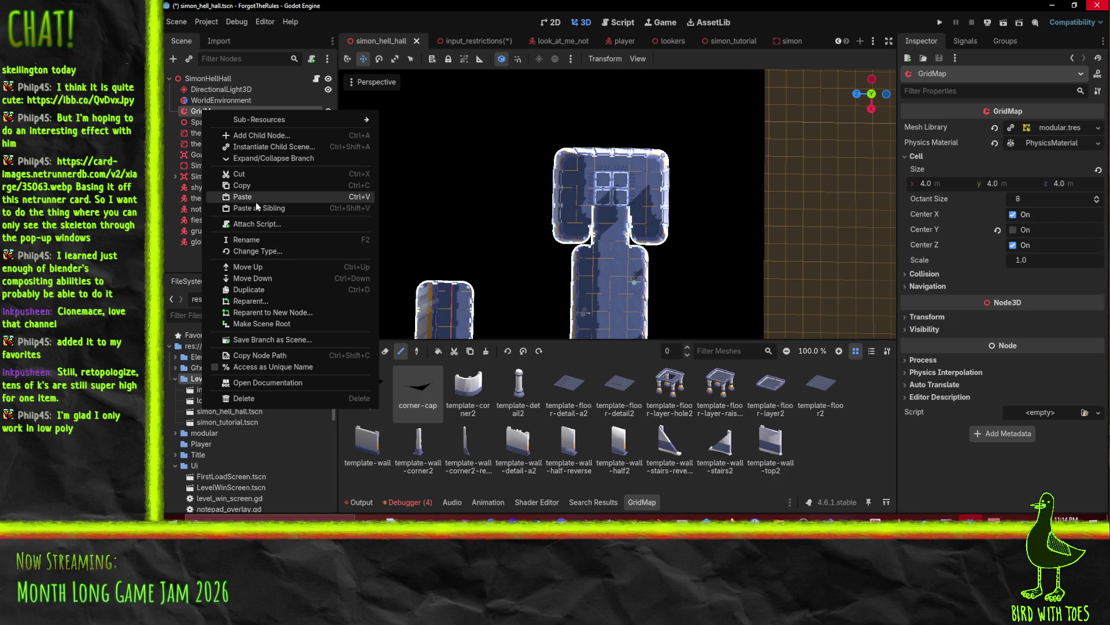
click(241, 185)
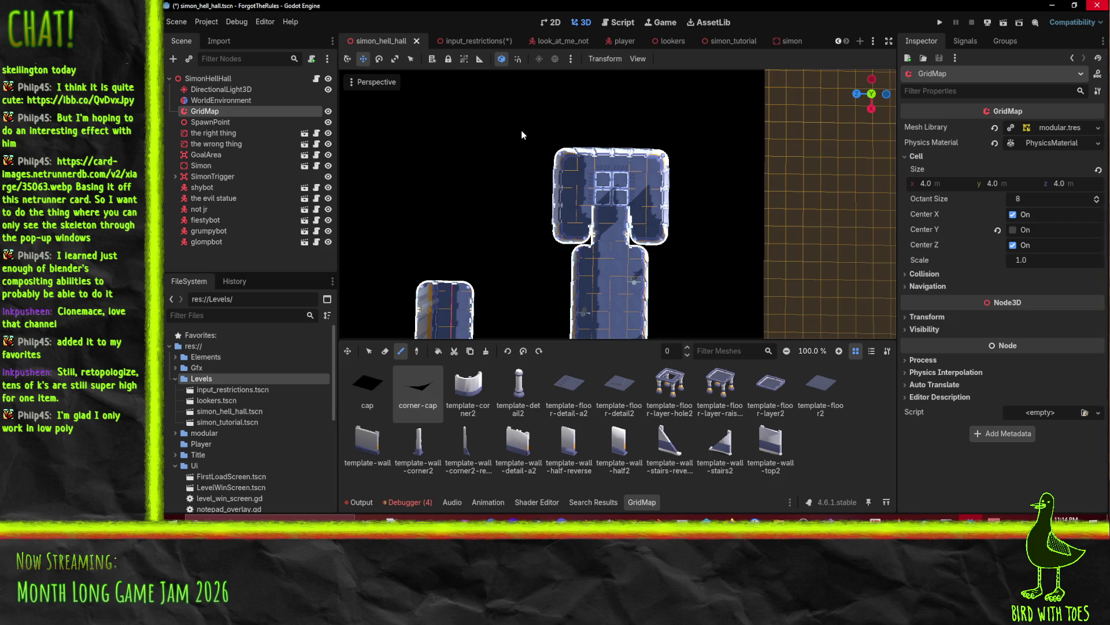
click(416, 41)
click(366, 41)
click(482, 41)
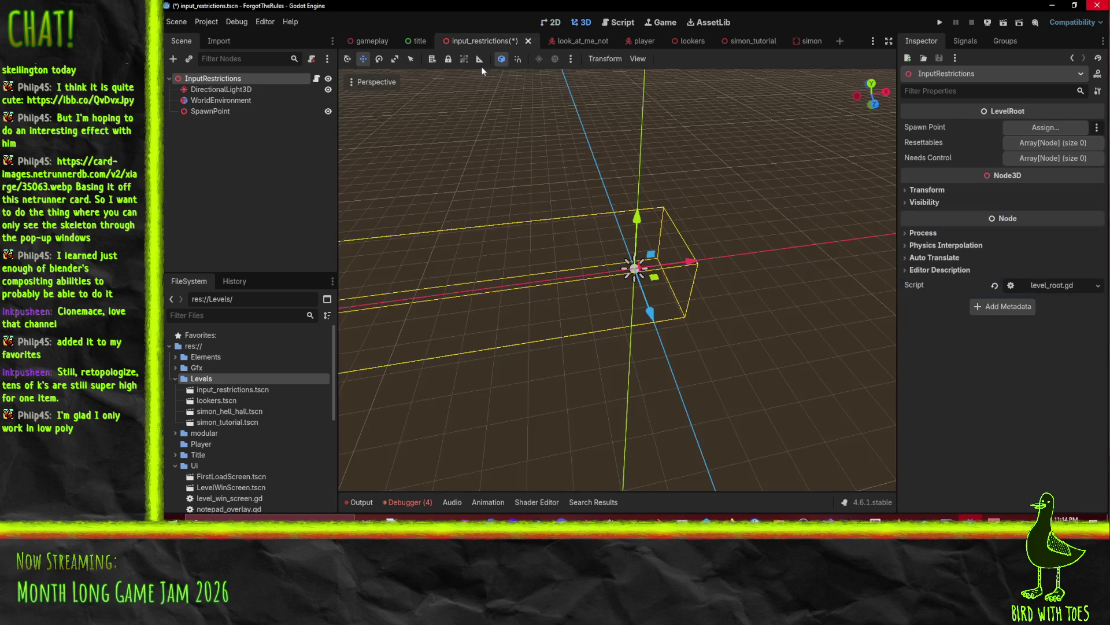
- Paste the GridMap into input_restrictions, raise the editing floor to 2, and pick the eraser
key(ctrl+v)
scroll(758, 209, down, 10)
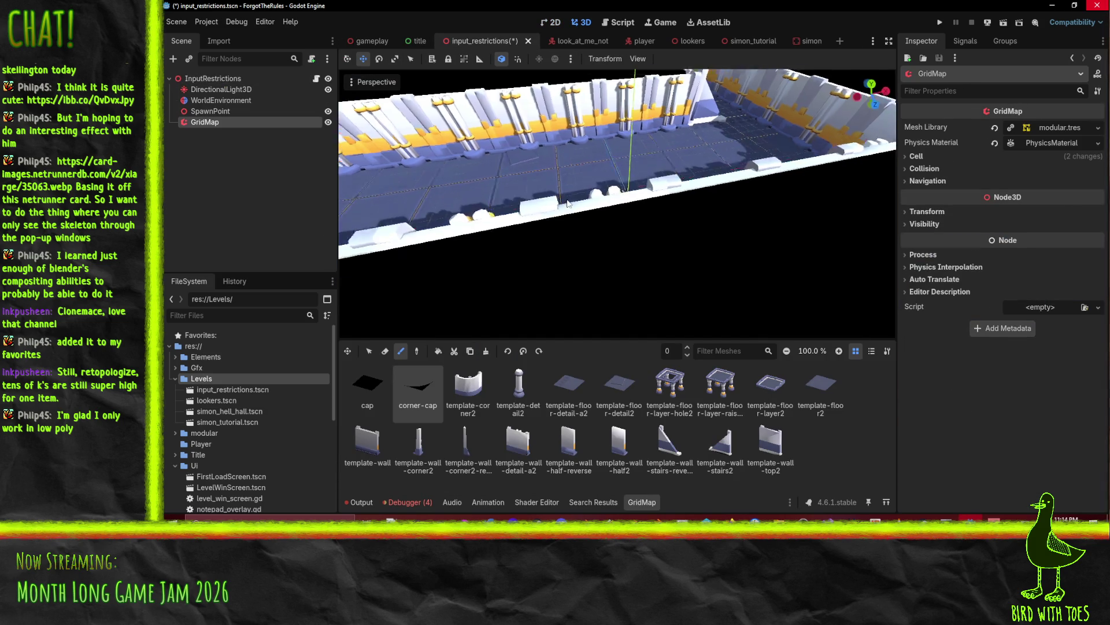
scroll(758, 208, up, 5)
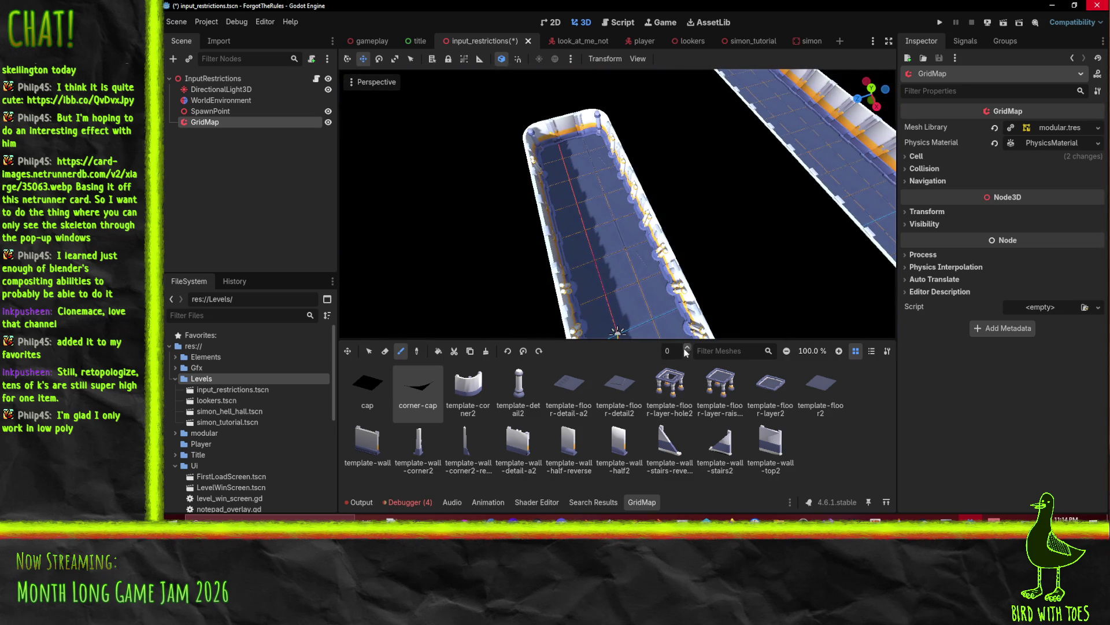
click(686, 349)
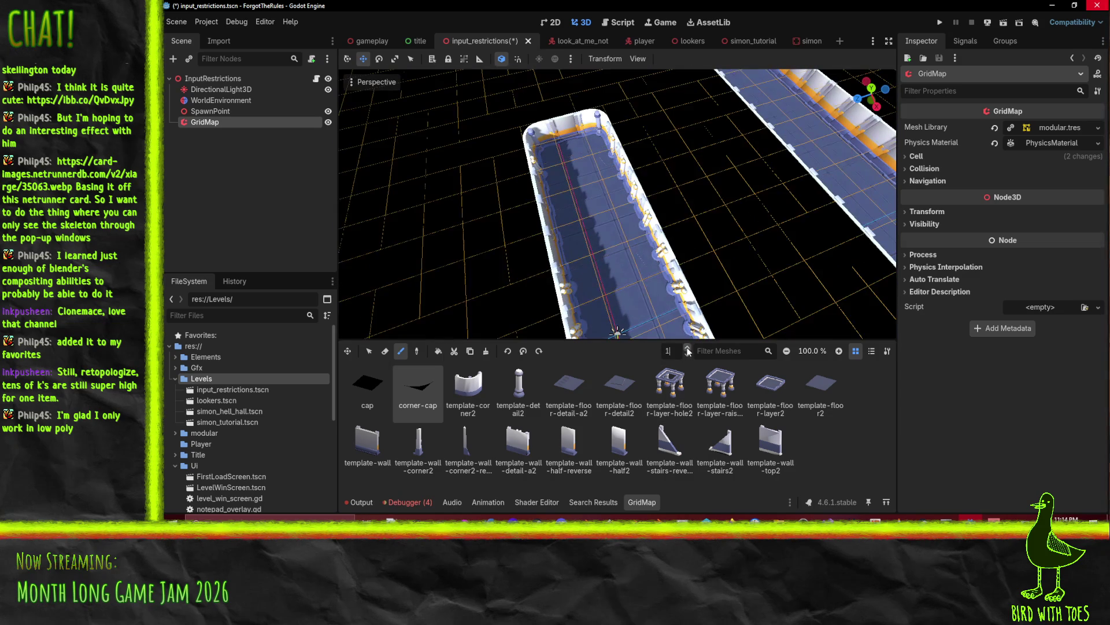
click(686, 348)
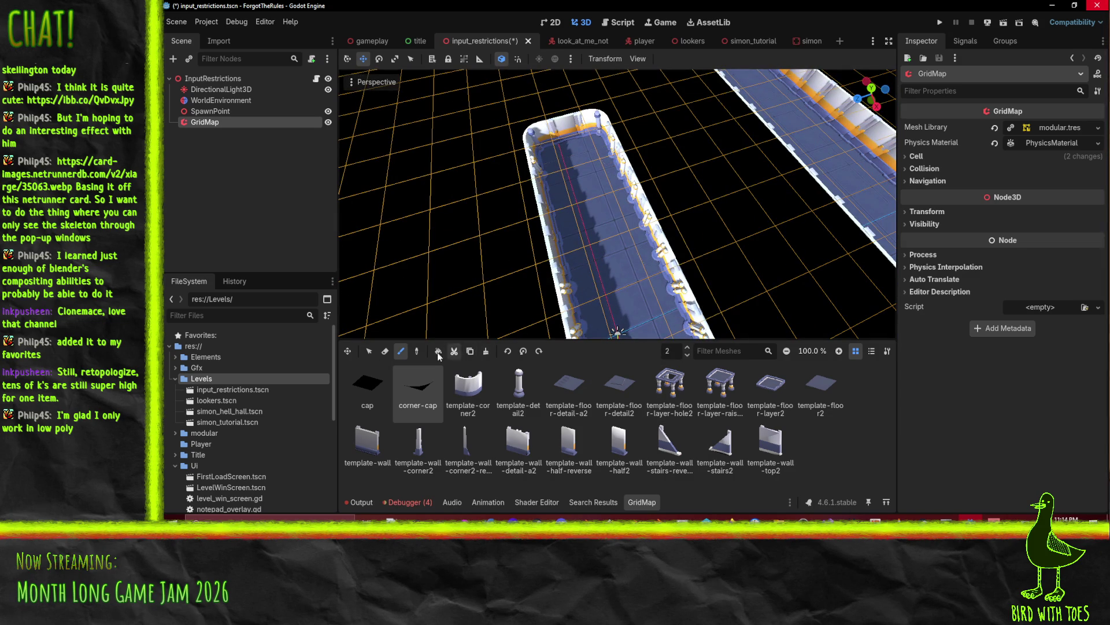
click(384, 350)
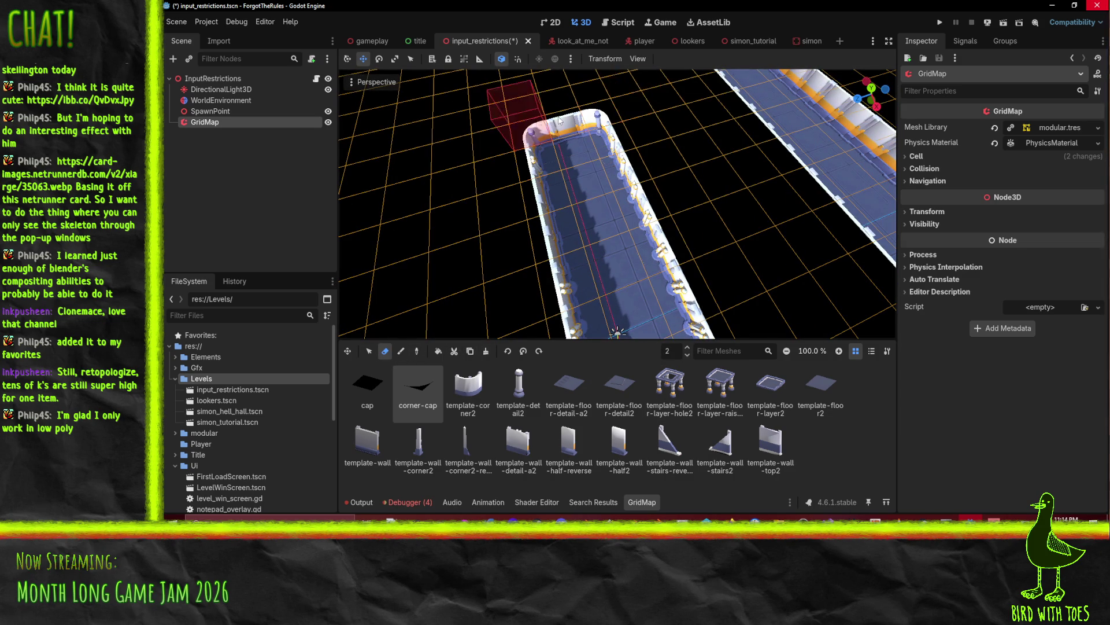
drag(531, 139, 558, 171)
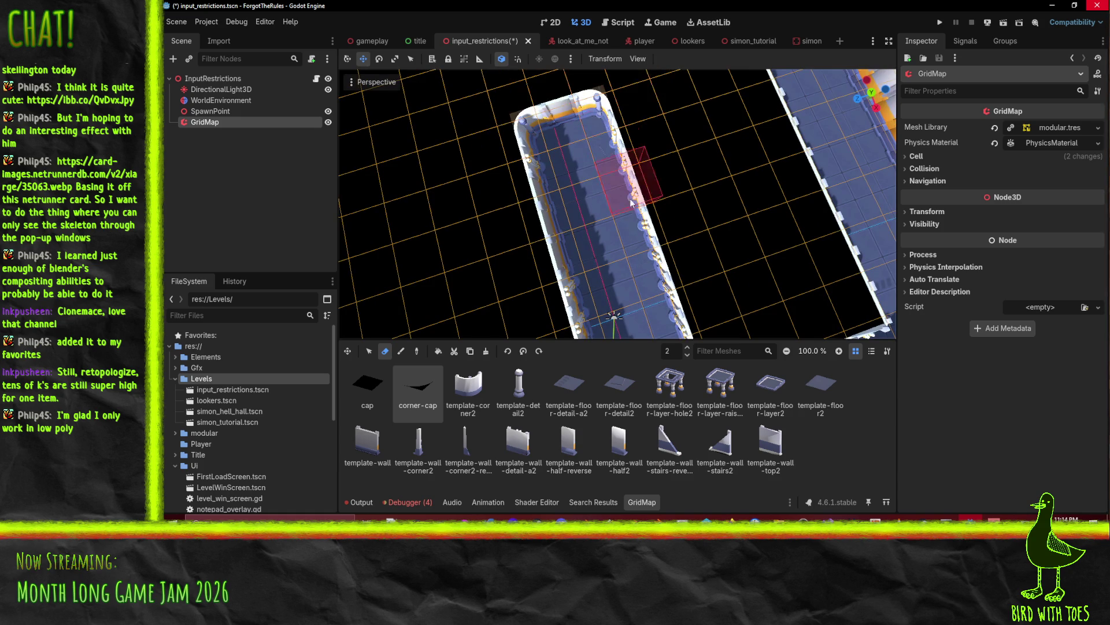
mouse_move(601, 113)
mouse_down()
mouse_move(399, 310)
mouse_move(569, 248)
mouse_up()
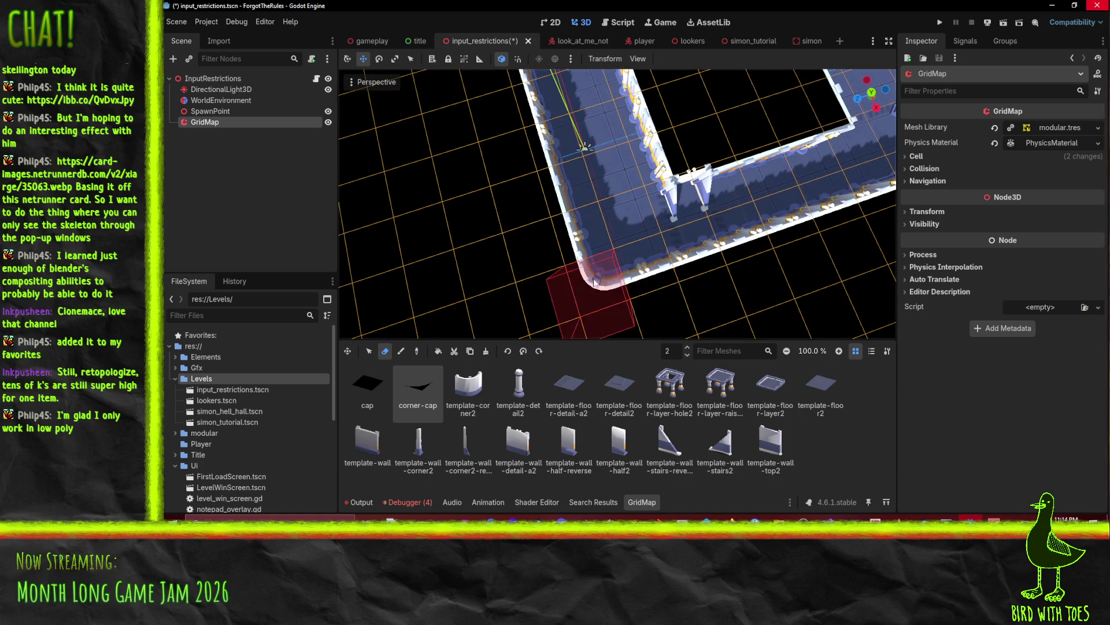
mouse_move(685, 190)
mouse_down()
mouse_move(373, 248)
mouse_move(532, 260)
mouse_up()
mouse_move(705, 196)
mouse_down()
mouse_move(743, 210)
mouse_move(643, 277)
mouse_up()
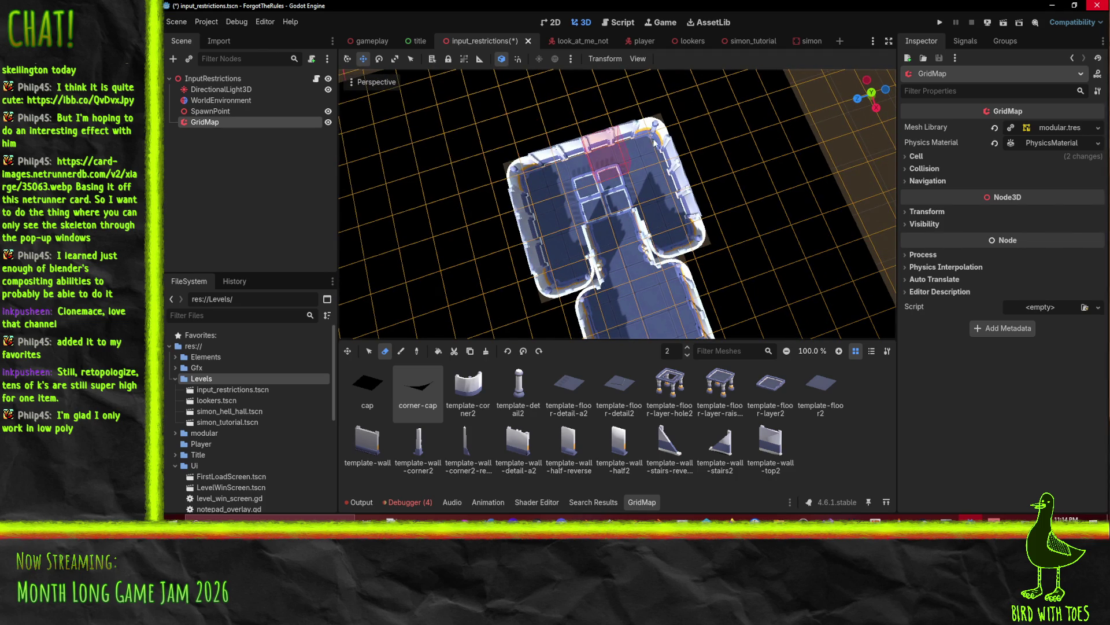
scroll(649, 123, down, 6)
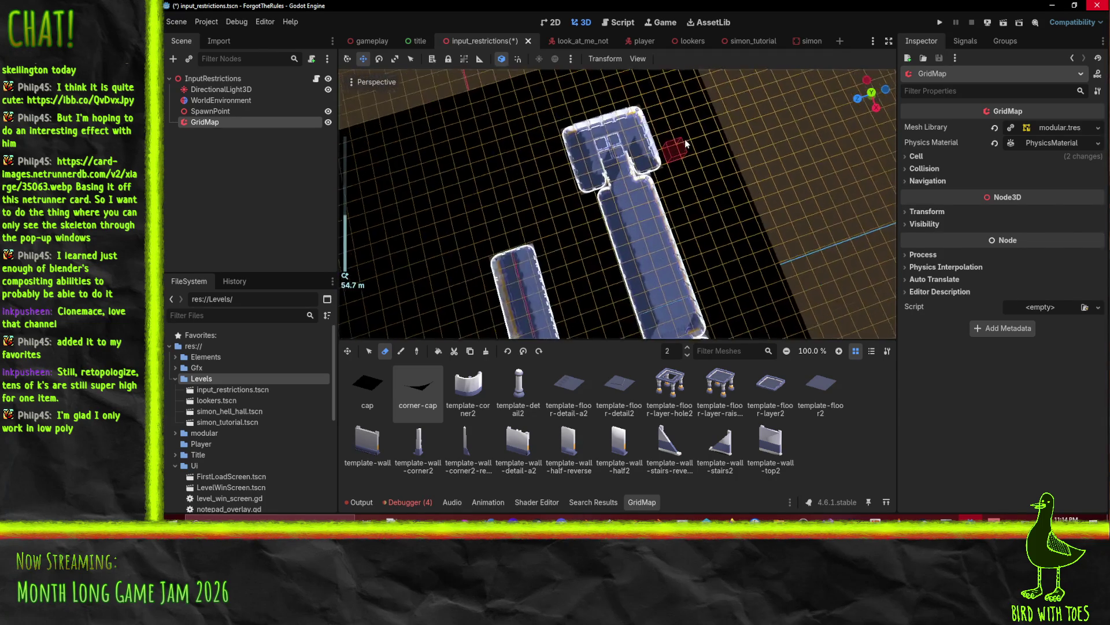
drag(646, 147, 688, 332)
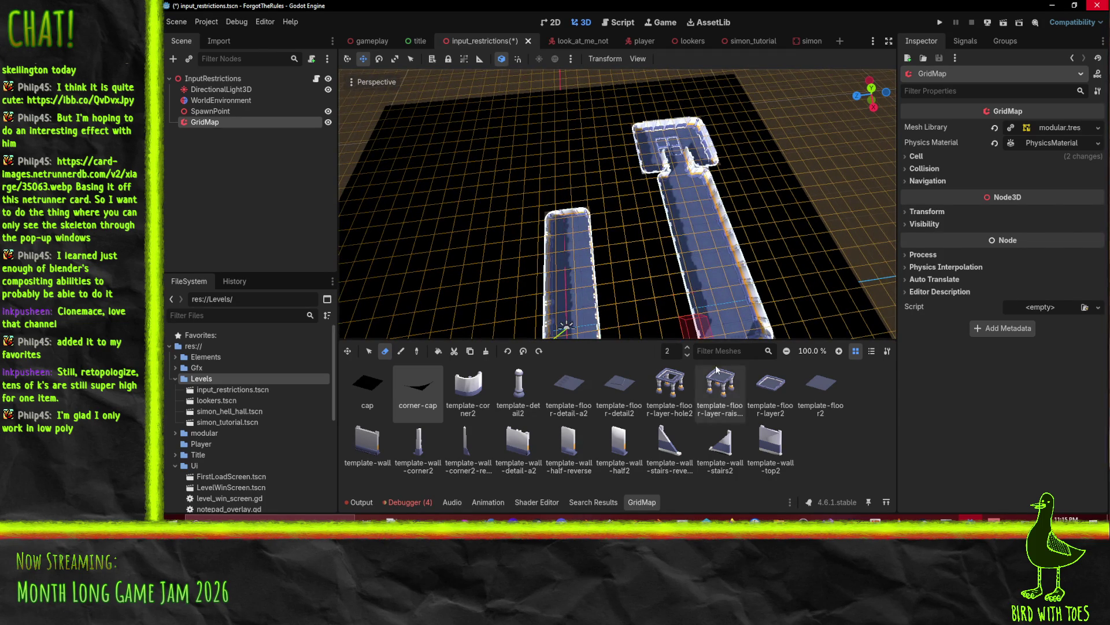
- On floor 1, erase the corner cap and the right corridor's wall tiles
click(688, 355)
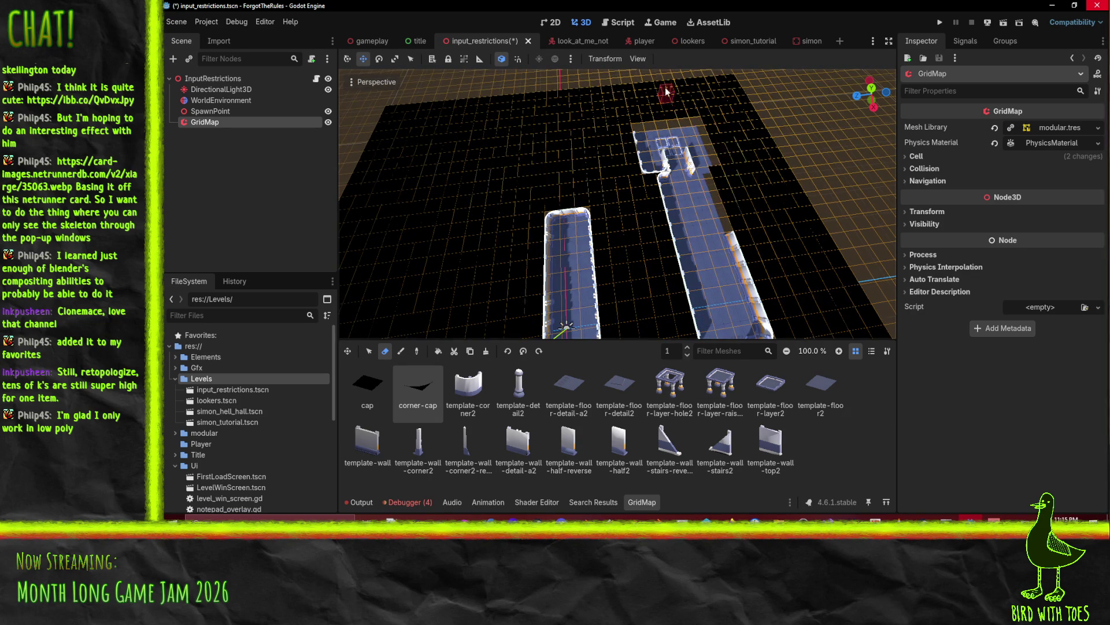
mouse_move(752, 331)
mouse_down()
mouse_move(714, 260)
mouse_move(676, 274)
mouse_move(446, 295)
mouse_move(694, 295)
mouse_move(586, 280)
mouse_move(527, 295)
mouse_move(516, 104)
mouse_up()
drag(555, 202, 553, 194)
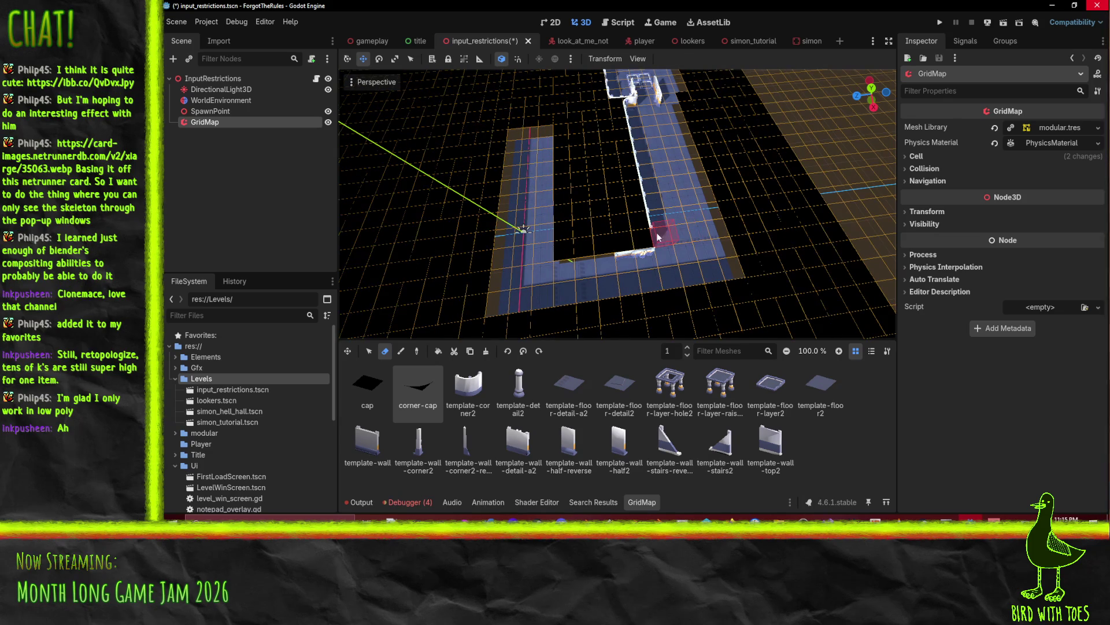
mouse_move(681, 258)
mouse_down()
mouse_move(654, 139)
mouse_move(649, 179)
mouse_move(637, 124)
mouse_up()
scroll(630, 160, down, 2)
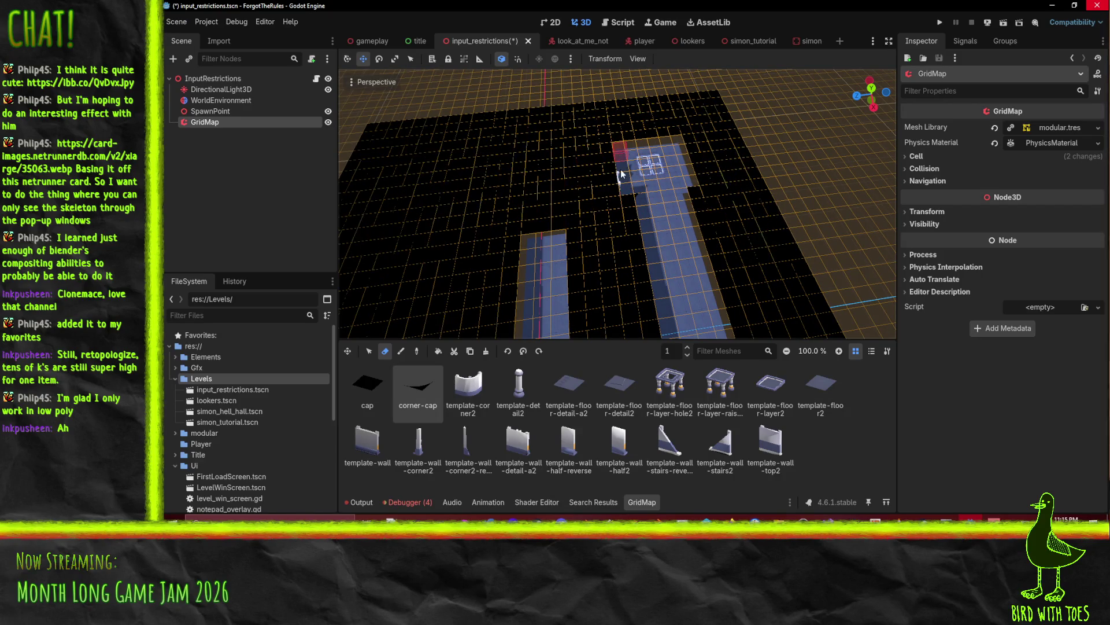
scroll(641, 164, up, 2)
scroll(640, 164, up, 3)
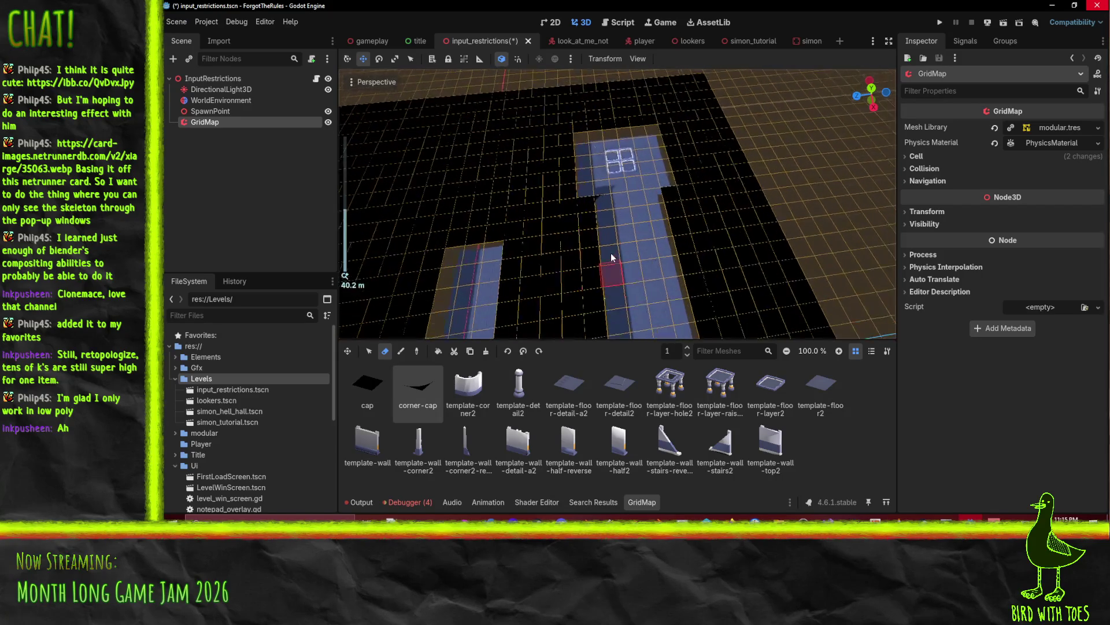
- Lower the editing floor to 0 and erase the central column and blue corridor floor tiles
click(687, 346)
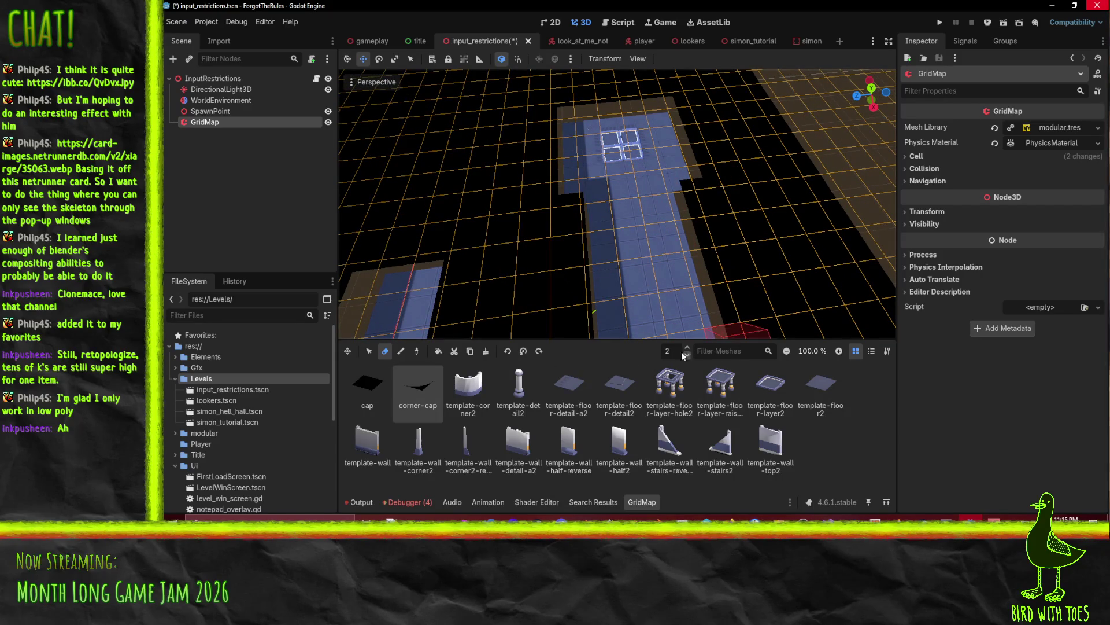
click(687, 355)
scroll(693, 219, down, 3)
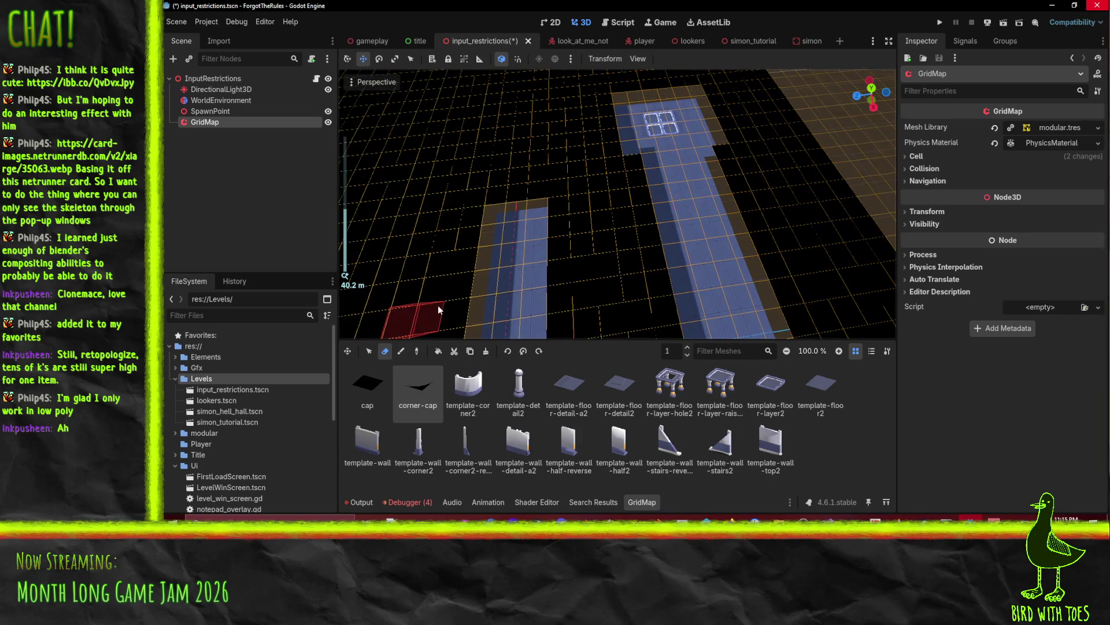
scroll(497, 307, down, 3)
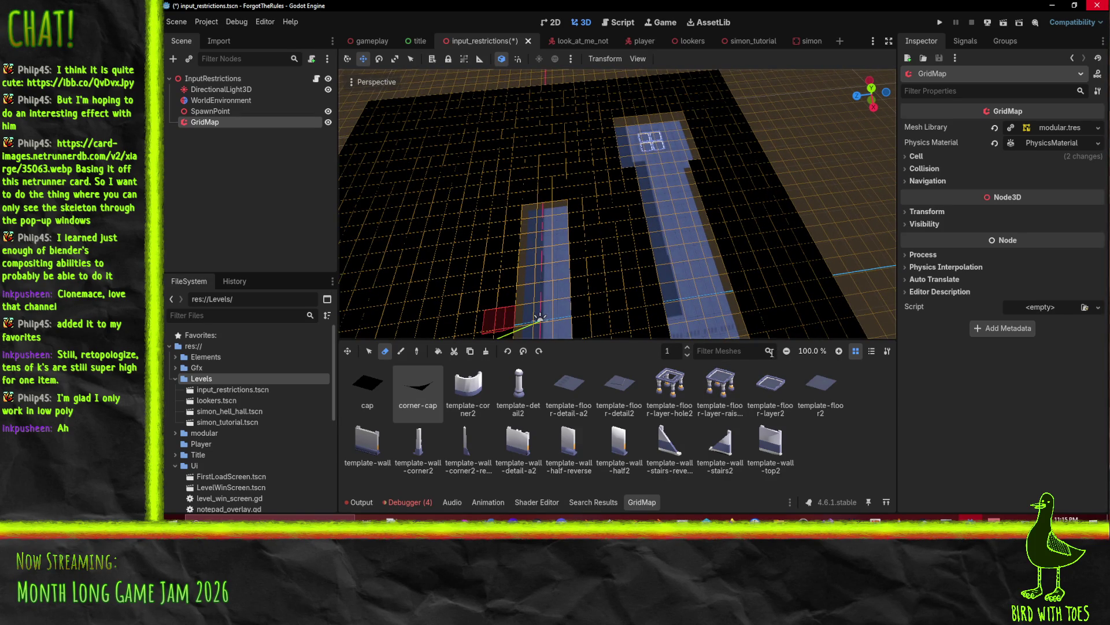
click(688, 356)
scroll(665, 289, down, 3)
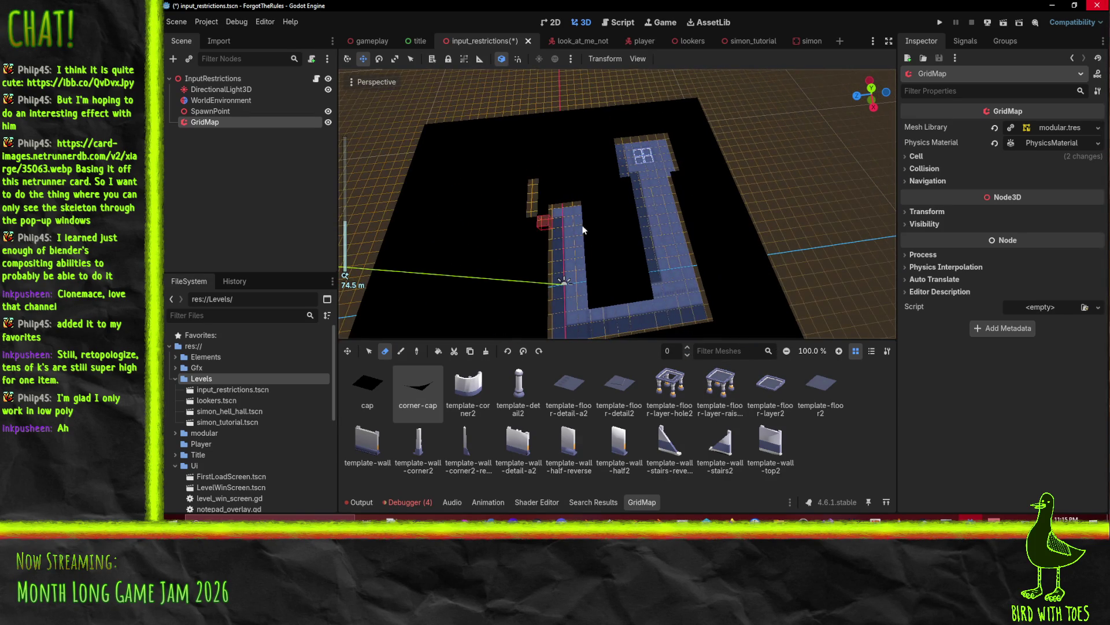
mouse_move(569, 242)
mouse_down()
mouse_move(578, 272)
mouse_move(561, 226)
mouse_move(554, 341)
mouse_move(556, 247)
mouse_move(576, 327)
mouse_move(697, 323)
mouse_move(636, 139)
mouse_move(666, 150)
mouse_up()
drag(660, 327, 587, 313)
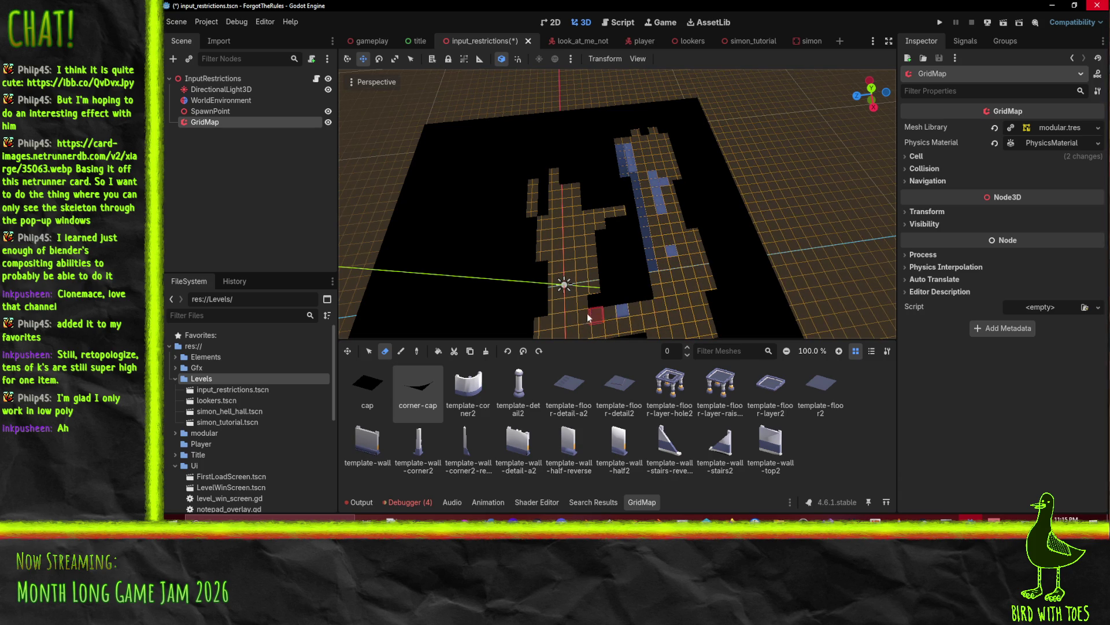
mouse_move(654, 272)
mouse_down()
mouse_move(623, 148)
mouse_move(635, 242)
mouse_up()
- Erase the blue tile cross, dark top-edge tiles, the vertical strip and stray tiles
mouse_move(646, 196)
mouse_down()
mouse_move(667, 217)
mouse_move(662, 172)
mouse_move(626, 249)
mouse_move(611, 224)
mouse_up()
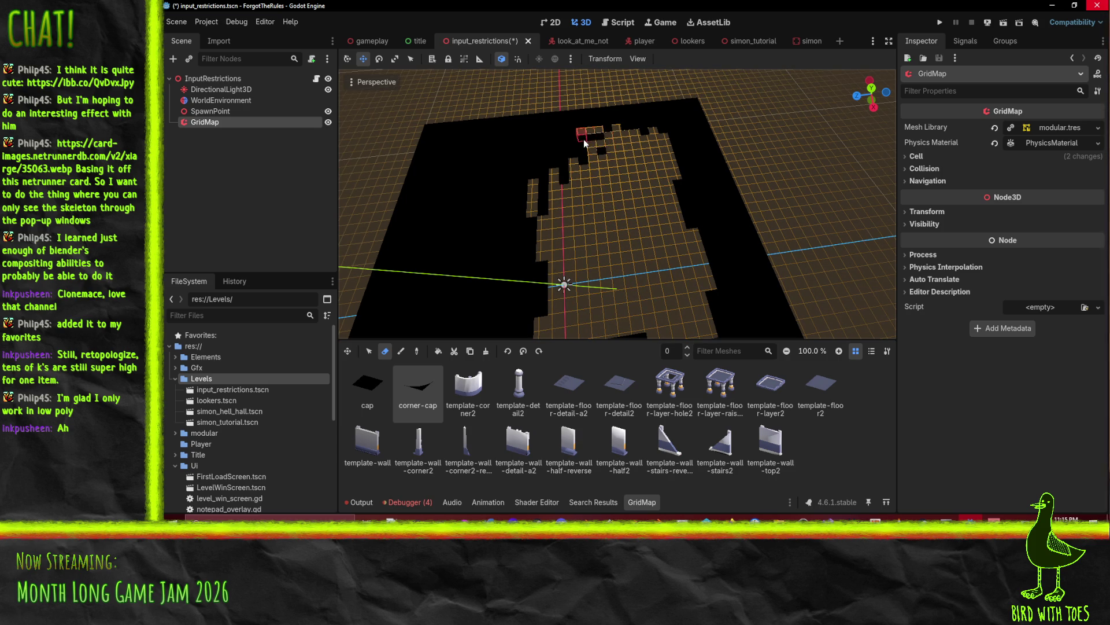
mouse_move(618, 130)
mouse_down()
mouse_move(507, 143)
mouse_move(587, 127)
mouse_move(530, 131)
mouse_move(572, 168)
mouse_move(564, 148)
mouse_up()
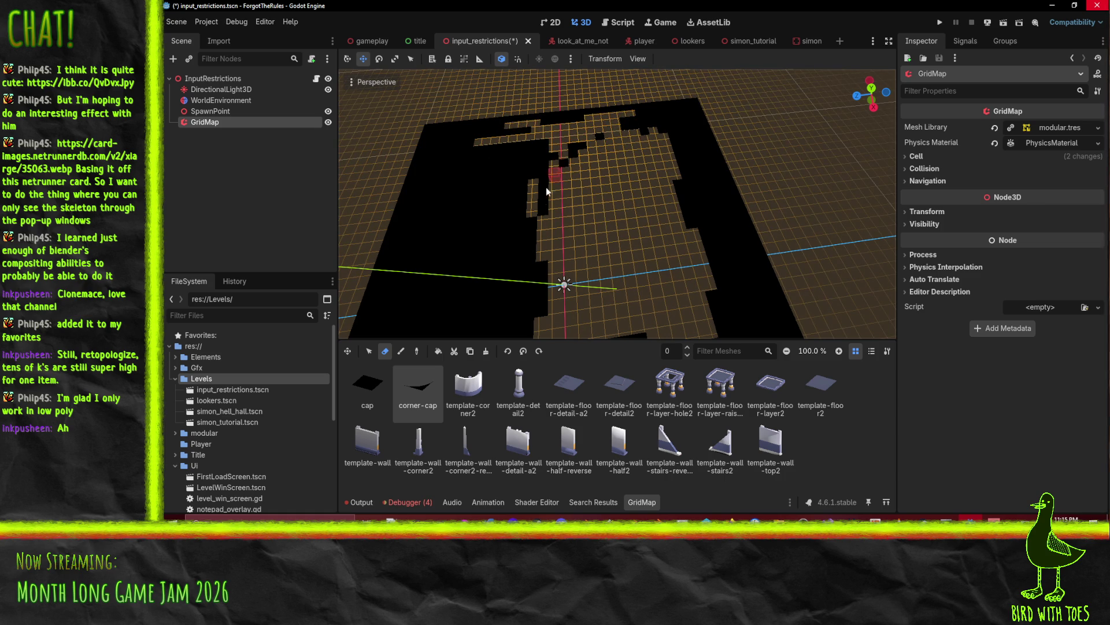
mouse_move(546, 187)
mouse_down()
mouse_move(535, 231)
mouse_move(546, 149)
mouse_up()
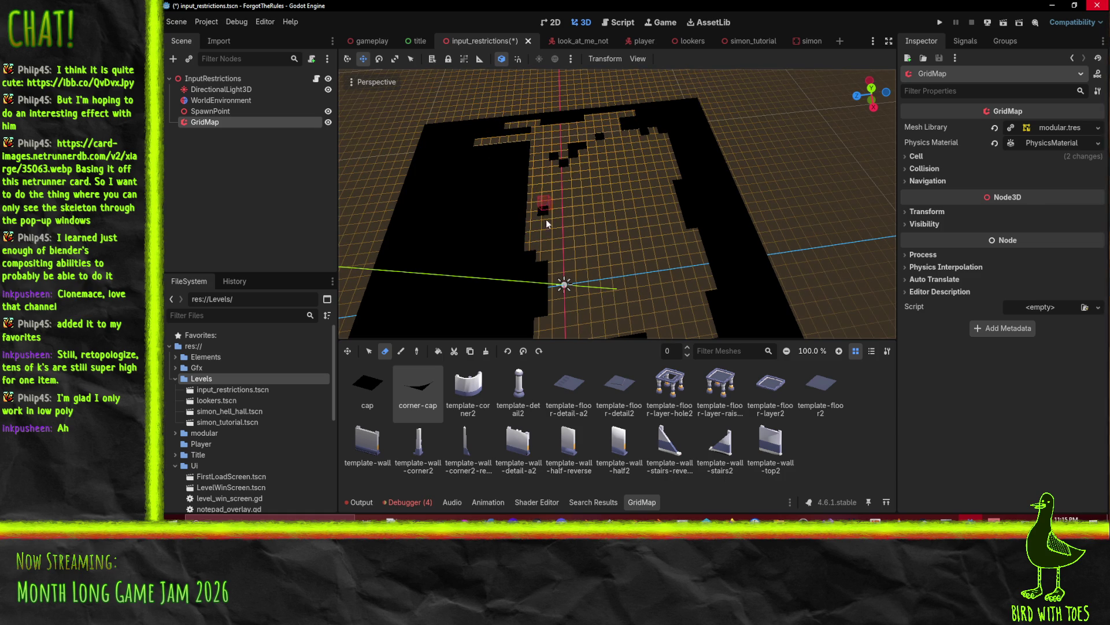
drag(546, 221, 546, 159)
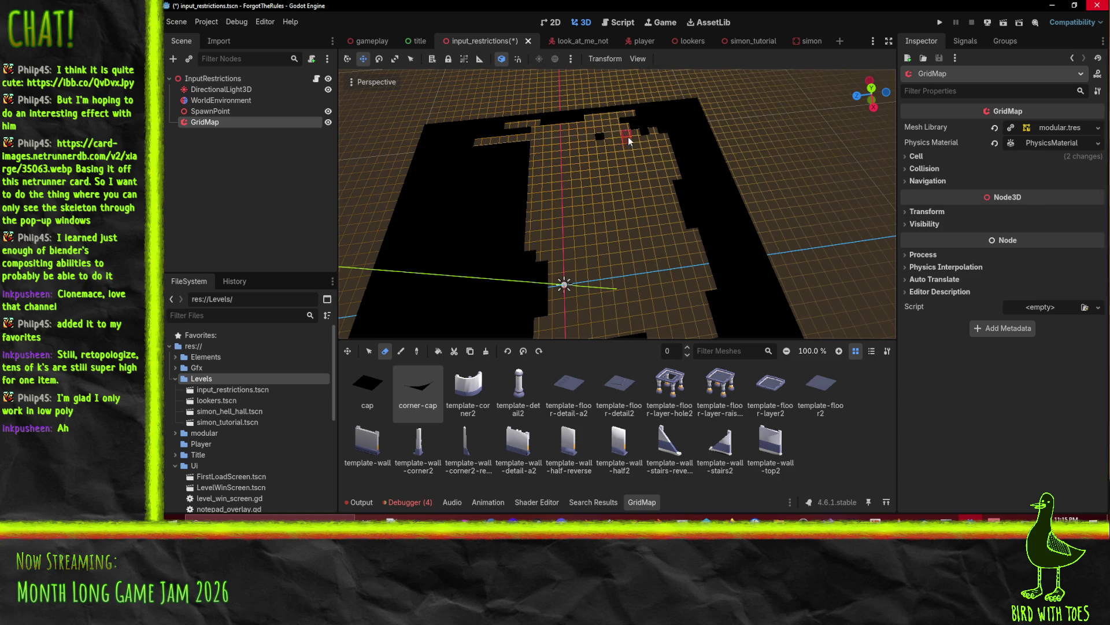
mouse_move(628, 137)
mouse_down()
mouse_move(599, 137)
mouse_move(648, 122)
mouse_move(664, 134)
mouse_up()
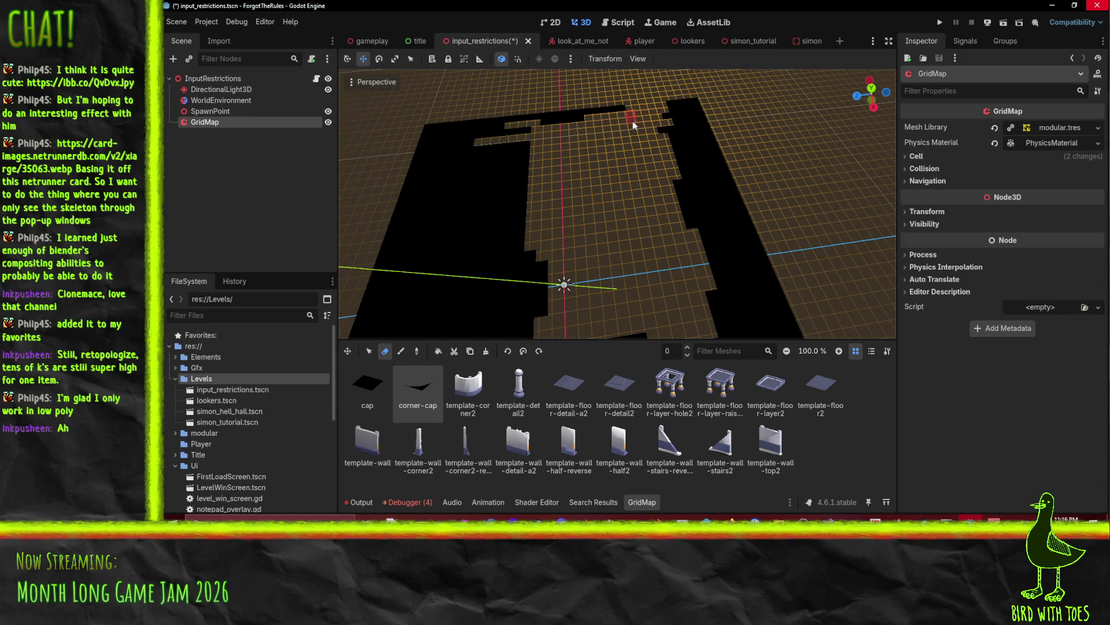
mouse_move(667, 126)
mouse_down()
mouse_move(692, 233)
mouse_move(725, 312)
mouse_up()
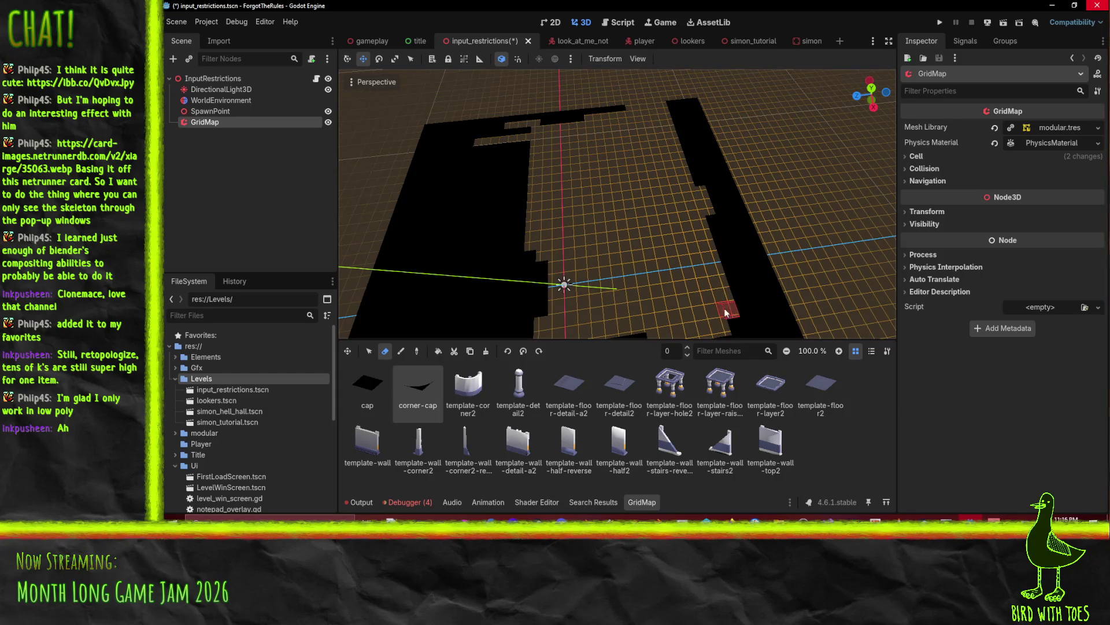
drag(650, 321, 634, 245)
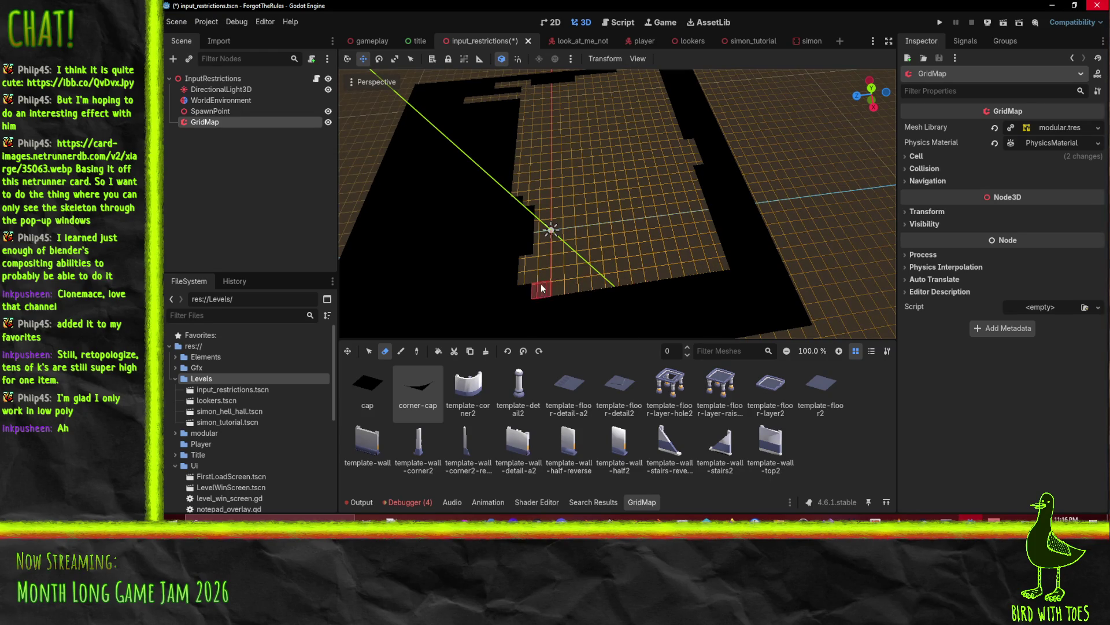
- Erase the dark tiles along the floor's left edge and near its top
drag(540, 284, 507, 178)
mouse_move(524, 226)
mouse_down()
mouse_move(523, 294)
mouse_move(488, 286)
mouse_move(501, 141)
mouse_move(497, 231)
mouse_move(491, 154)
mouse_move(512, 102)
mouse_up()
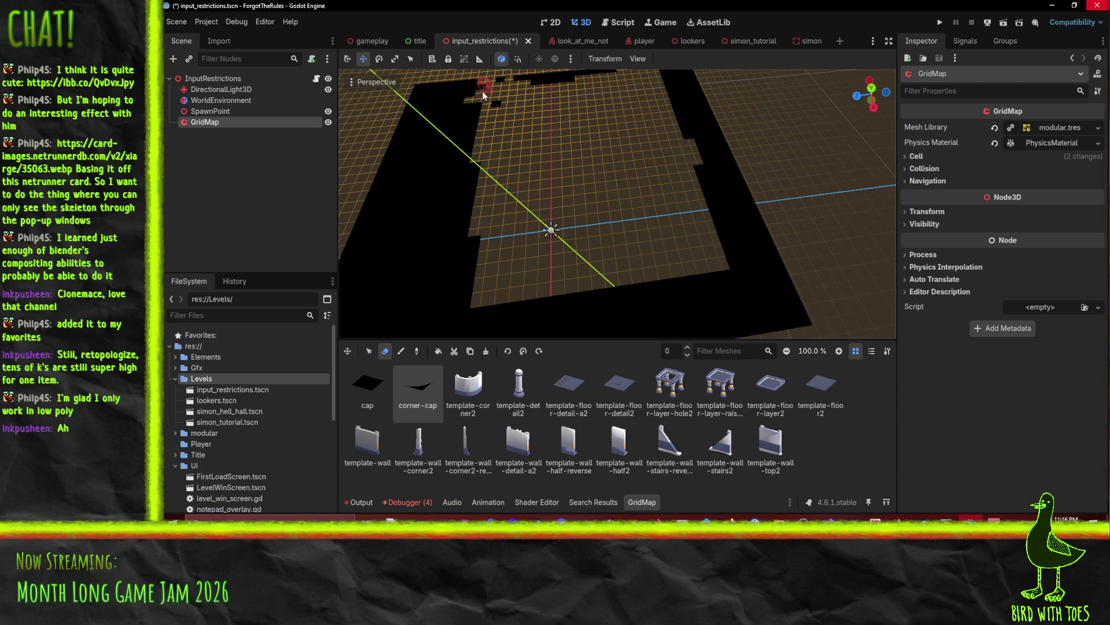
mouse_move(483, 92)
mouse_down()
mouse_move(466, 123)
mouse_move(477, 138)
mouse_move(474, 280)
mouse_move(414, 301)
mouse_move(412, 145)
mouse_move(436, 108)
mouse_up()
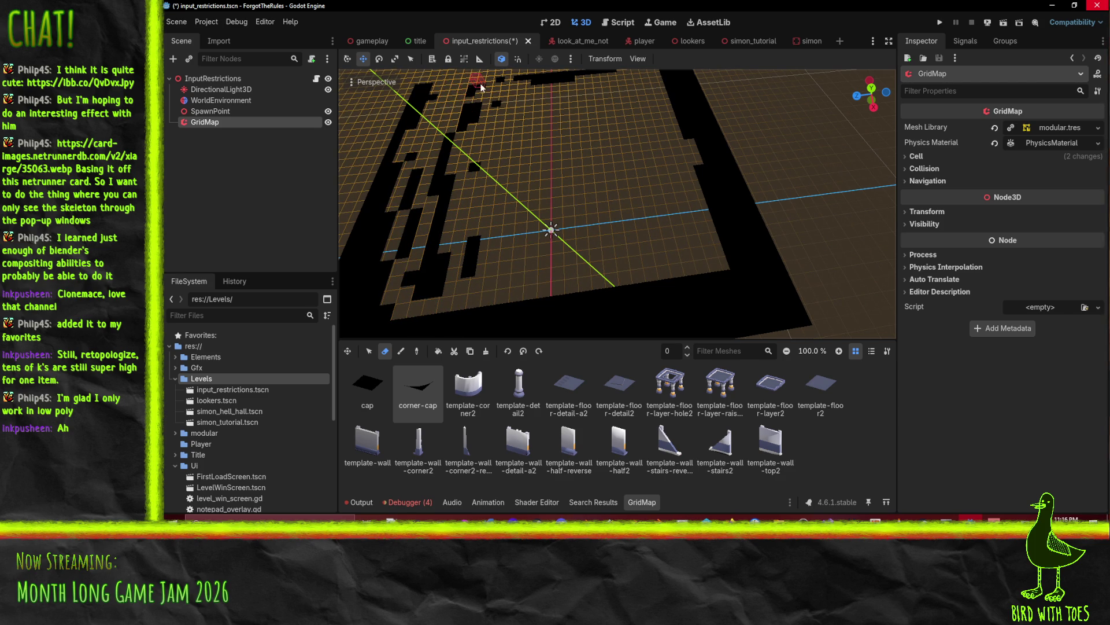
drag(492, 99, 498, 78)
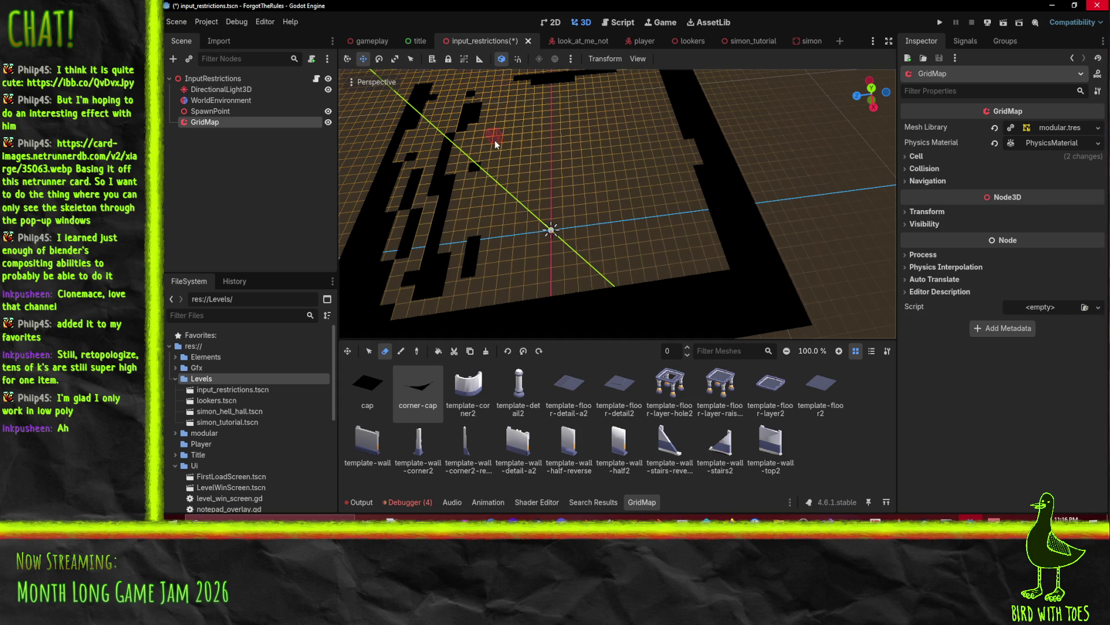
mouse_move(453, 294)
mouse_down()
mouse_move(426, 289)
mouse_move(427, 152)
mouse_move(443, 177)
mouse_move(439, 207)
mouse_up()
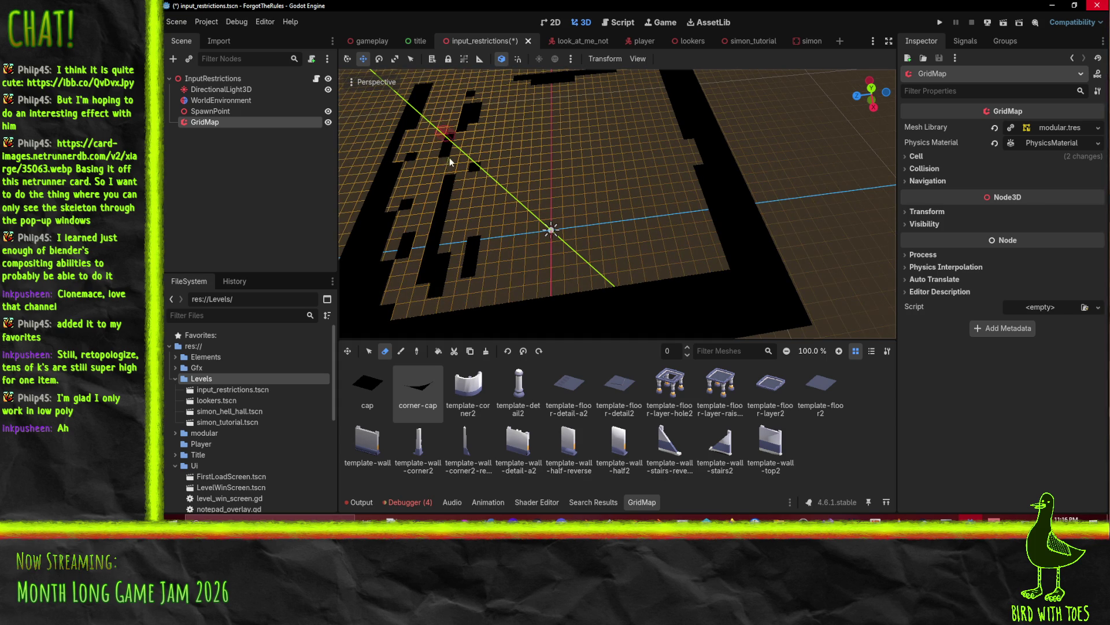
- Undo three accidental erasures to restore those floor cells, then orbit the view
key(ctrl+z)
key(ctrl+z)
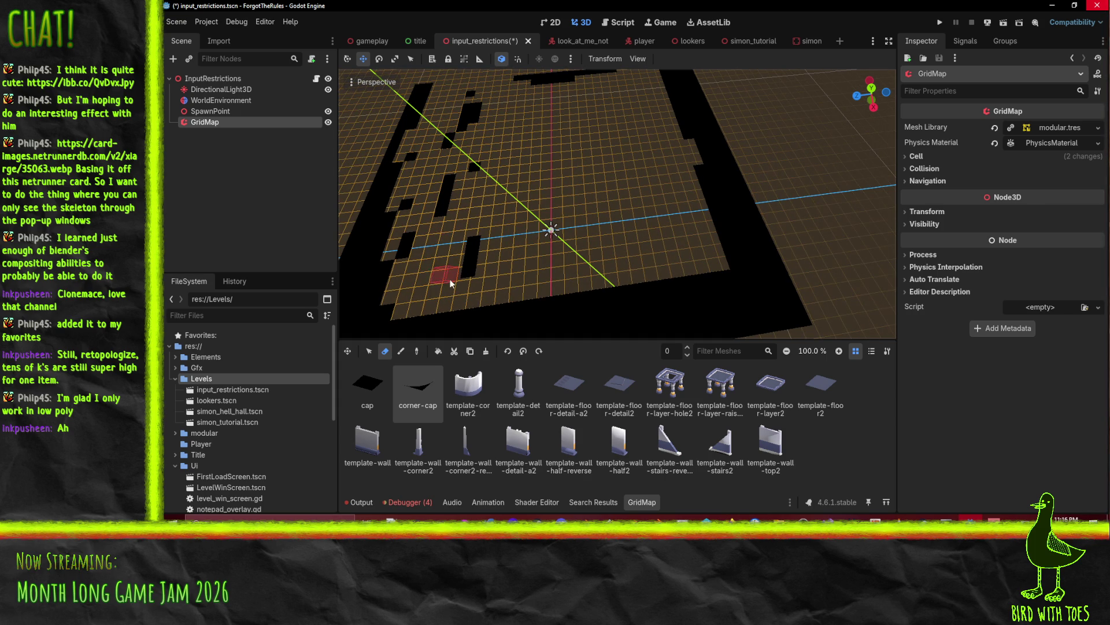
key(ctrl+z)
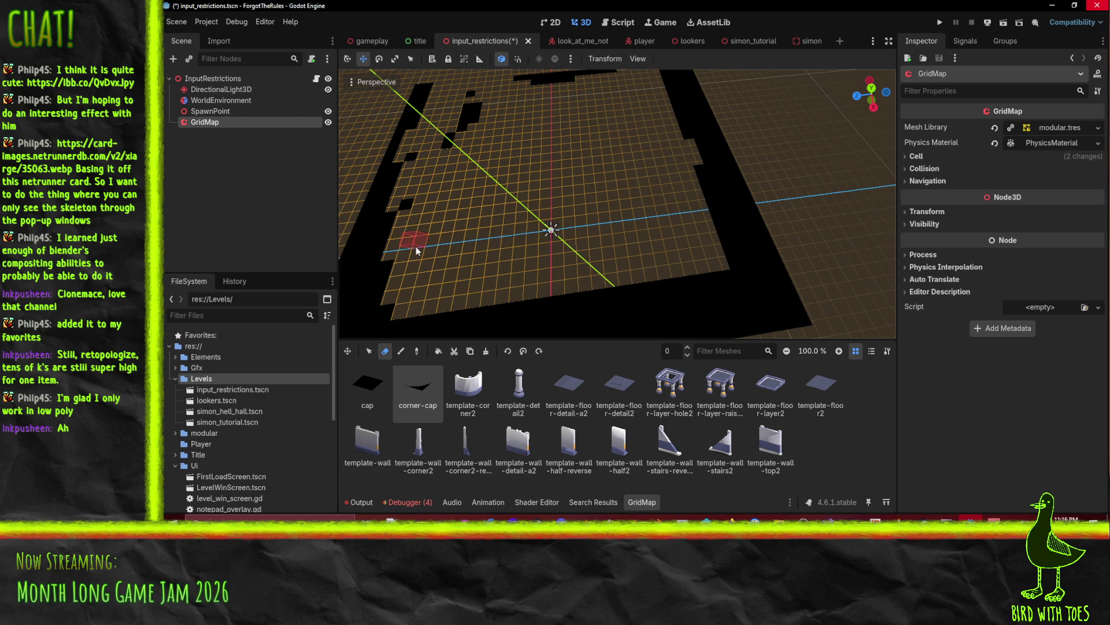
key(ctrl+z)
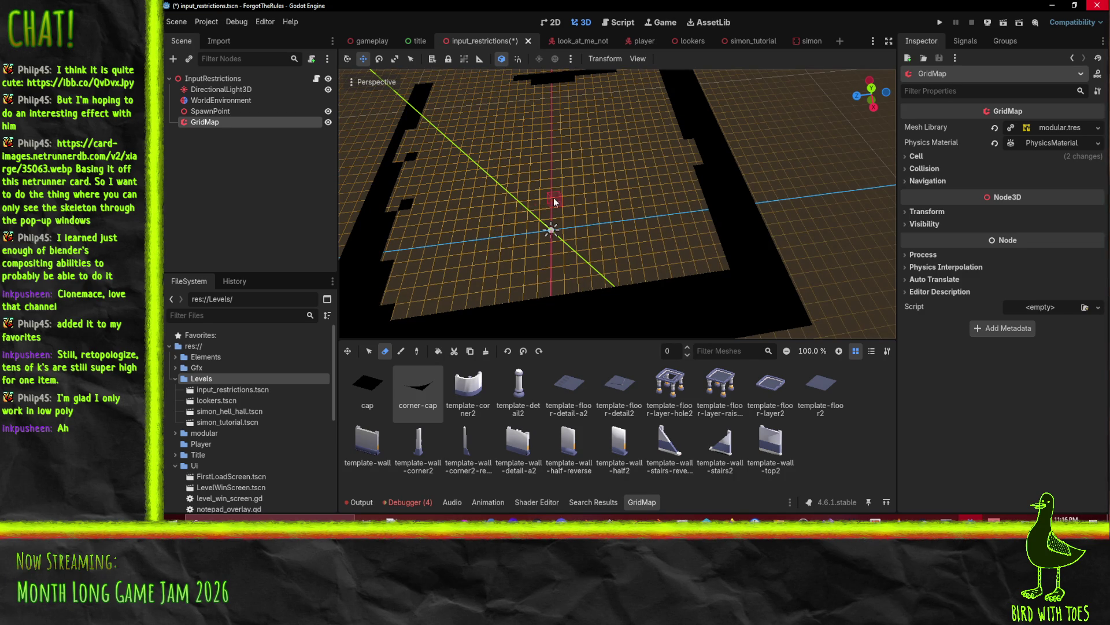
scroll(554, 196, up, 3)
drag(612, 236, 620, 245)
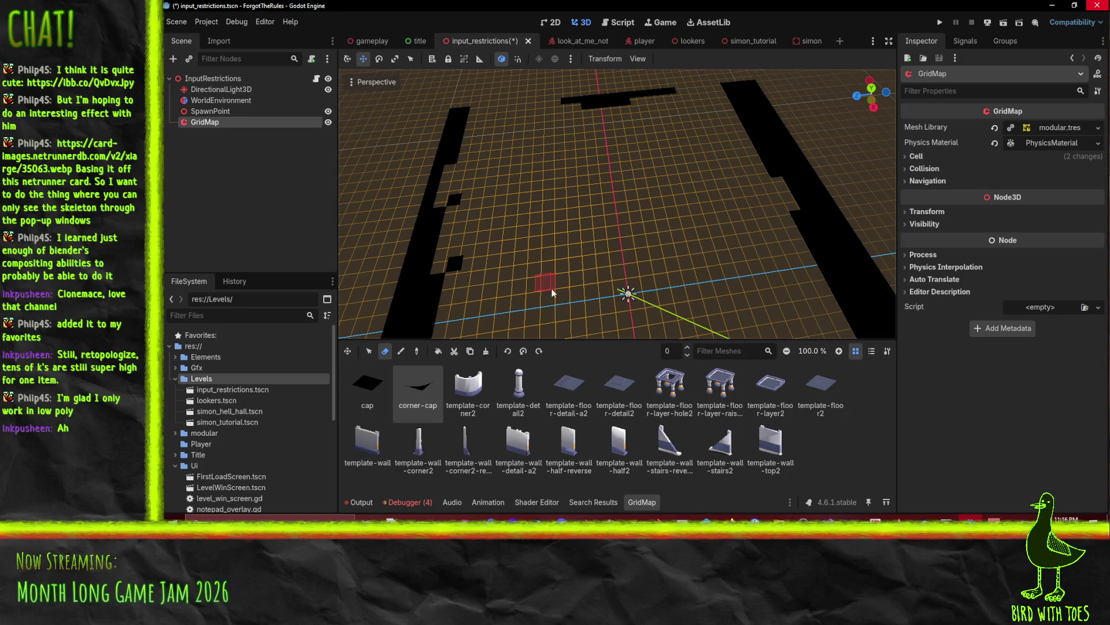
- Select template-floor2 with the Paint tool and paint a rectangular block of floor tiles
click(369, 456)
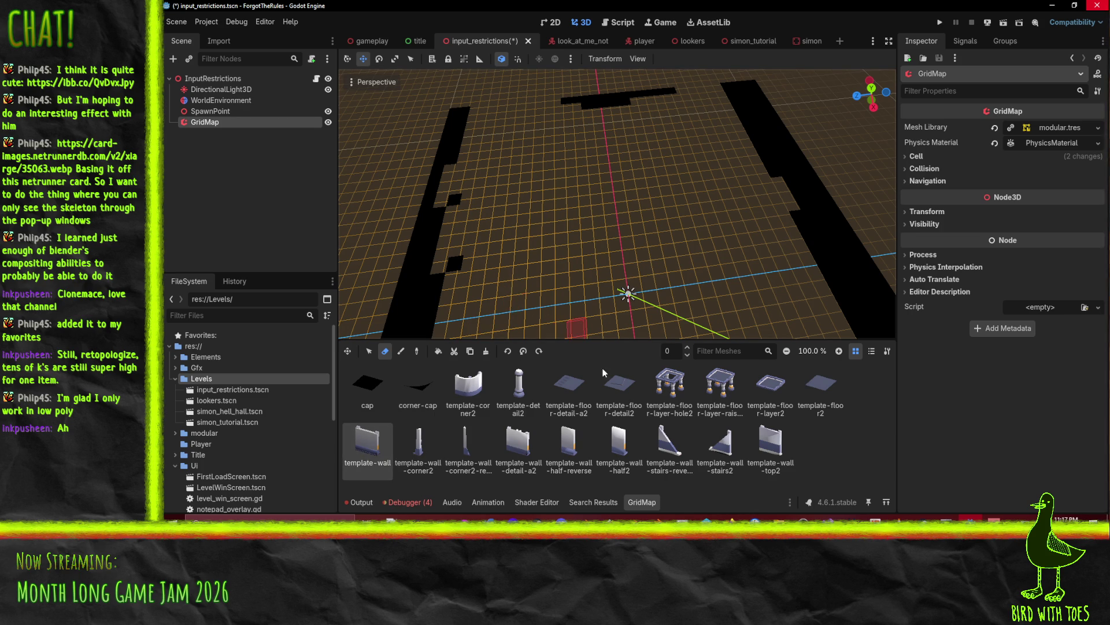
click(669, 441)
scroll(548, 261, up, 5)
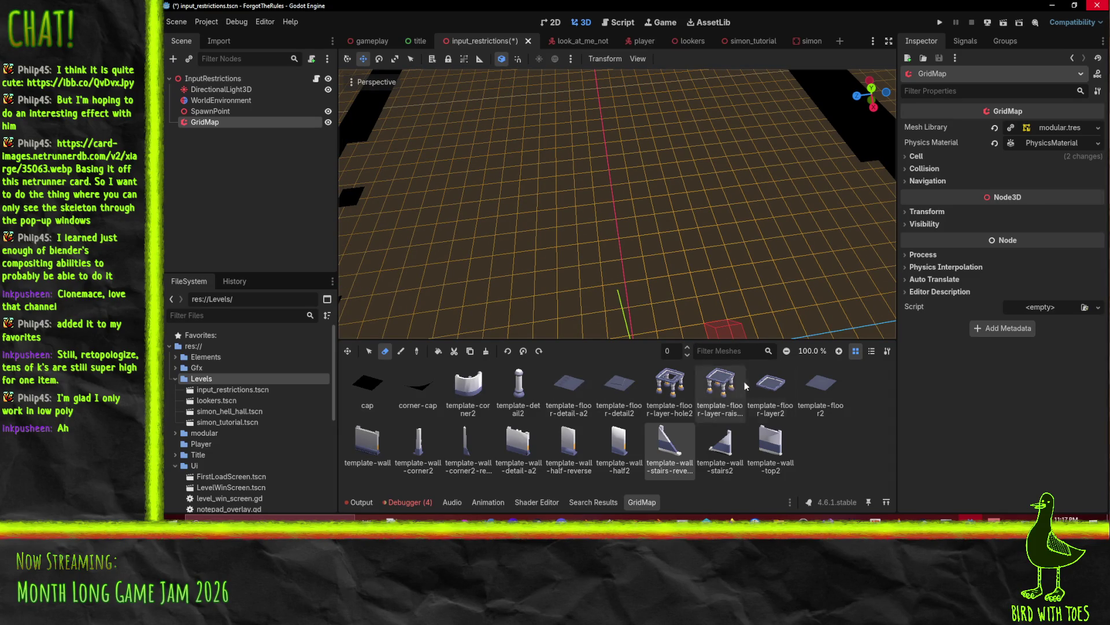
click(821, 386)
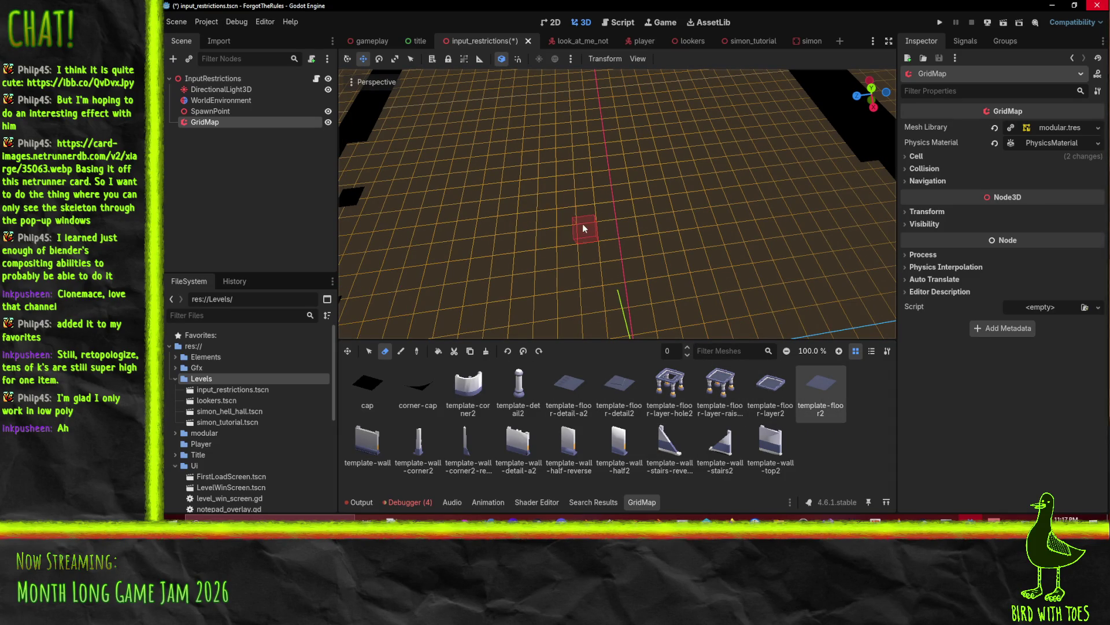
click(403, 351)
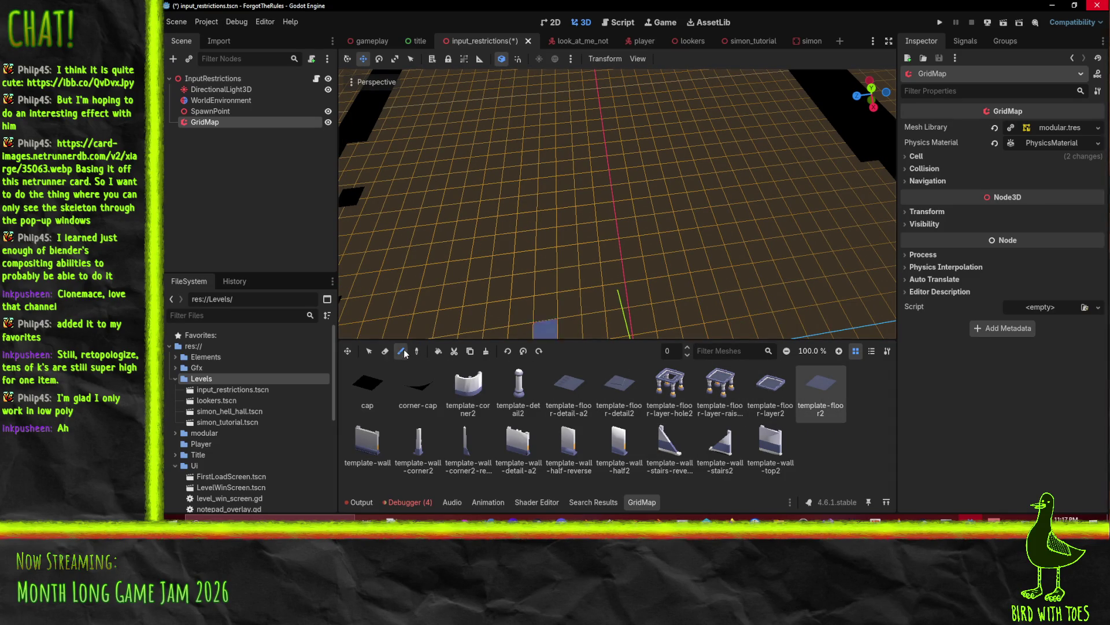
scroll(626, 251, down, 6)
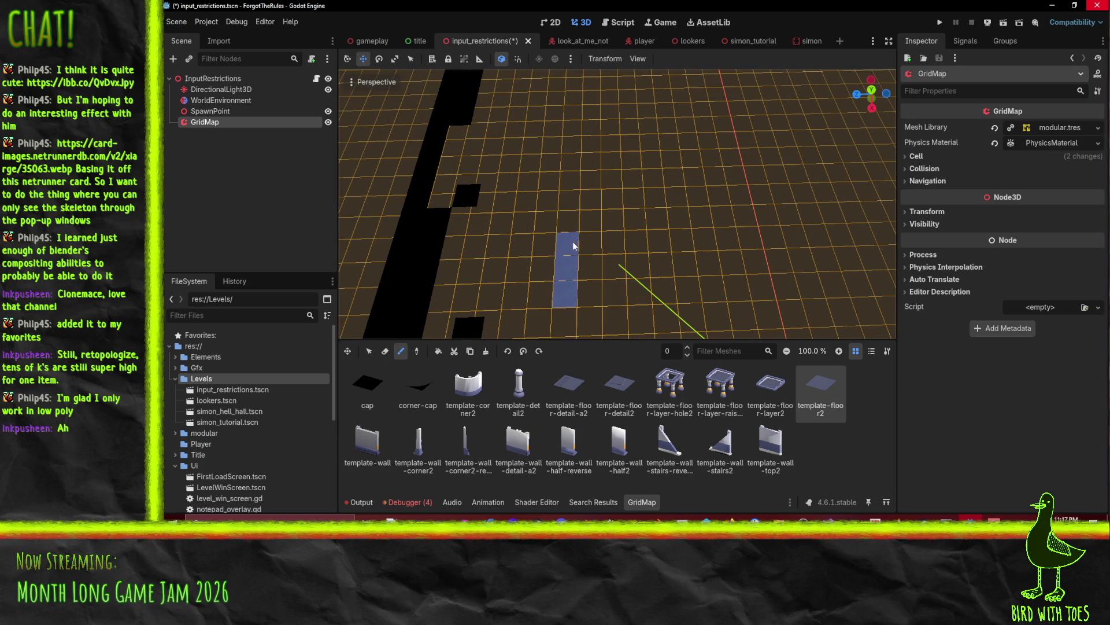
mouse_move(572, 197)
mouse_down()
mouse_move(589, 218)
mouse_move(589, 301)
mouse_move(623, 201)
mouse_move(630, 292)
mouse_move(666, 272)
mouse_move(677, 200)
mouse_move(688, 298)
mouse_move(707, 200)
mouse_move(739, 298)
mouse_move(746, 243)
mouse_move(754, 301)
mouse_move(581, 286)
mouse_up()
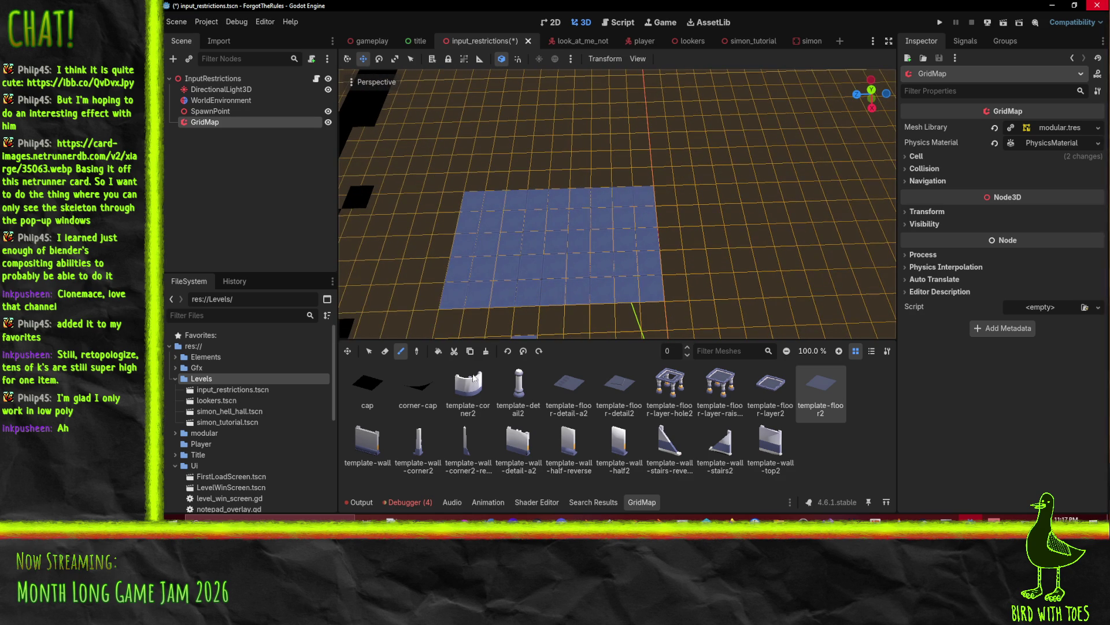
- Paint columns of template-floor-detail-a2 tiles up the floor, including its leftmost column
click(569, 387)
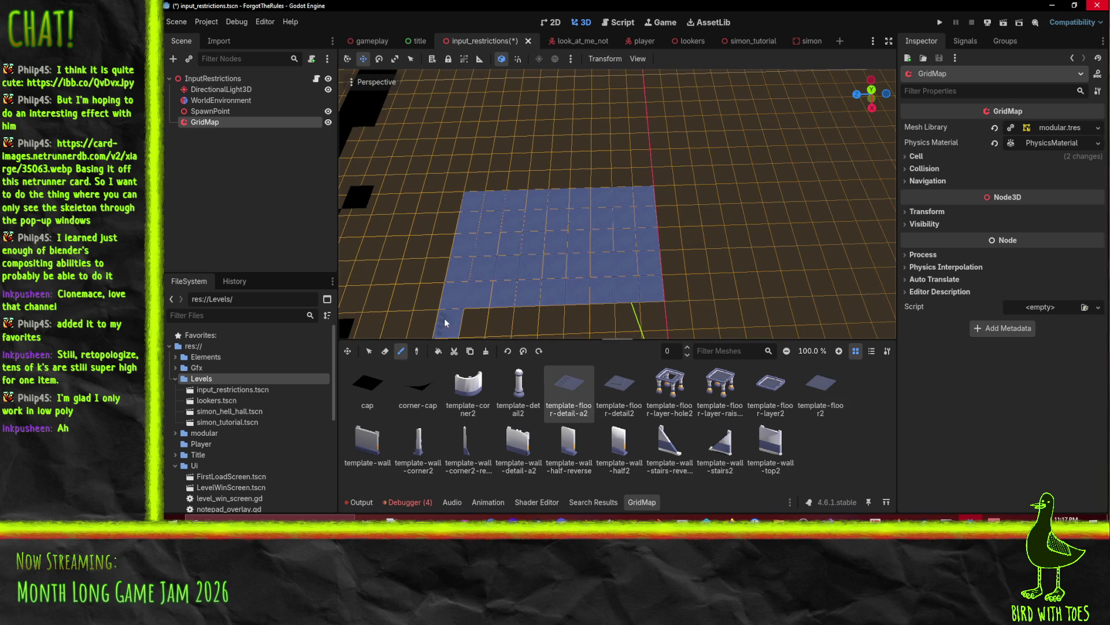
drag(489, 292, 497, 201)
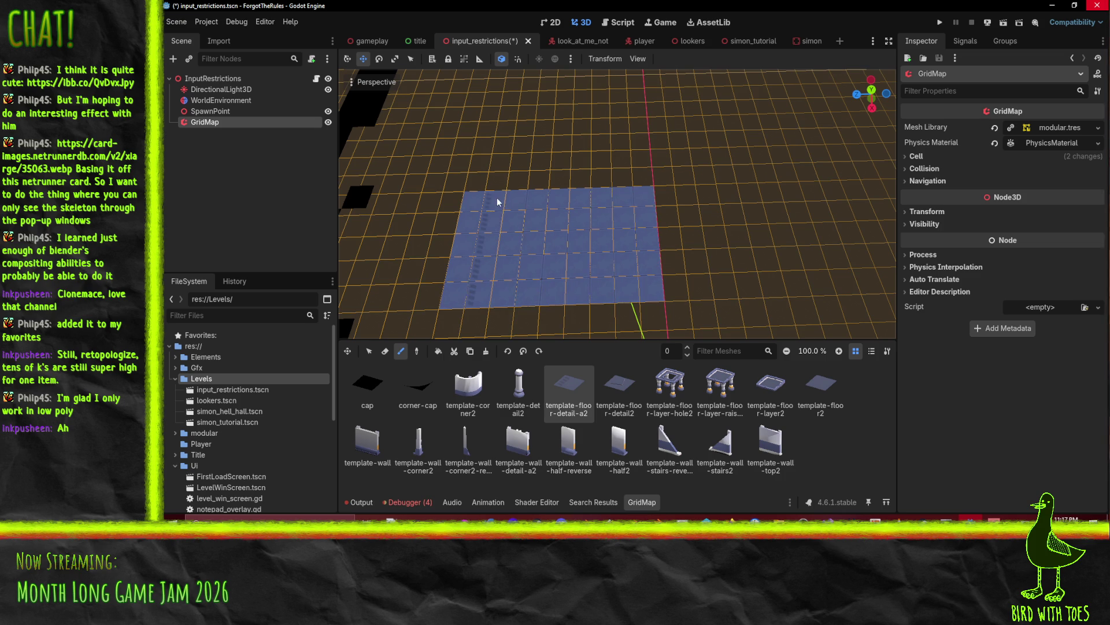
click(519, 321)
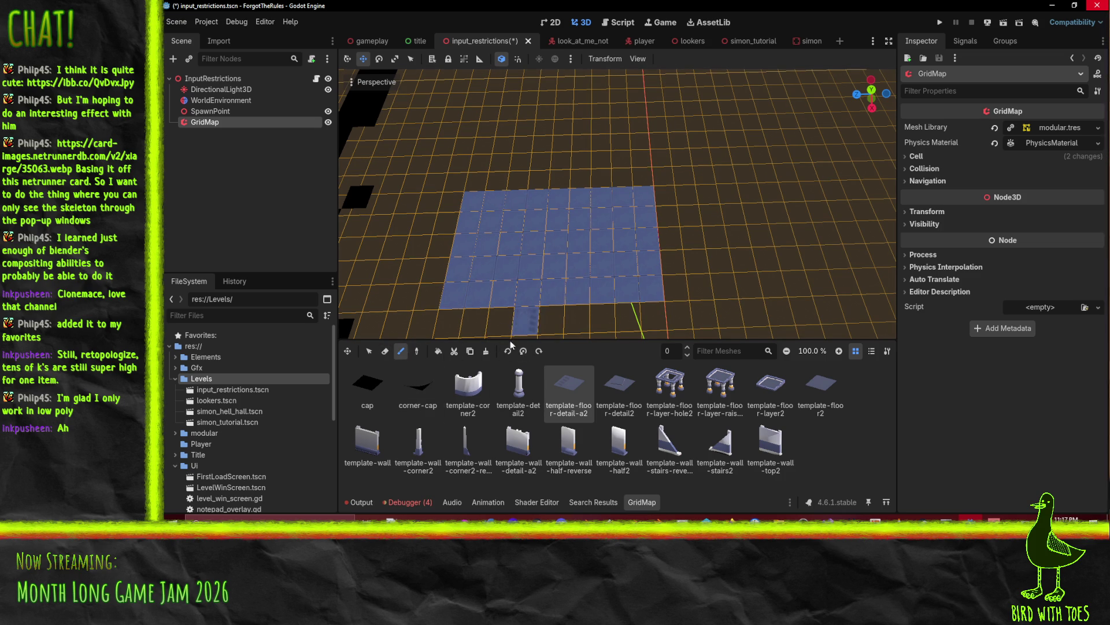
drag(463, 300, 467, 224)
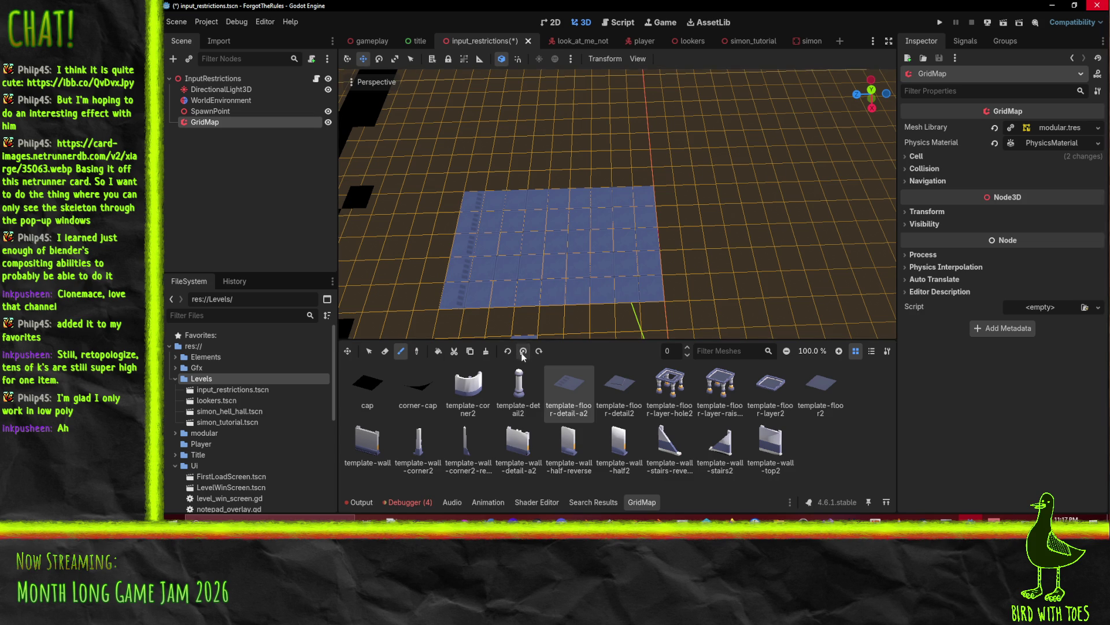
drag(672, 237, 665, 196)
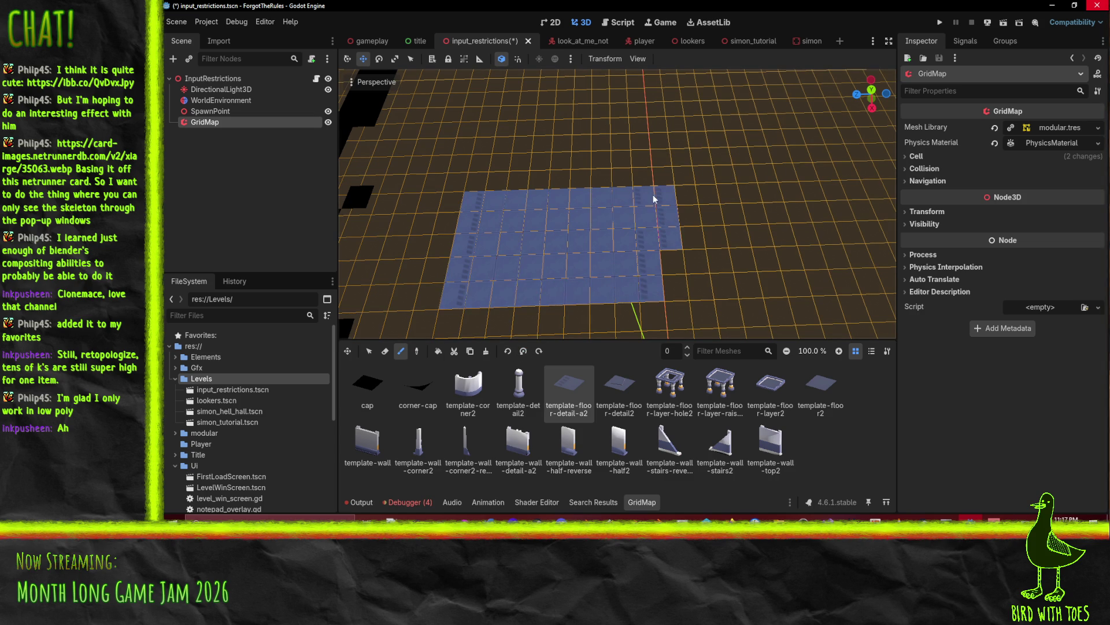
- Extend the floor with template-floor2 tiles down the right column and up the left edge
click(821, 385)
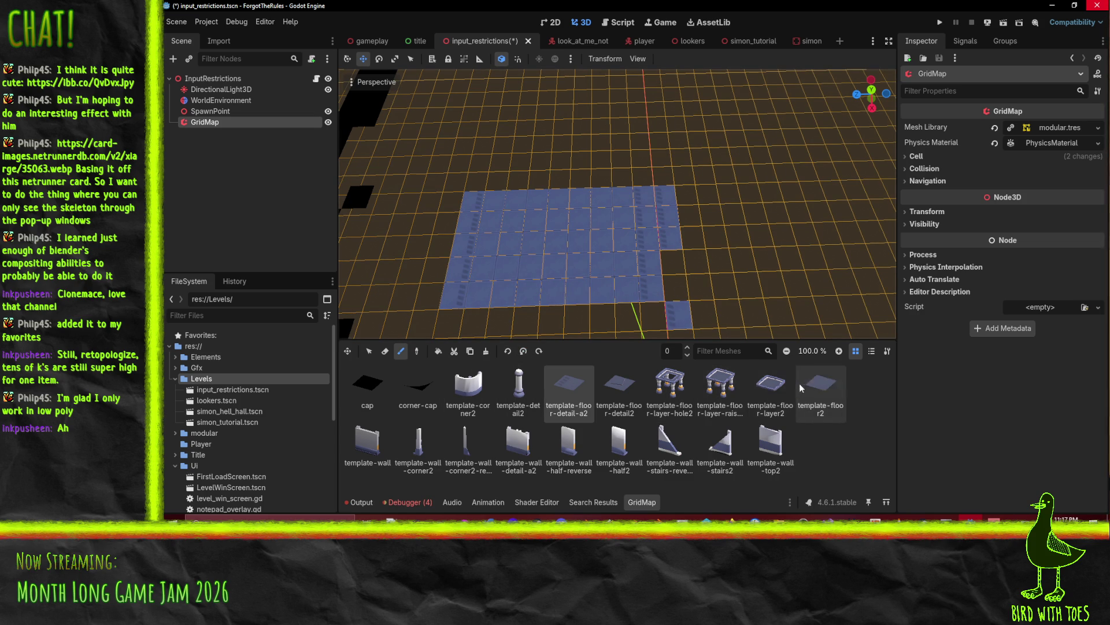
drag(673, 240, 673, 287)
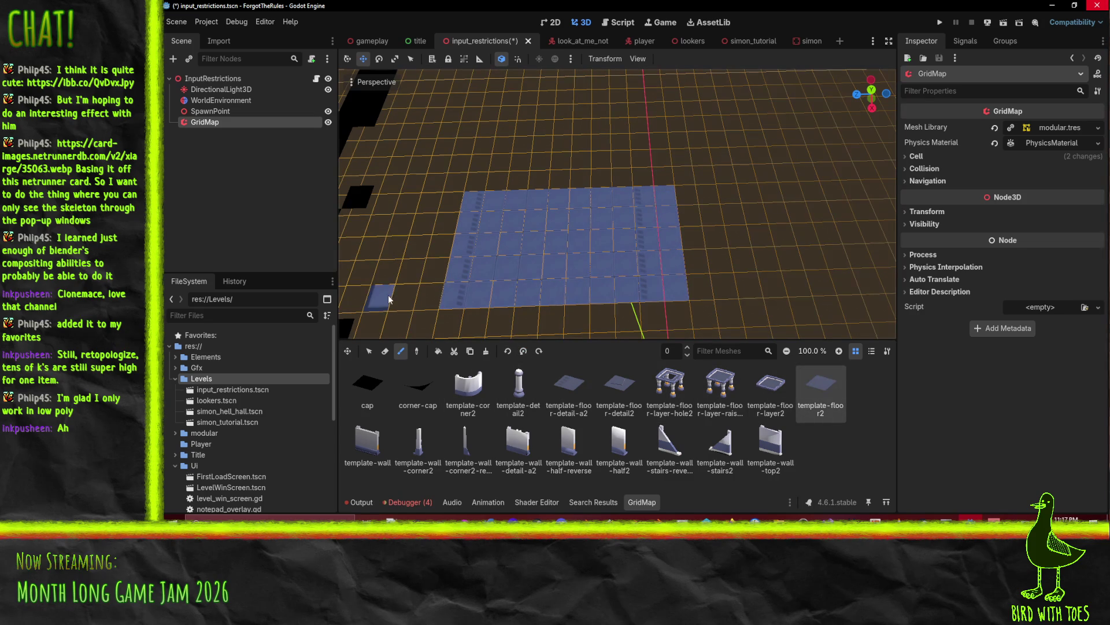
drag(436, 296, 445, 195)
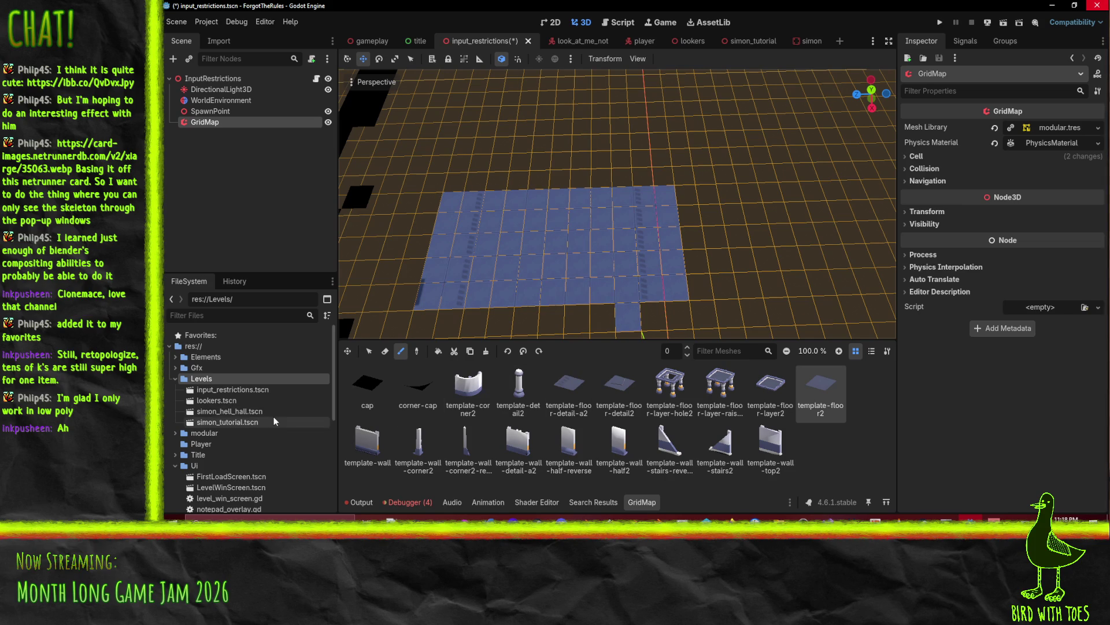
scroll(240, 435, down, 1)
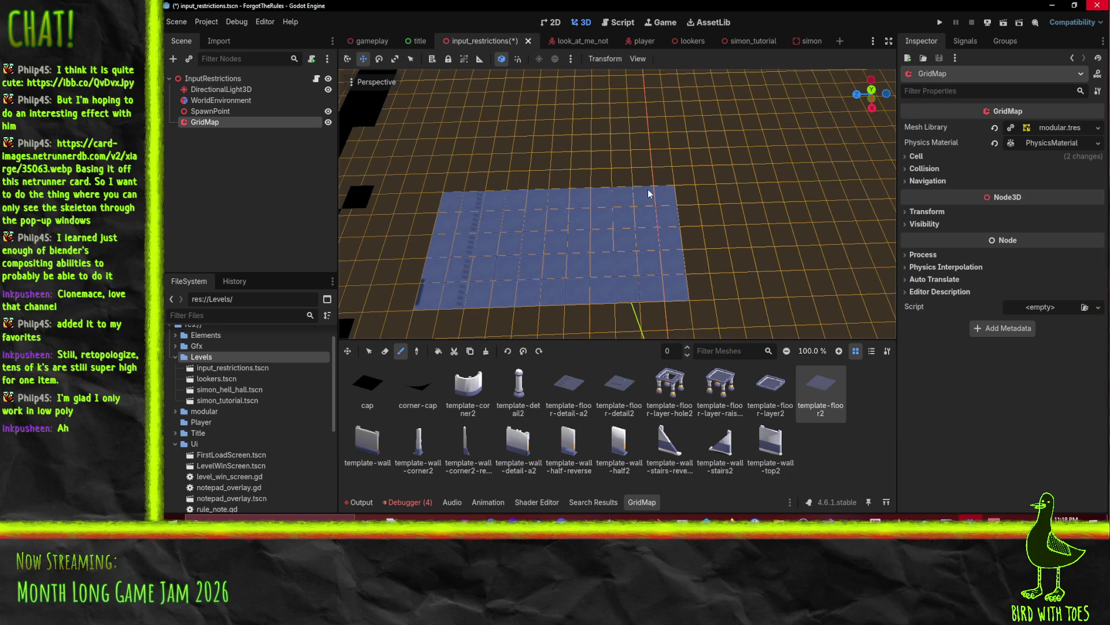
- Add detail tiles along the right side and fill the gap with plain tiles for a solid rectangle
click(569, 386)
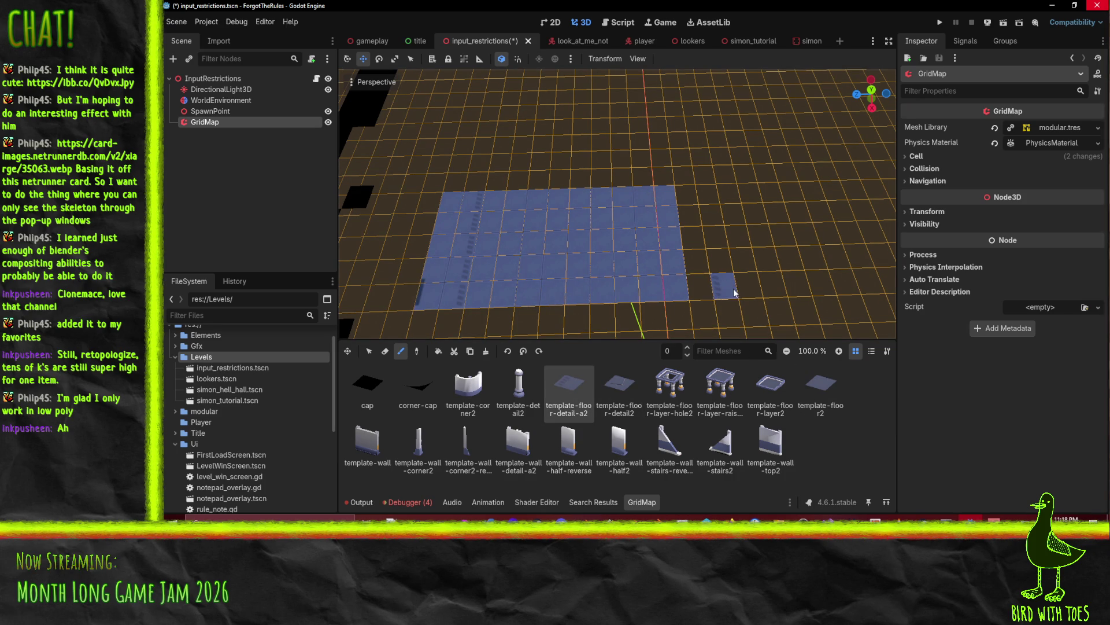
mouse_move(735, 294)
mouse_down()
mouse_move(727, 203)
mouse_move(751, 288)
mouse_move(681, 334)
mouse_up()
click(821, 386)
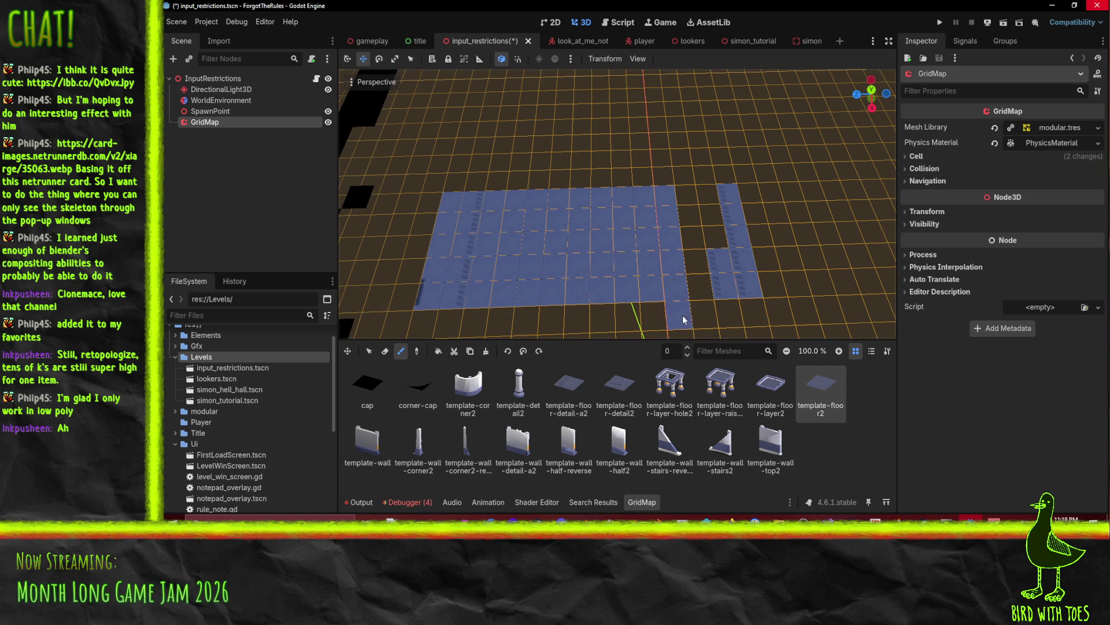
mouse_move(707, 293)
mouse_down()
mouse_move(718, 231)
mouse_move(710, 198)
mouse_move(694, 278)
mouse_up()
- Collapse the Ui folder and expand the Elements folder in FileSystem
scroll(211, 389, down, 5)
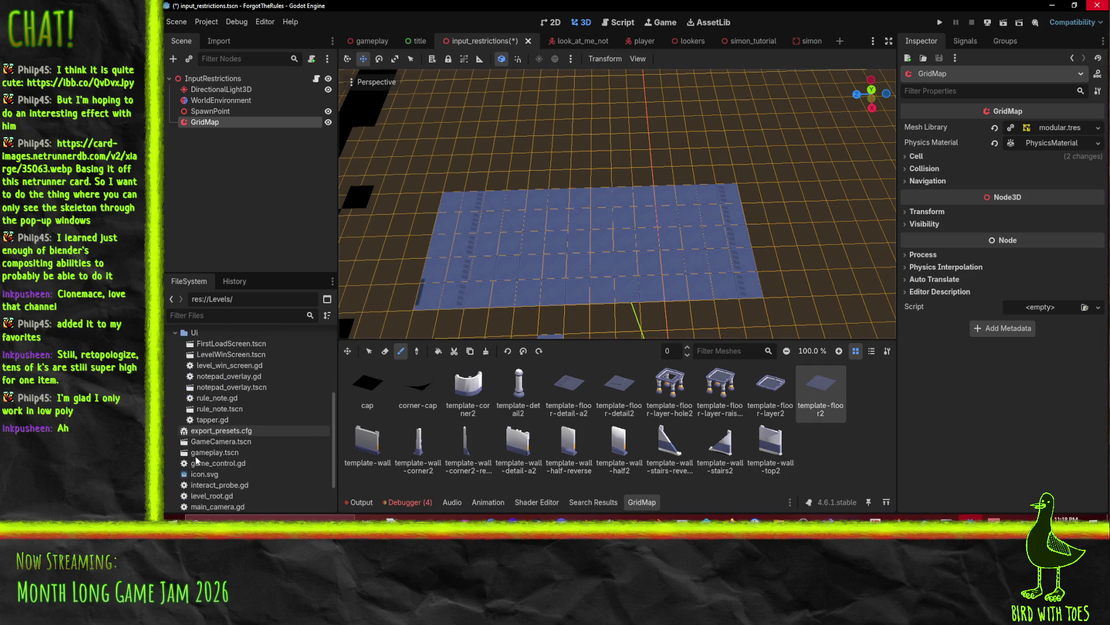
scroll(211, 389, up, 3)
click(175, 399)
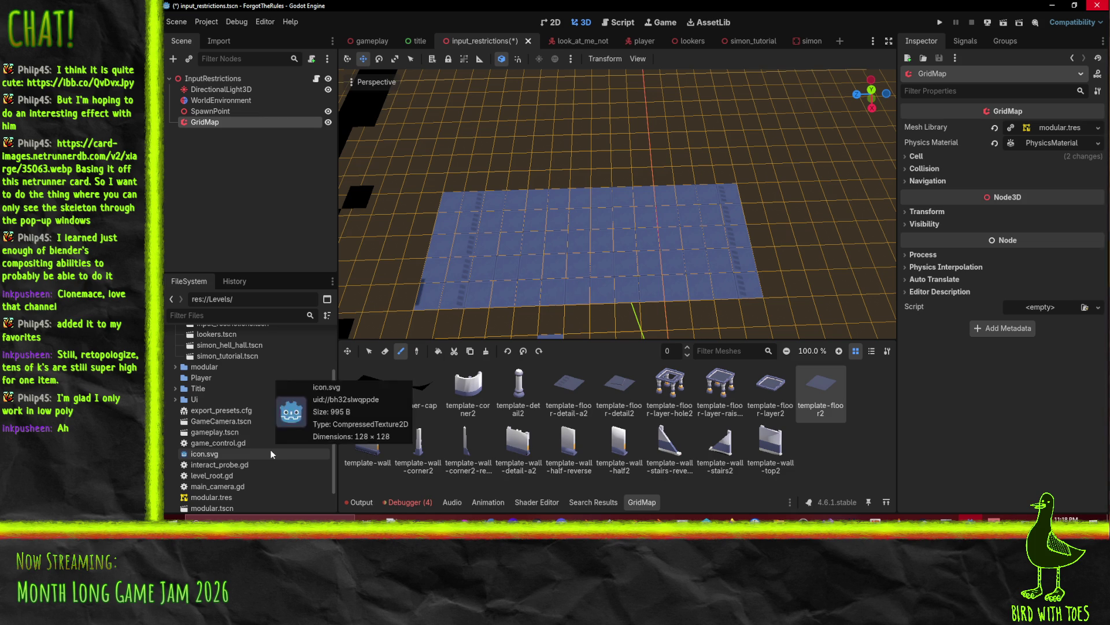
scroll(275, 461, up, 1)
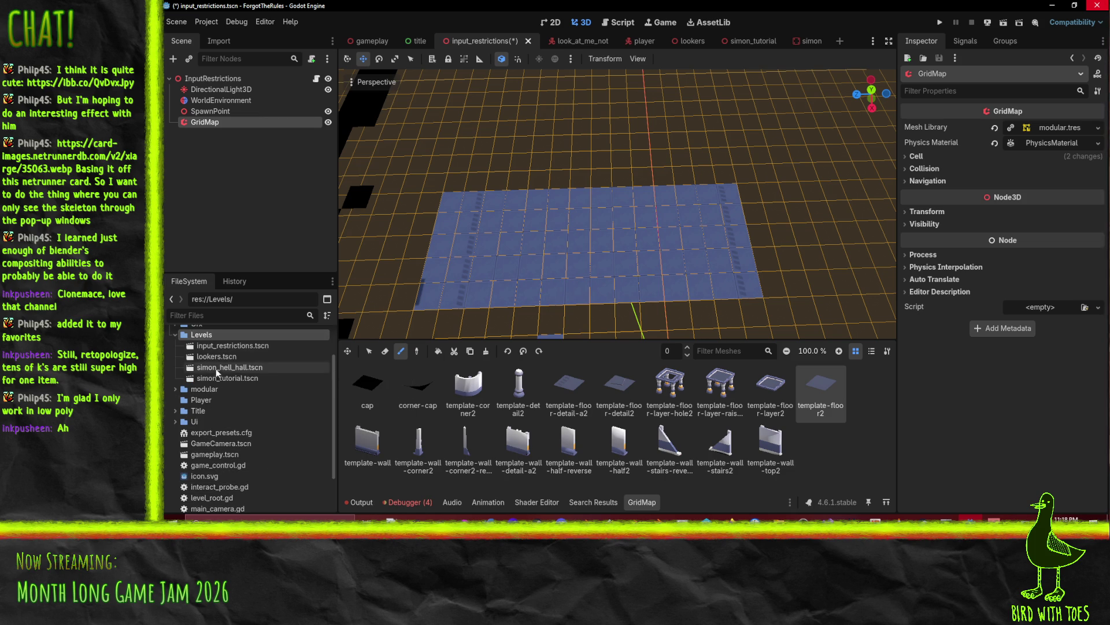
scroll(277, 441, down, 2)
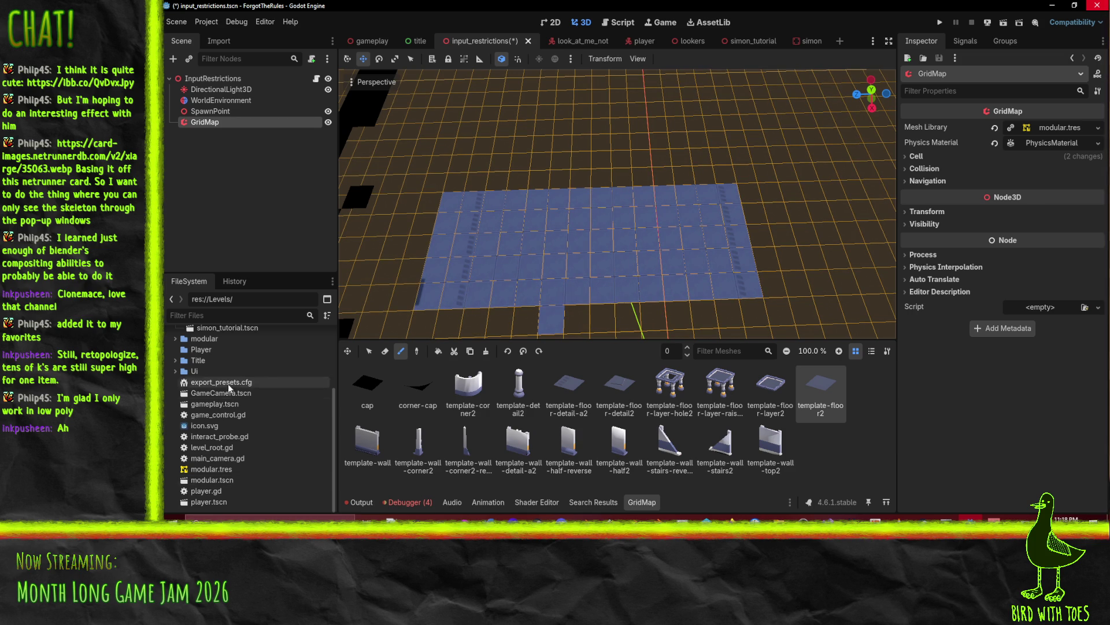
scroll(228, 383, up, 4)
click(171, 356)
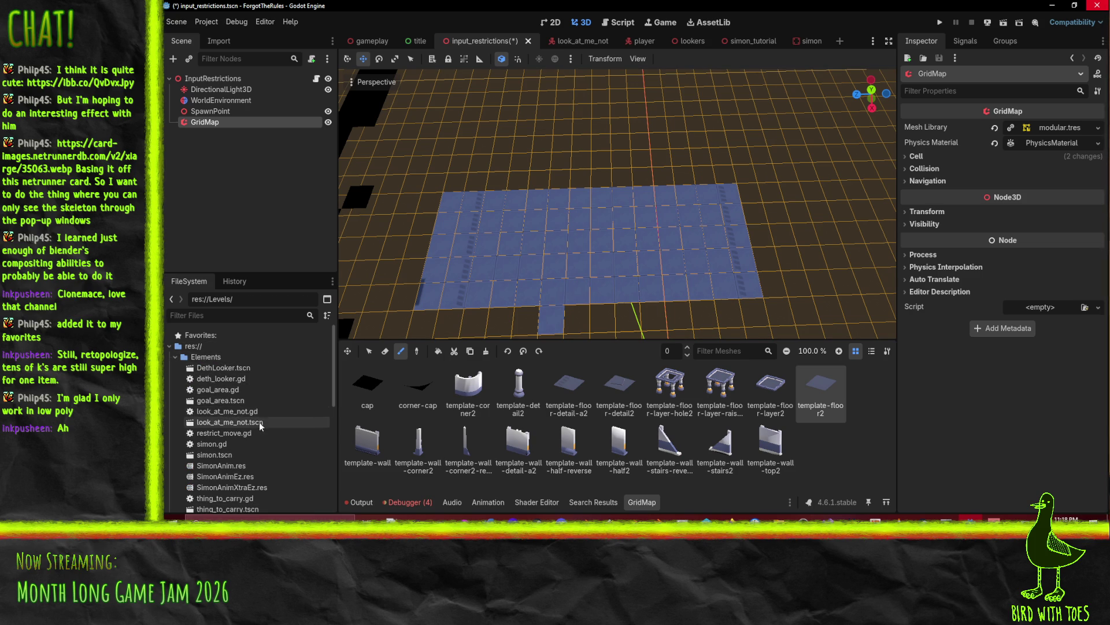
- Drag look_at_me_not.tscn onto the floor twice, one near the front, one at the far corner
mouse_move(259, 421)
mouse_down()
mouse_move(654, 296)
mouse_move(601, 292)
mouse_move(624, 284)
mouse_up()
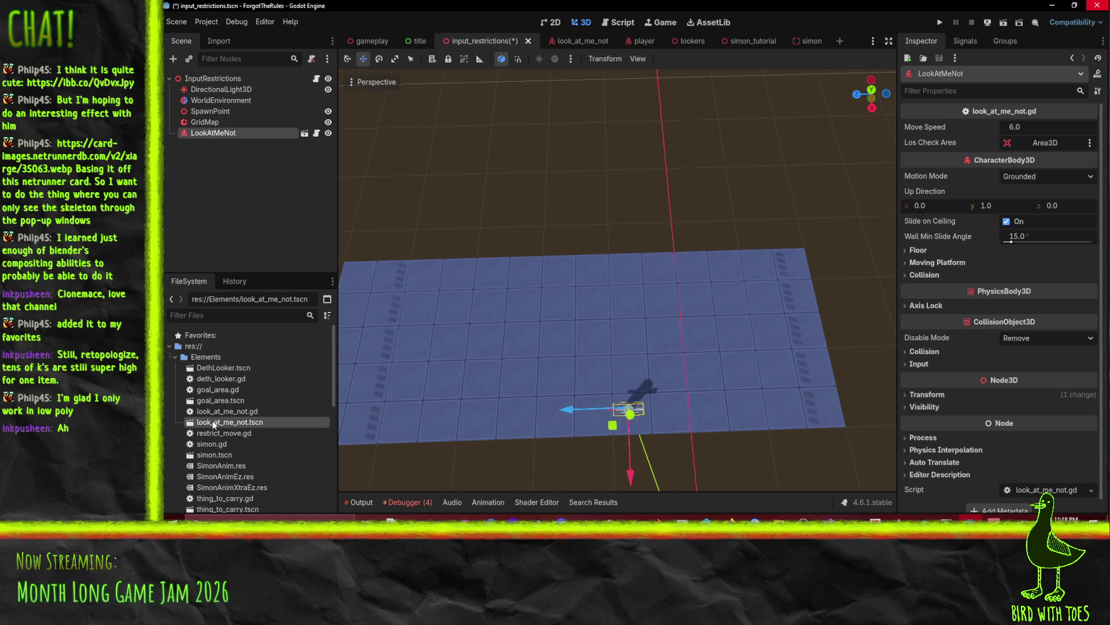
drag(213, 422, 747, 269)
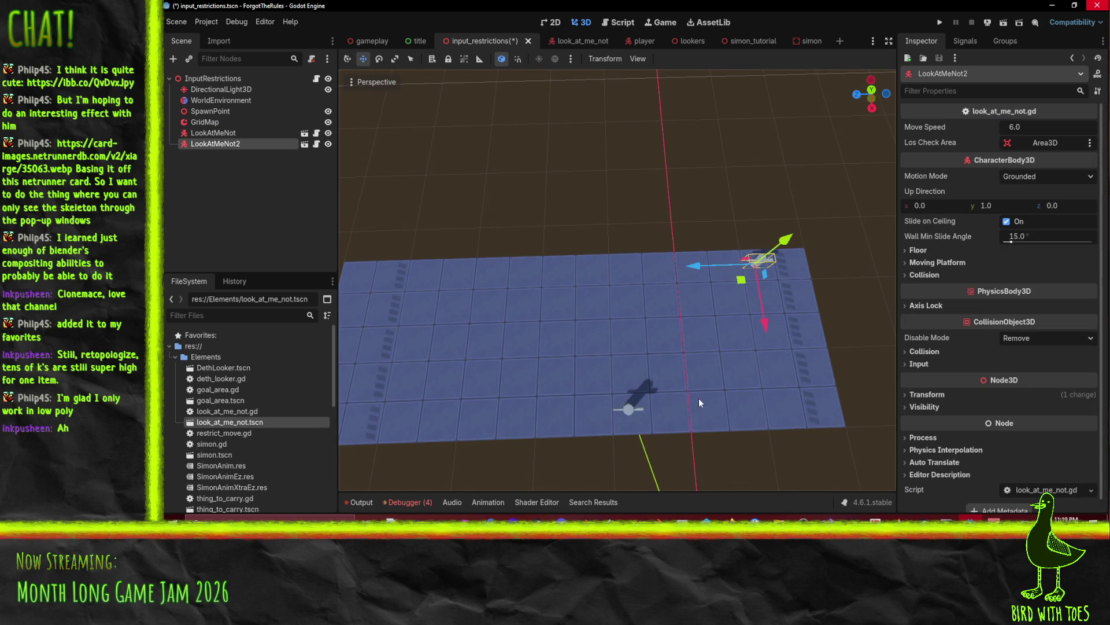
mouse_move(732, 387)
mouse_down()
mouse_move(647, 309)
mouse_move(650, 289)
mouse_move(667, 293)
mouse_move(665, 303)
mouse_move(624, 339)
mouse_move(691, 380)
mouse_move(717, 421)
mouse_move(636, 401)
mouse_move(660, 387)
mouse_move(636, 398)
mouse_up()
scroll(691, 379, up, 3)
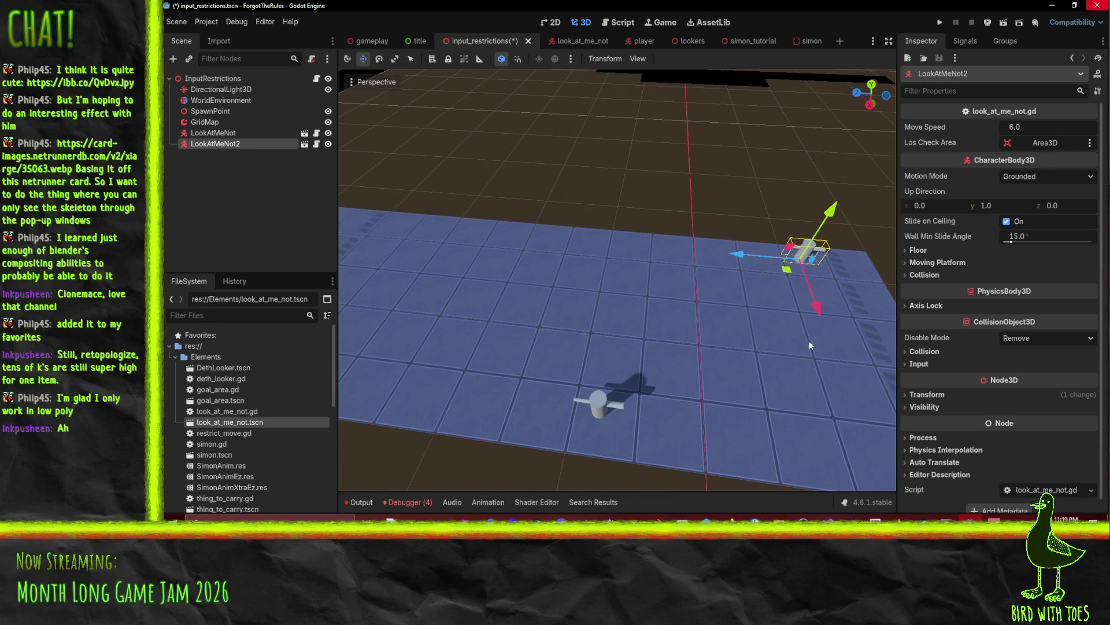
scroll(677, 311, down, 5)
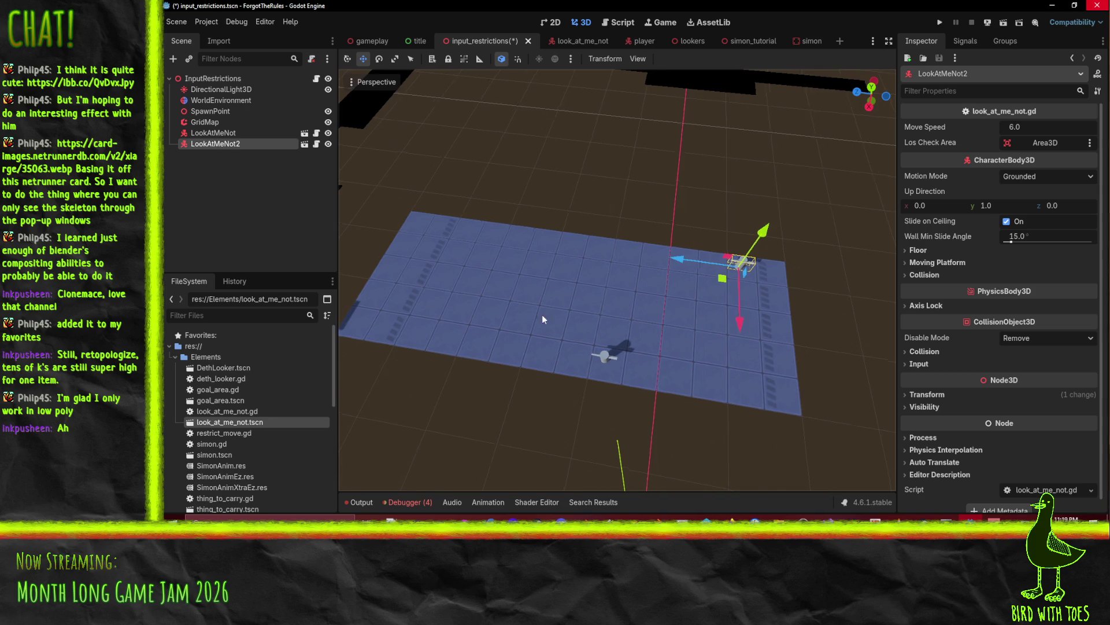
drag(347, 346, 222, 264)
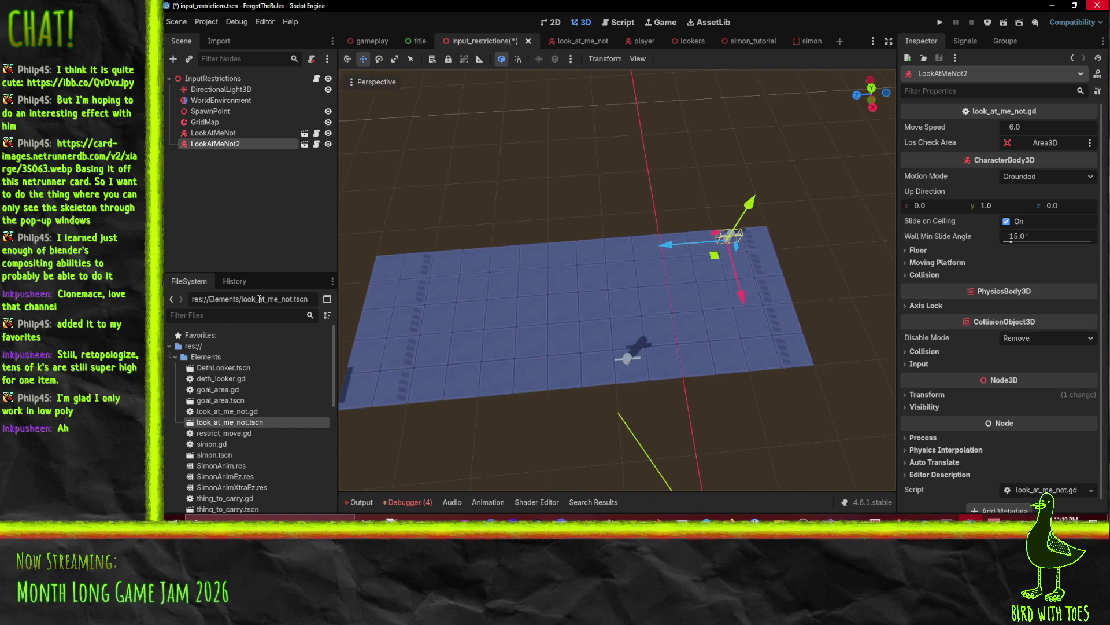
scroll(242, 449, down, 3)
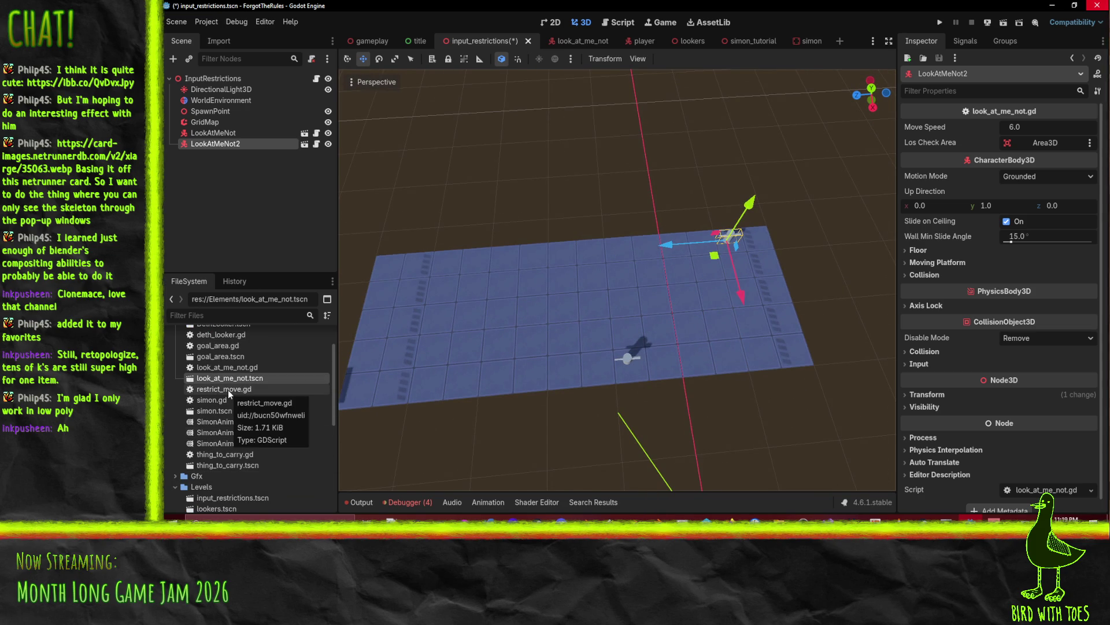
- Add an Area3D child node under the InputRestrictions root
right_click(211, 81)
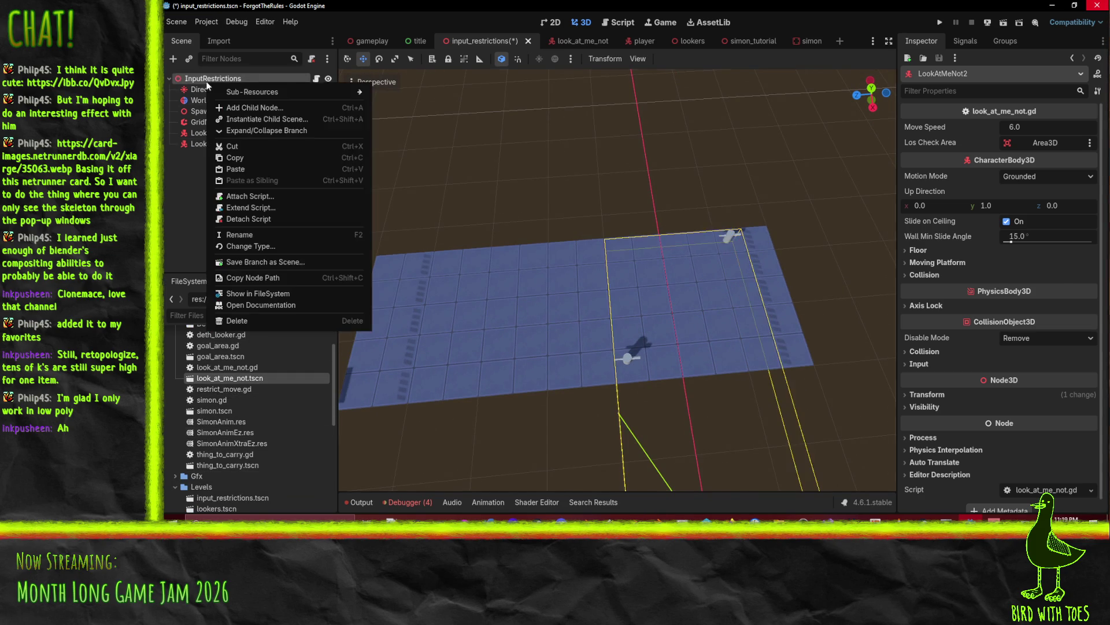
click(249, 106)
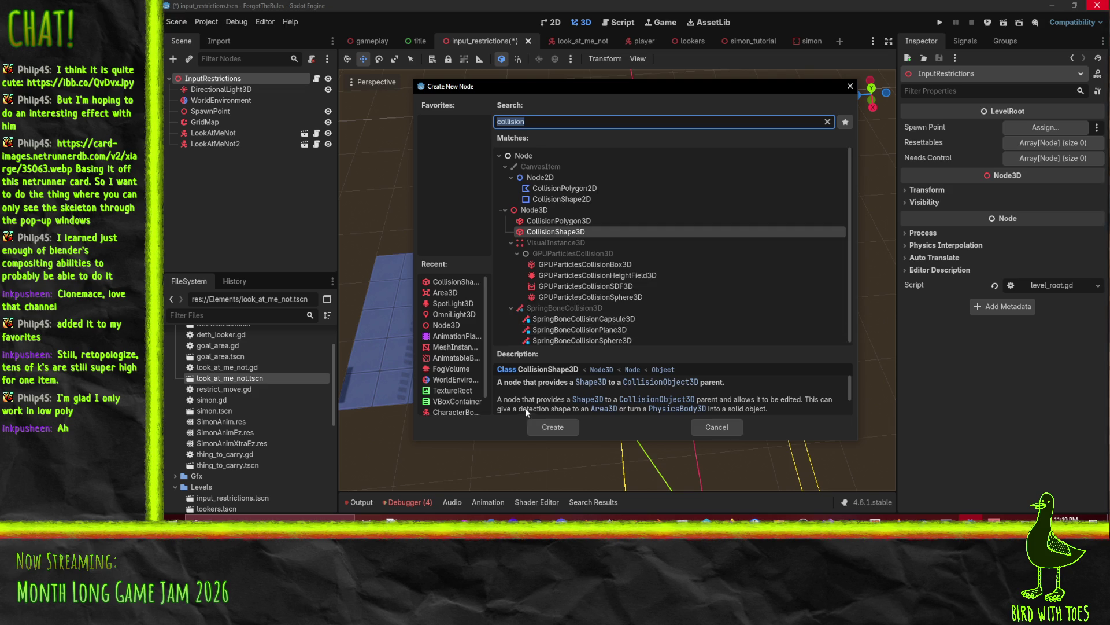
text(area)
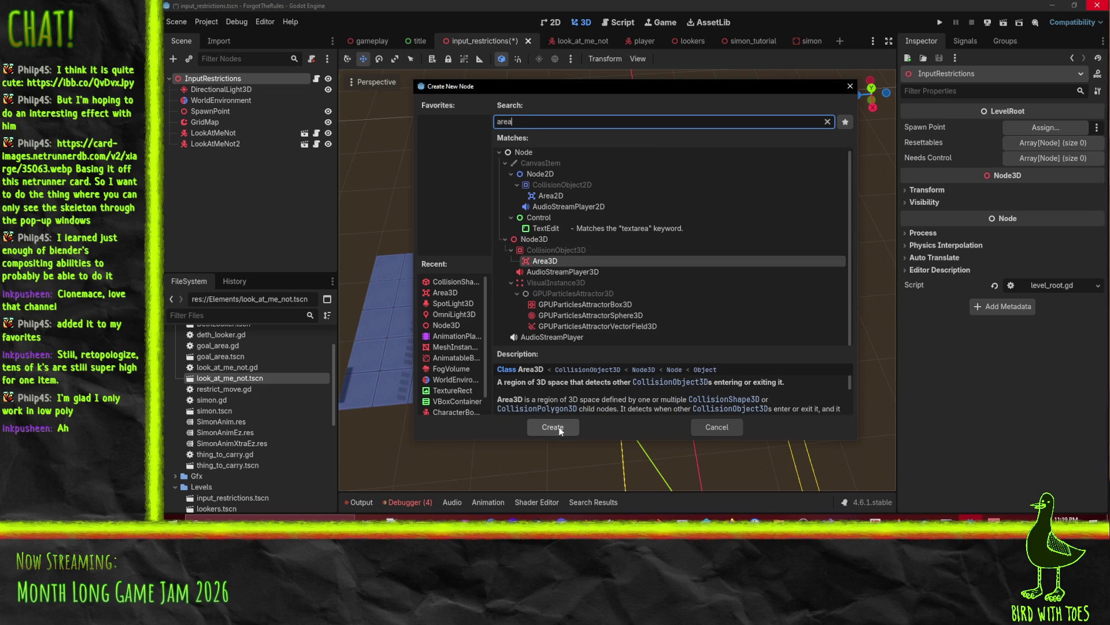
click(570, 431)
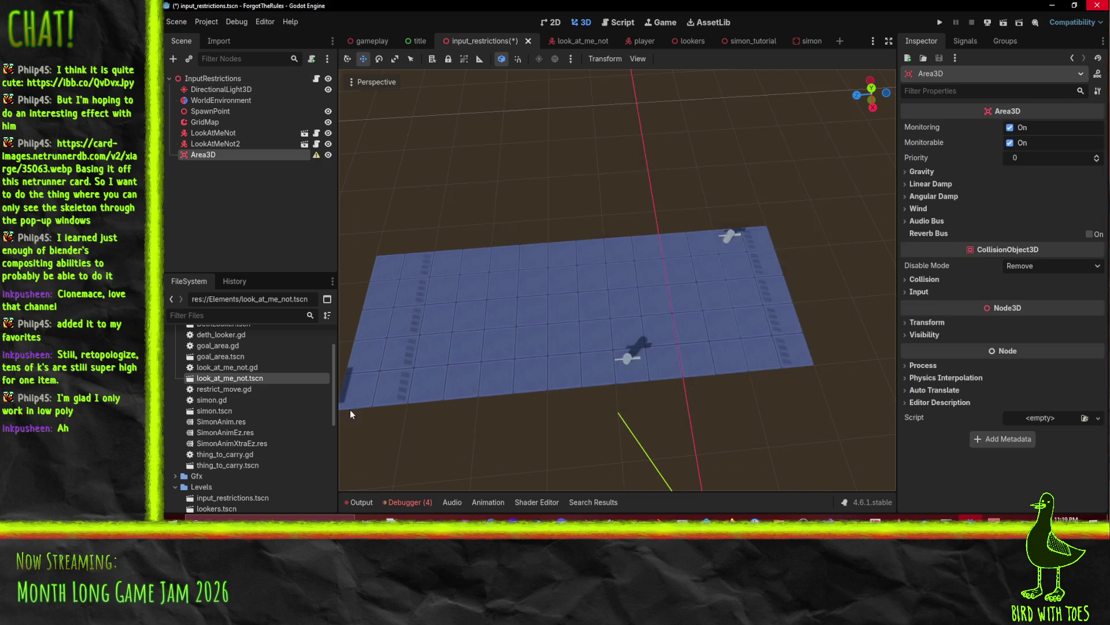
- Attach restrict_move.gd to Area3D and enable its Right and Left restrictions
click(1098, 418)
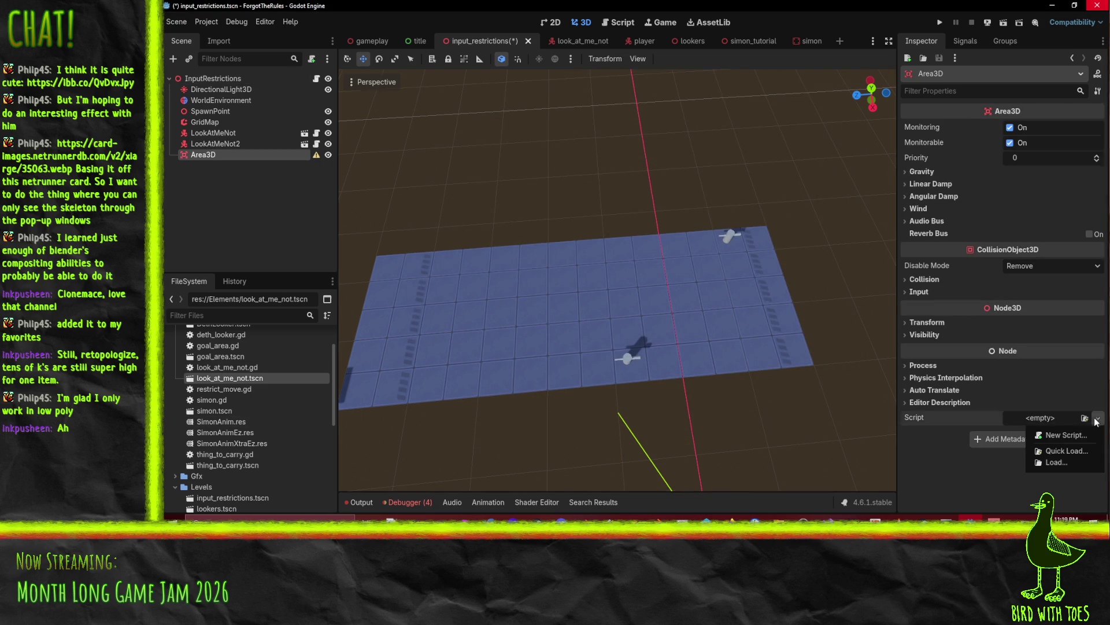
click(1068, 450)
text(rest)
key(Return)
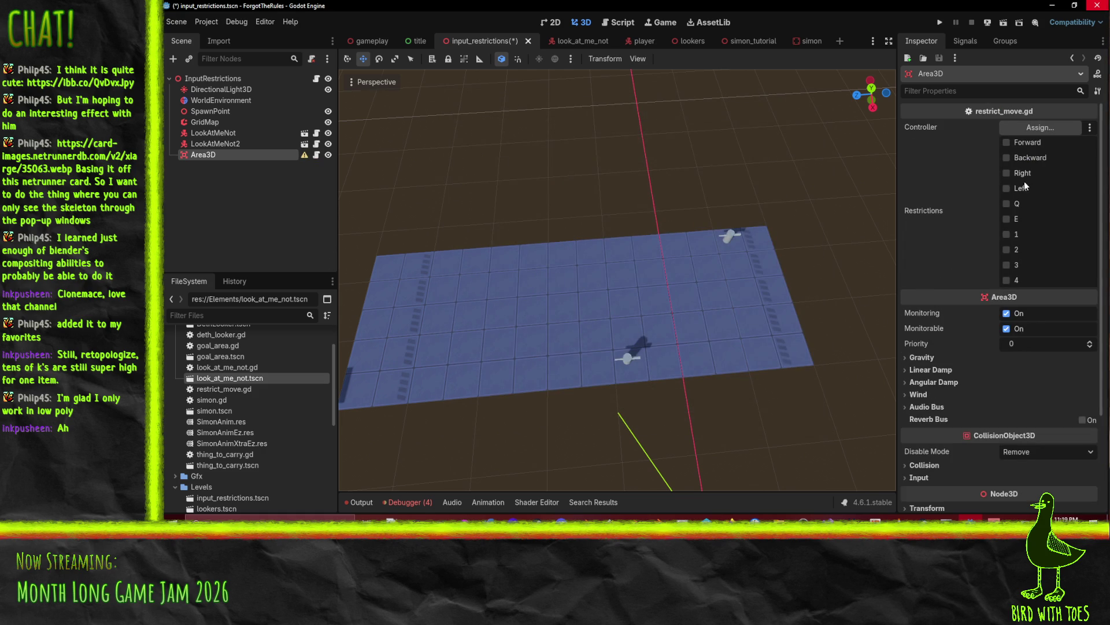
click(1007, 173)
click(1007, 188)
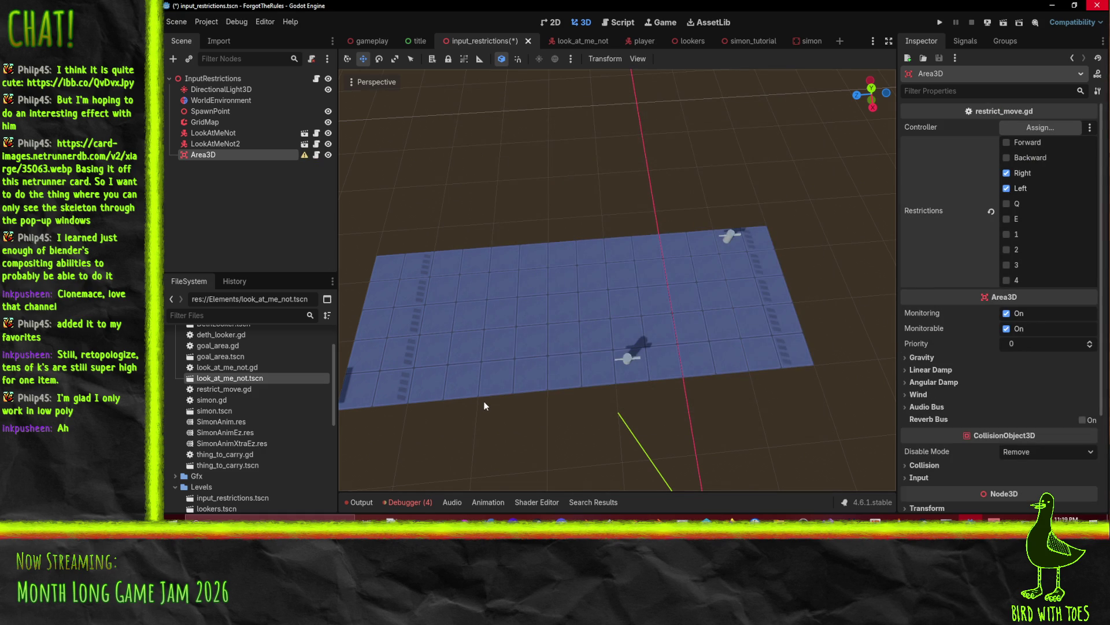
right_click(212, 160)
right_click(196, 152)
right_click(205, 152)
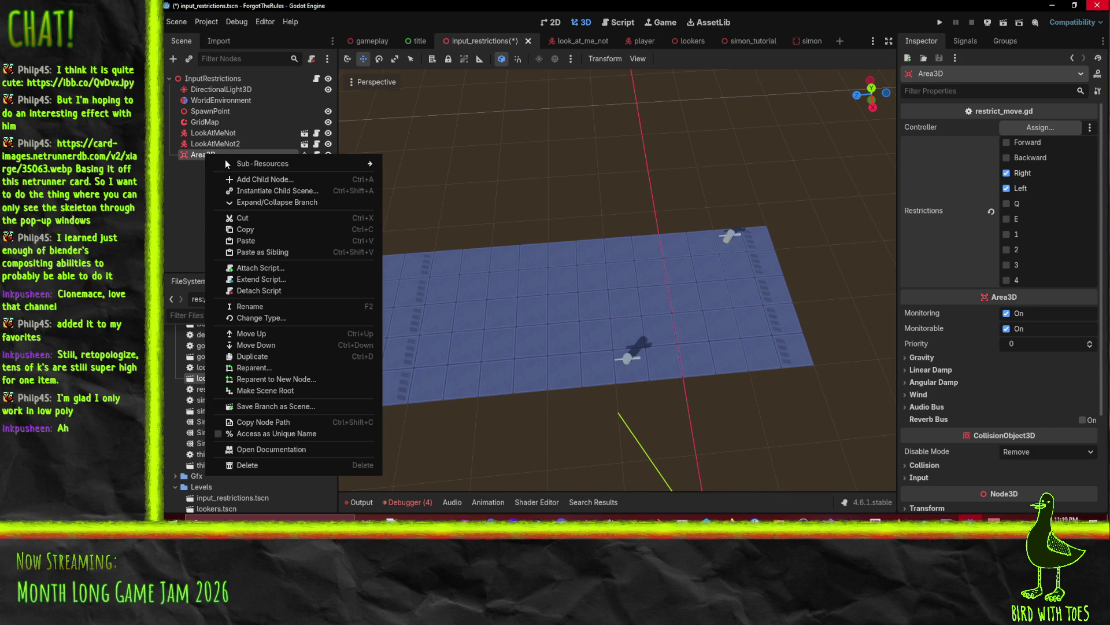
- Add a CollisionShape3D under Area3D with a pink debug colour and a BoxShape3D shape
click(255, 179)
text(shape)
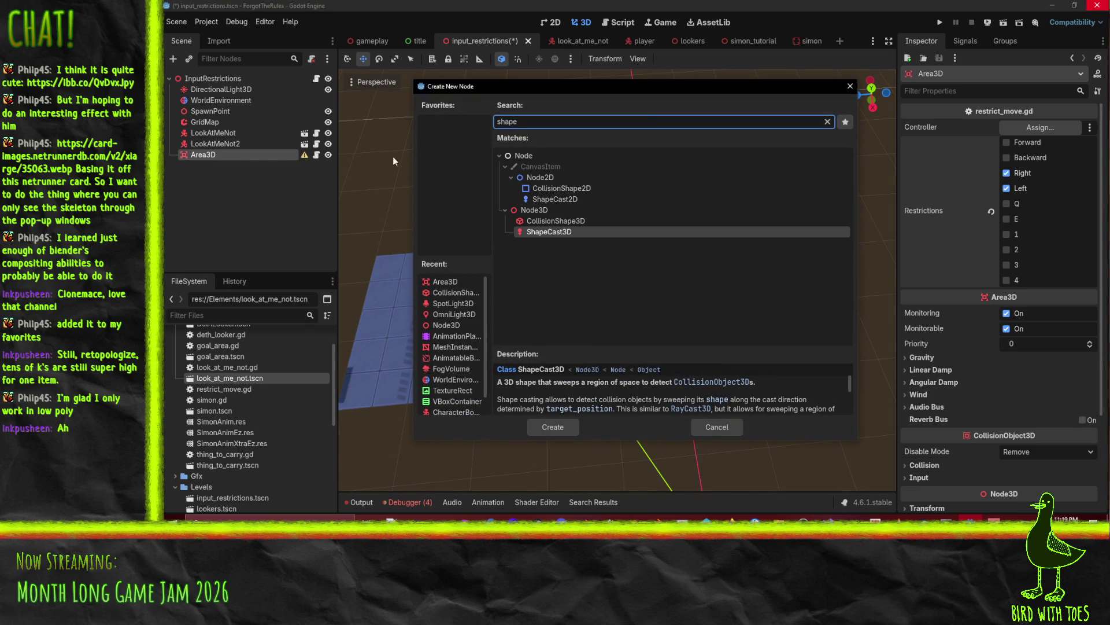
click(555, 220)
click(553, 427)
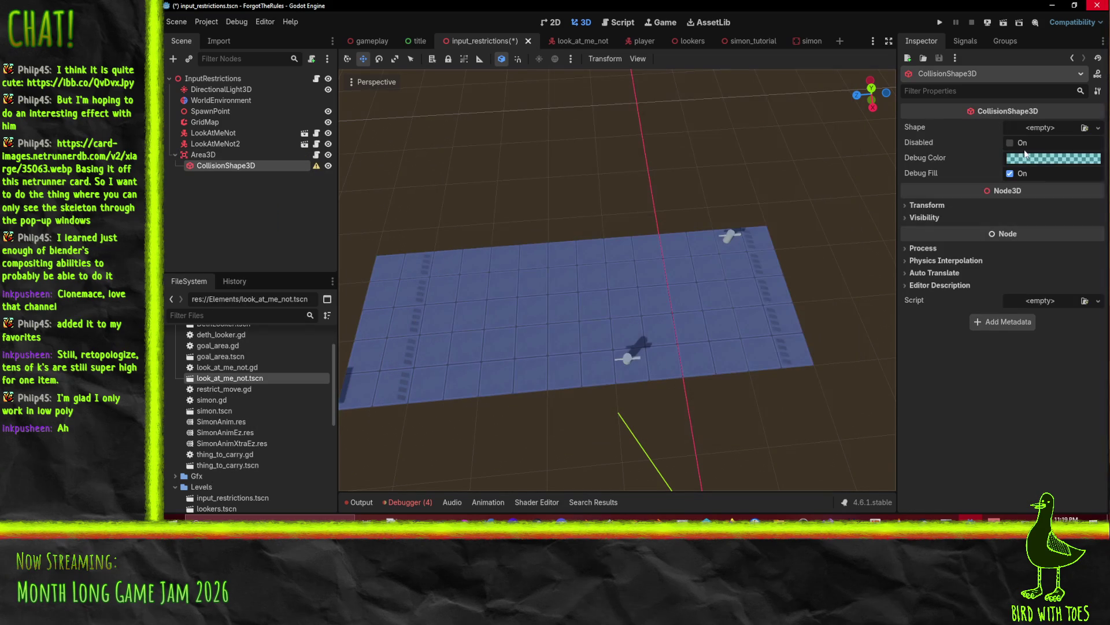
click(1045, 158)
text(f200956b)
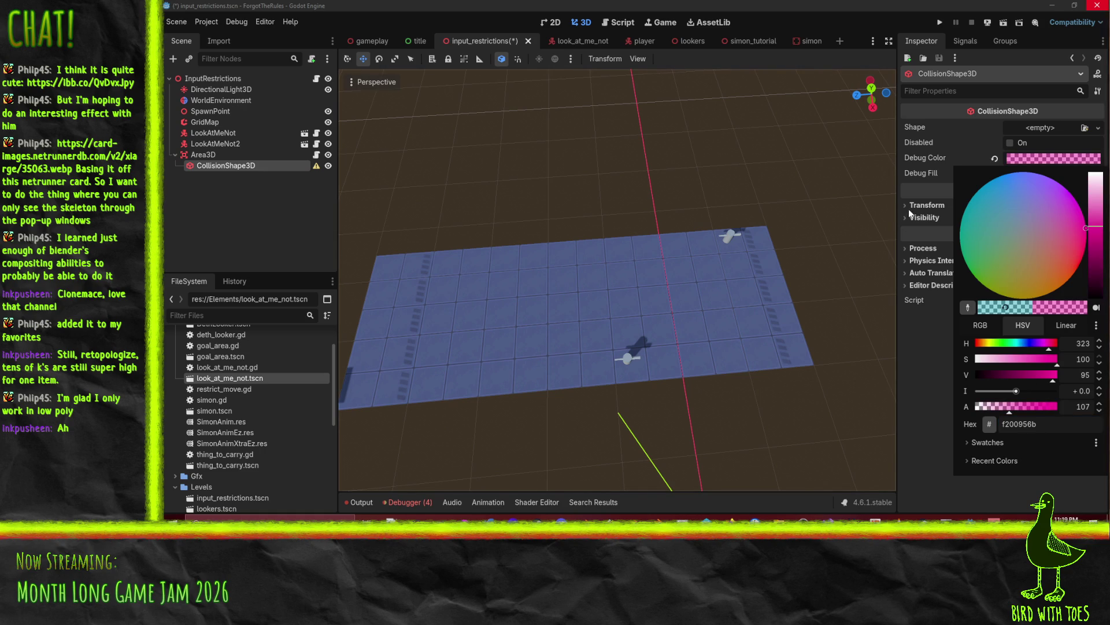
click(915, 188)
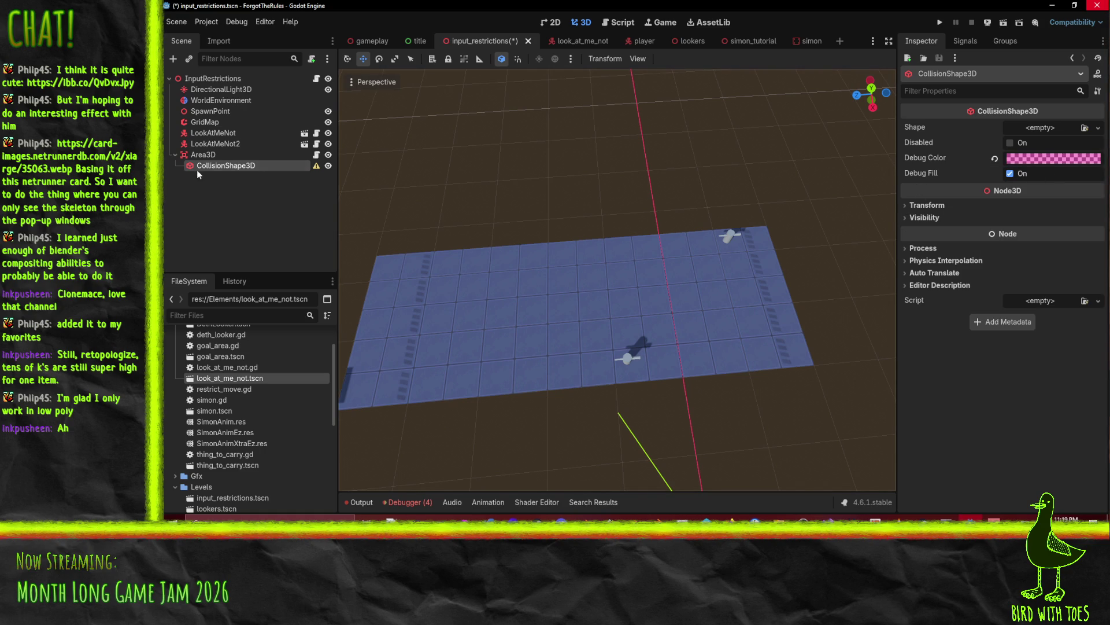
click(1099, 129)
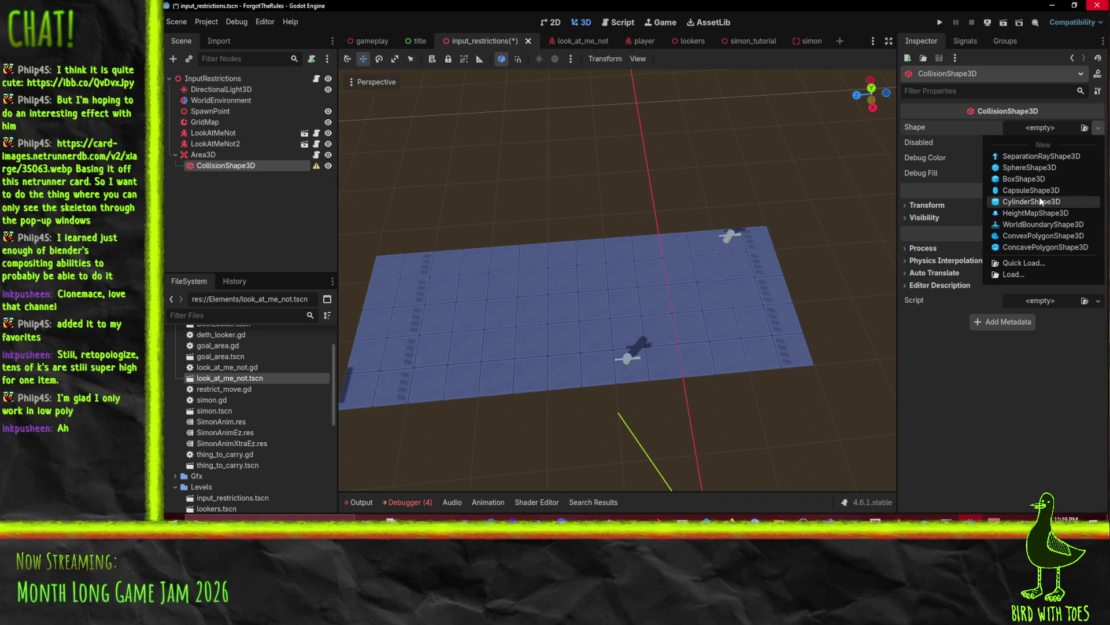
click(1026, 183)
- Move Area3D along X onto the tiled floor
mouse_move(494, 356)
mouse_down()
mouse_move(468, 345)
mouse_move(490, 331)
mouse_up()
click(222, 159)
scroll(554, 295, down, 5)
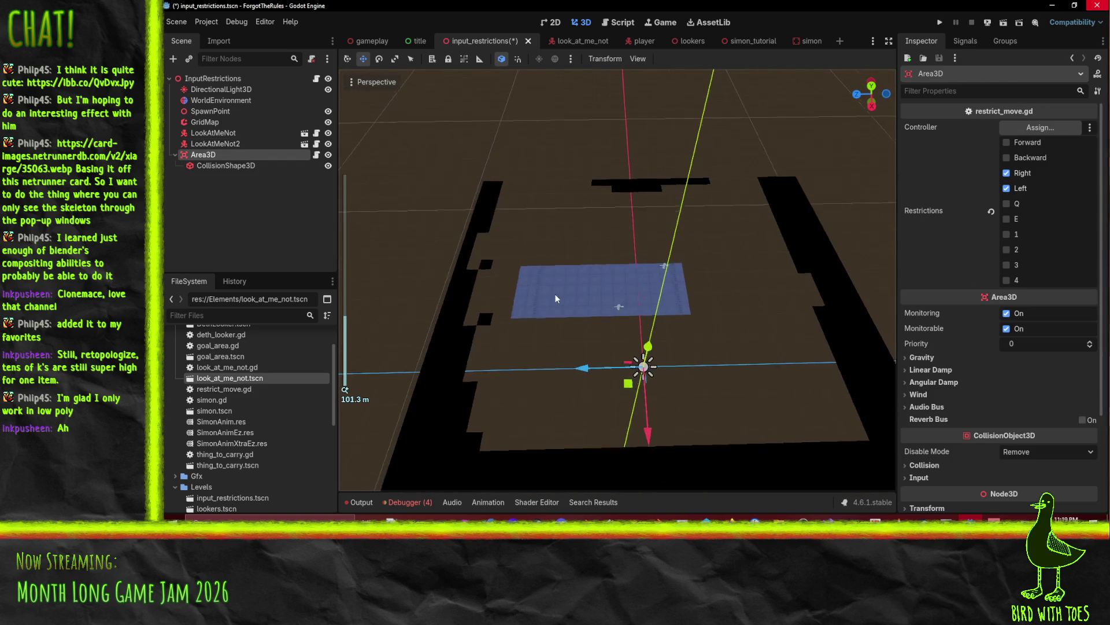
mouse_move(662, 482)
mouse_down()
mouse_move(658, 341)
mouse_move(525, 317)
mouse_up()
scroll(678, 350, up, 8)
- Shift the collision box left and lengthen it to 42 along Z
click(575, 311)
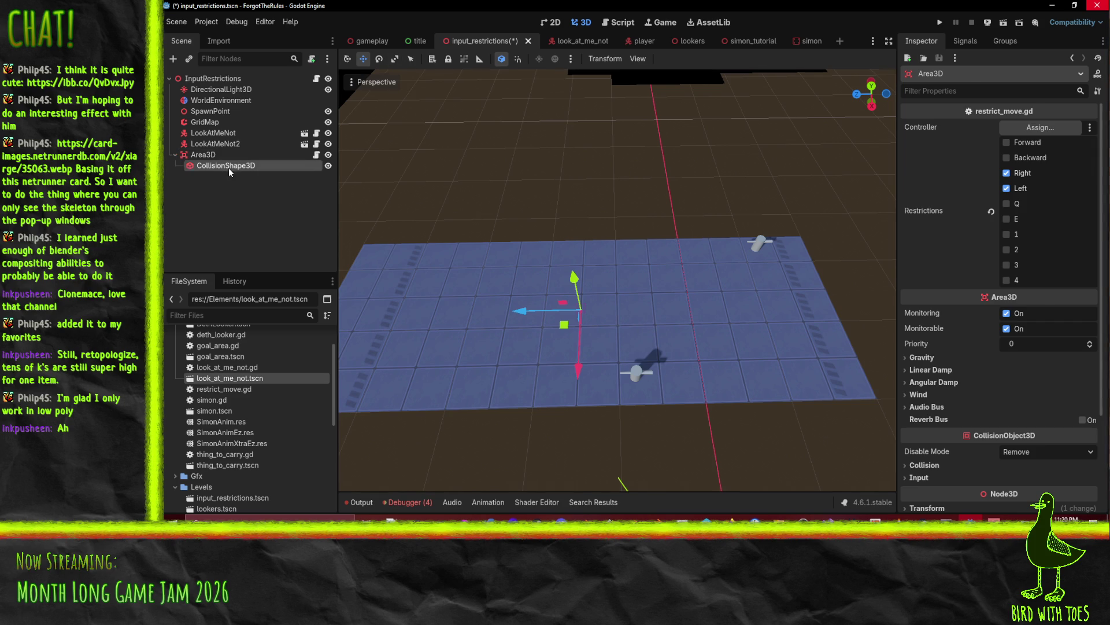
drag(575, 313, 393, 321)
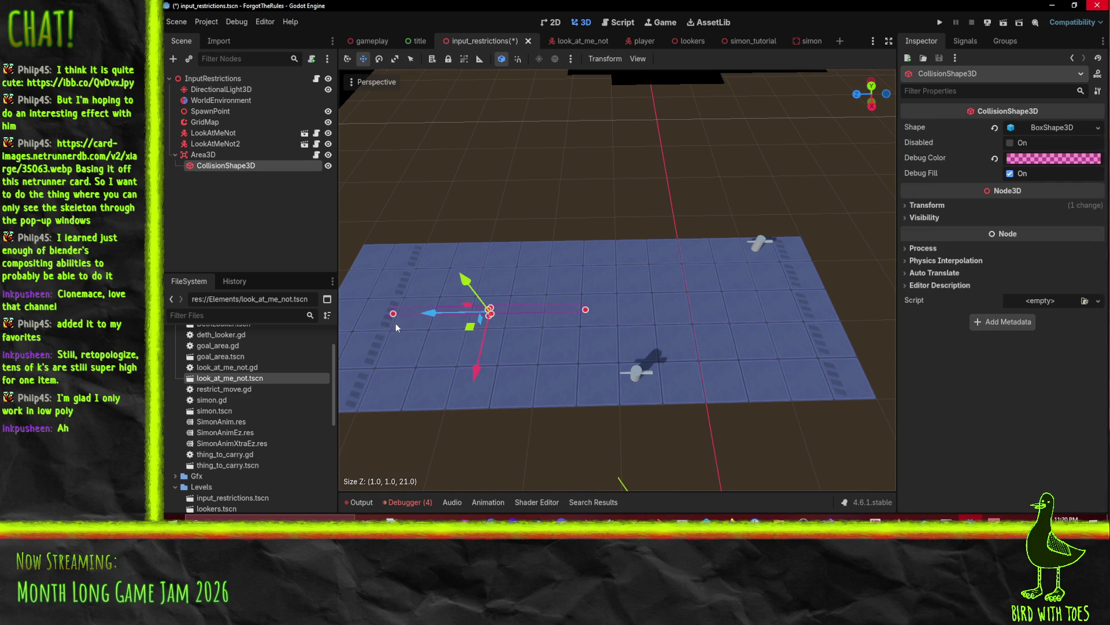
key(ctrl+z)
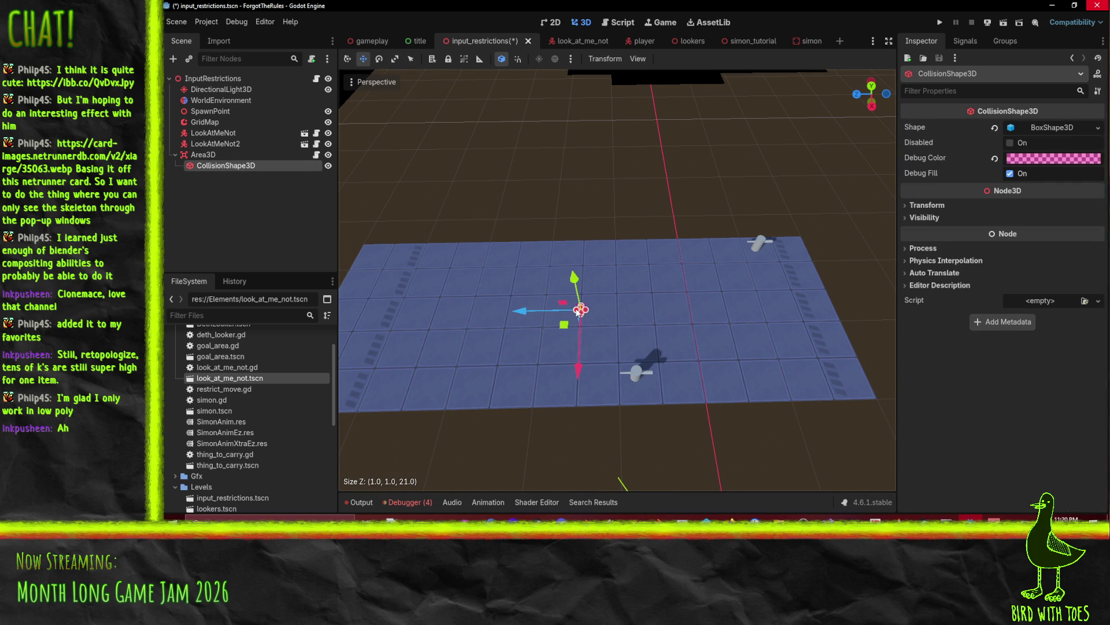
mouse_move(579, 311)
mouse_down()
mouse_move(373, 320)
mouse_move(396, 330)
mouse_up()
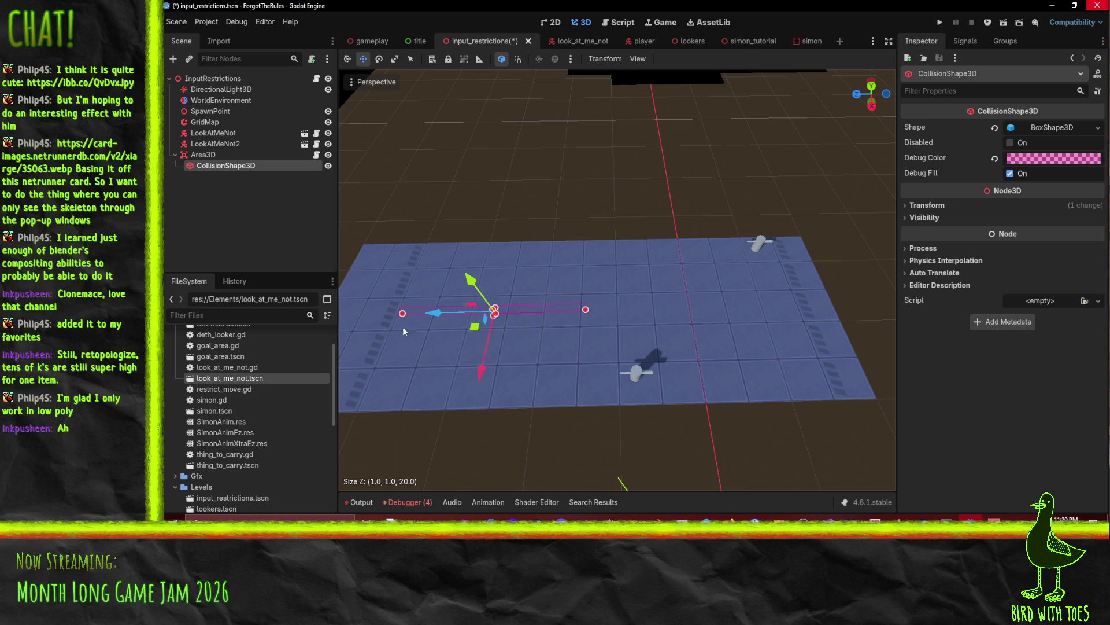
mouse_move(587, 311)
mouse_down()
mouse_move(797, 319)
mouse_move(665, 227)
mouse_move(700, 325)
mouse_move(704, 294)
mouse_move(738, 336)
mouse_up()
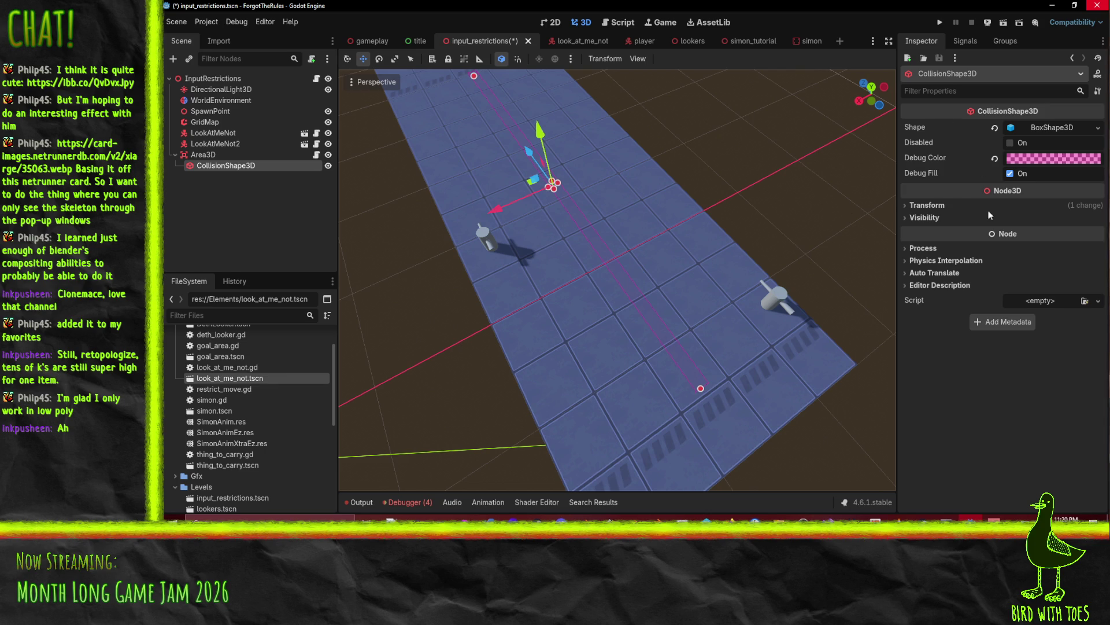
- Check Area3D's transform values and switch to a top-down view of the floor
click(203, 154)
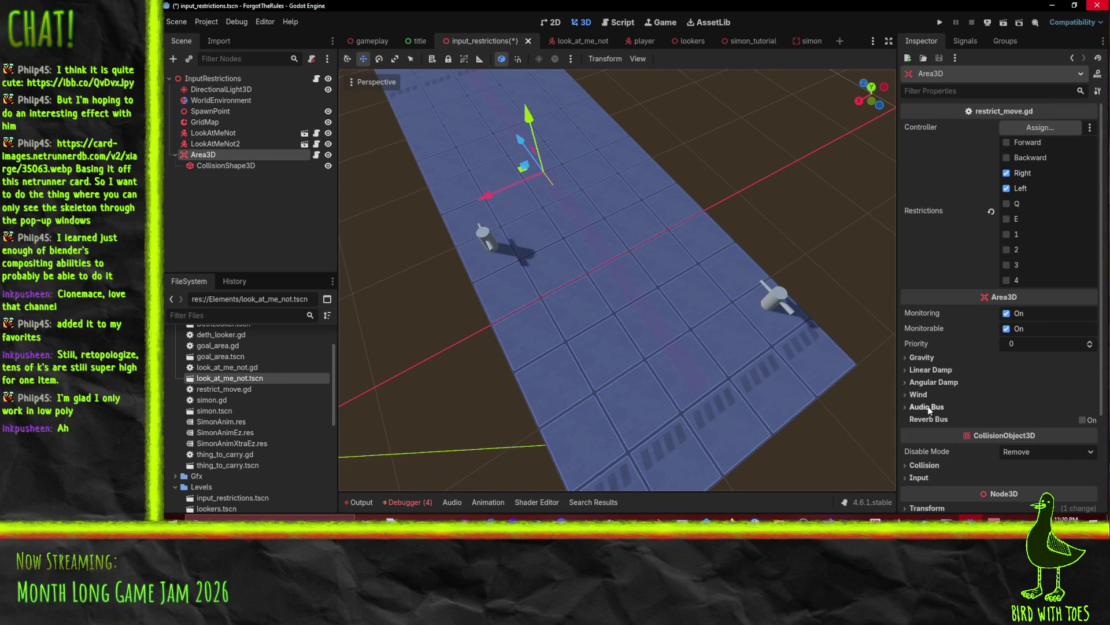
scroll(925, 408, down, 3)
click(942, 389)
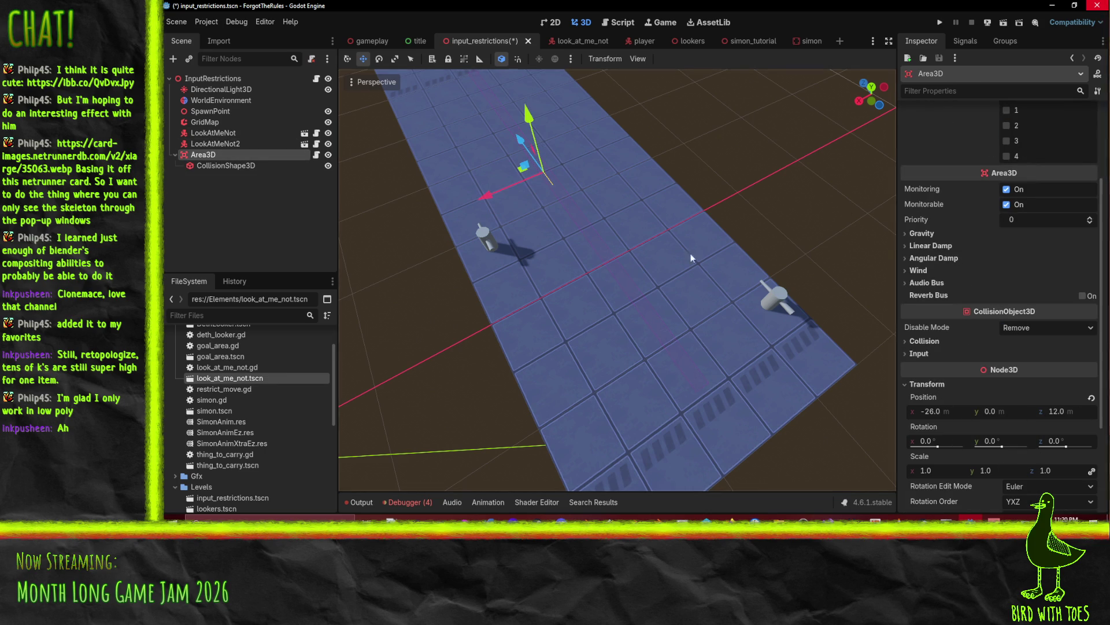
drag(691, 253, 645, 191)
click(871, 92)
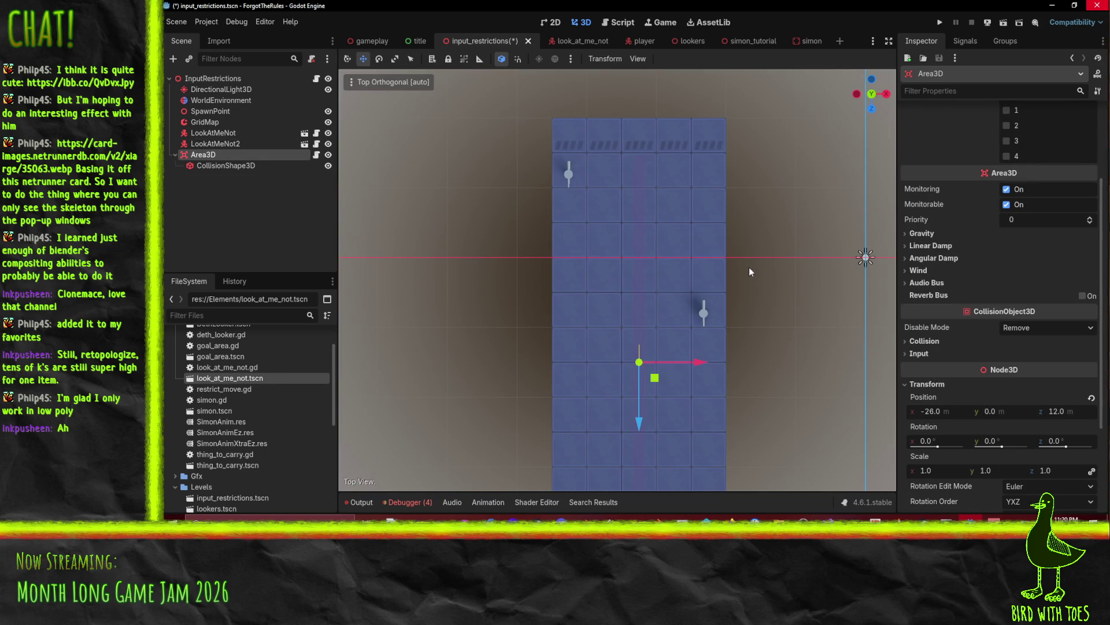
drag(733, 325, 701, 213)
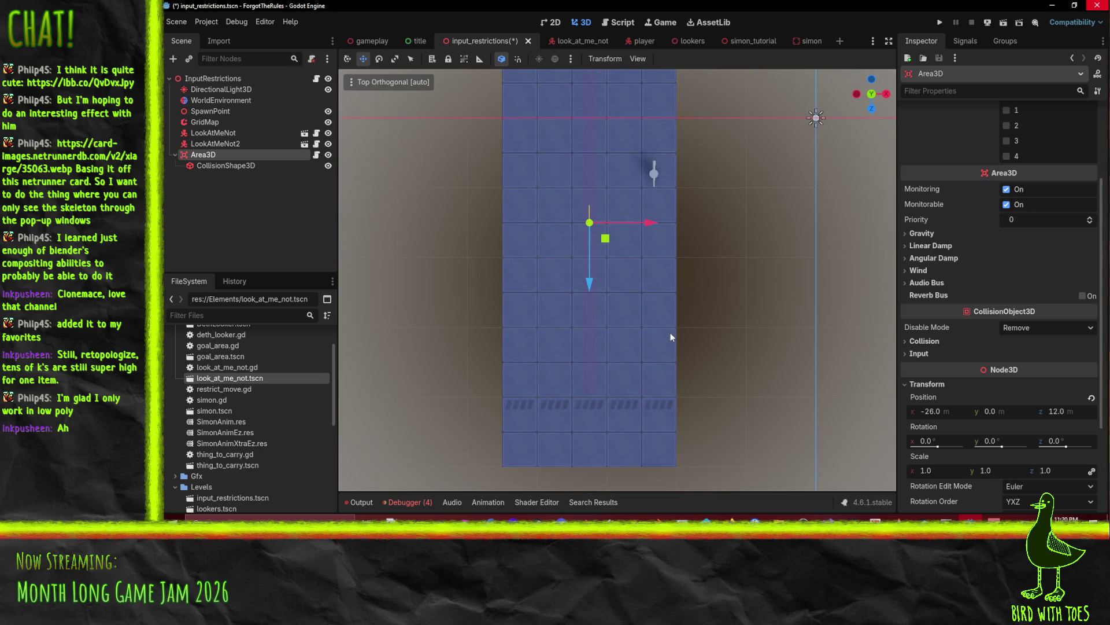
scroll(645, 230, up, 5)
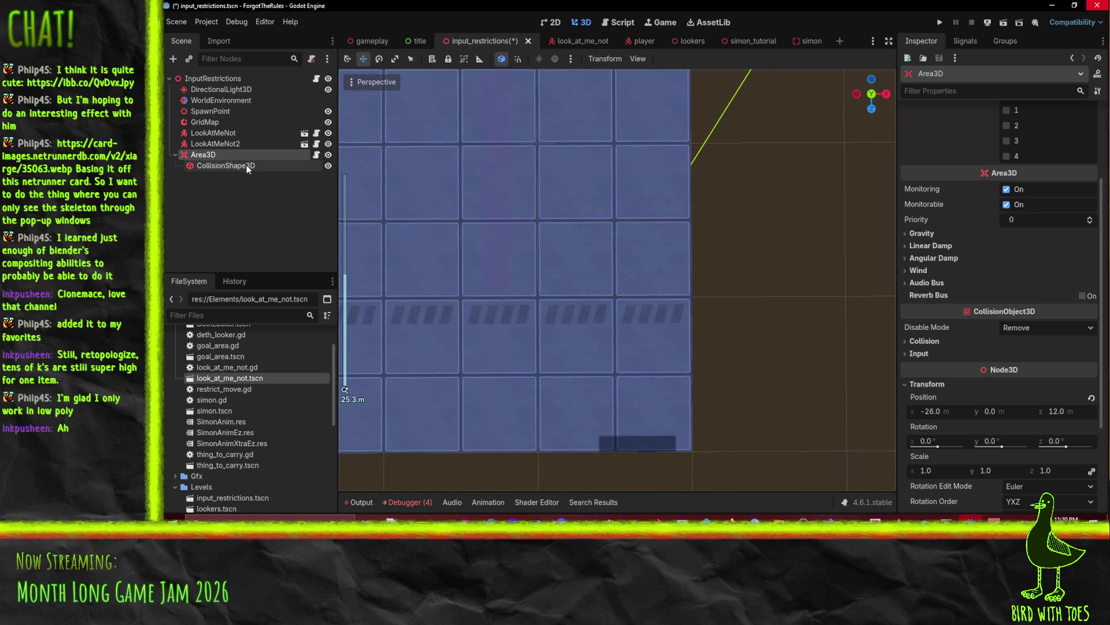
- Resize the collision box to 44 along Z and 19.3 along X, then save the scene
click(219, 164)
mouse_move(497, 291)
mouse_down()
mouse_move(527, 249)
mouse_move(547, 180)
mouse_move(553, 288)
mouse_move(532, 282)
mouse_up()
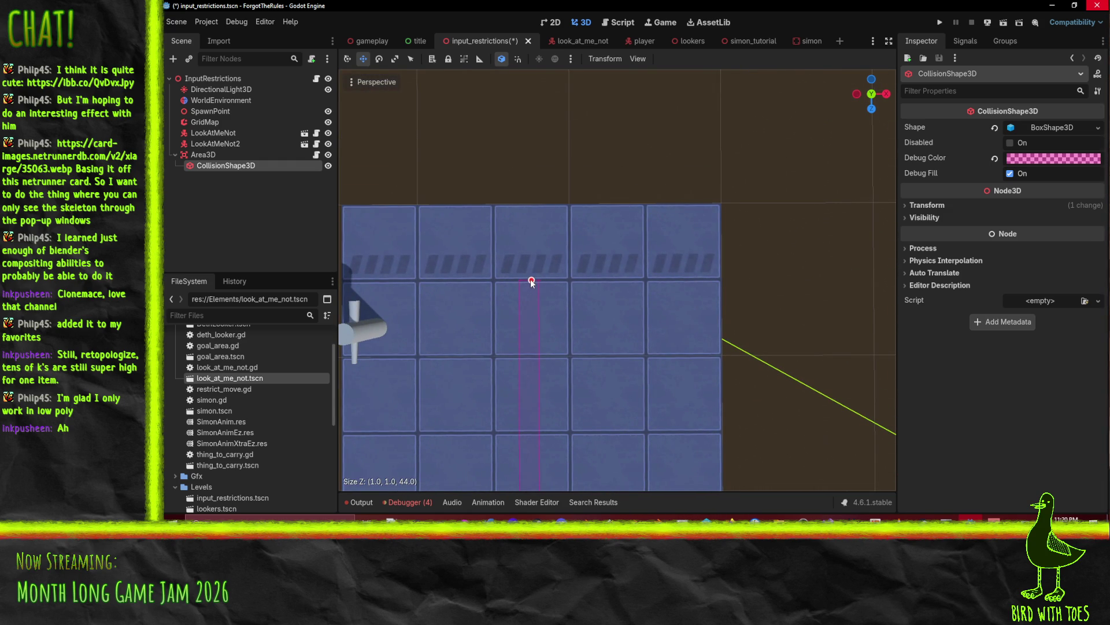
mouse_move(589, 336)
mouse_down()
mouse_move(571, 169)
mouse_move(511, 313)
mouse_move(646, 316)
mouse_up()
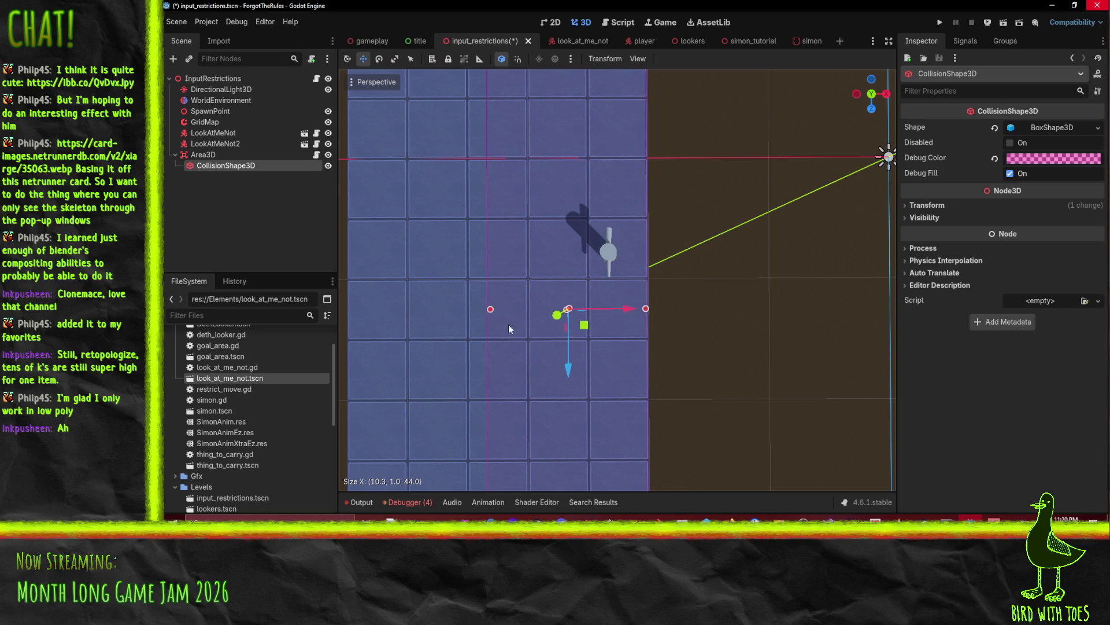
drag(493, 311, 357, 312)
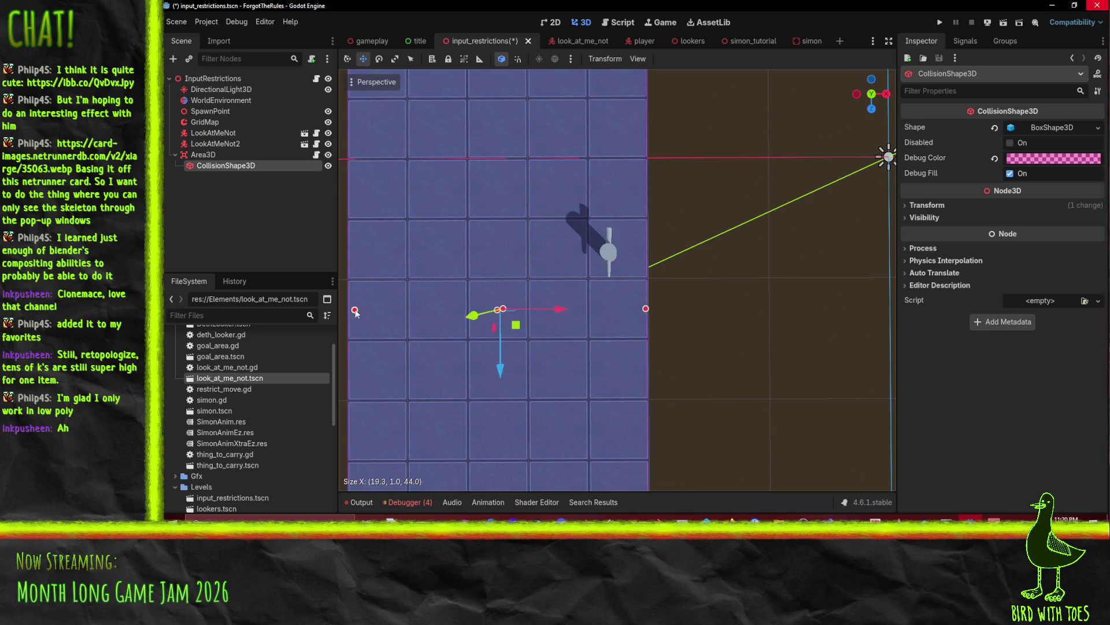
scroll(490, 303, down, 1)
mouse_move(490, 303)
mouse_down()
mouse_move(555, 264)
mouse_move(540, 213)
mouse_move(616, 259)
mouse_move(613, 245)
mouse_move(540, 206)
mouse_move(597, 238)
mouse_move(554, 251)
mouse_move(574, 278)
mouse_move(613, 295)
mouse_move(667, 290)
mouse_move(611, 328)
mouse_up()
key(ctrl+s)
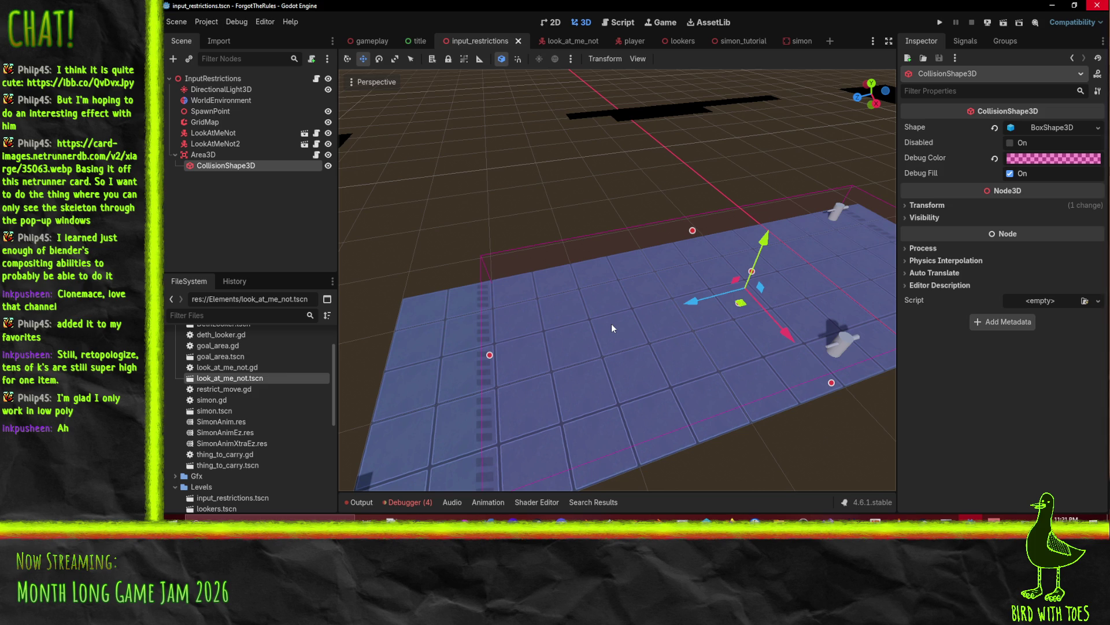
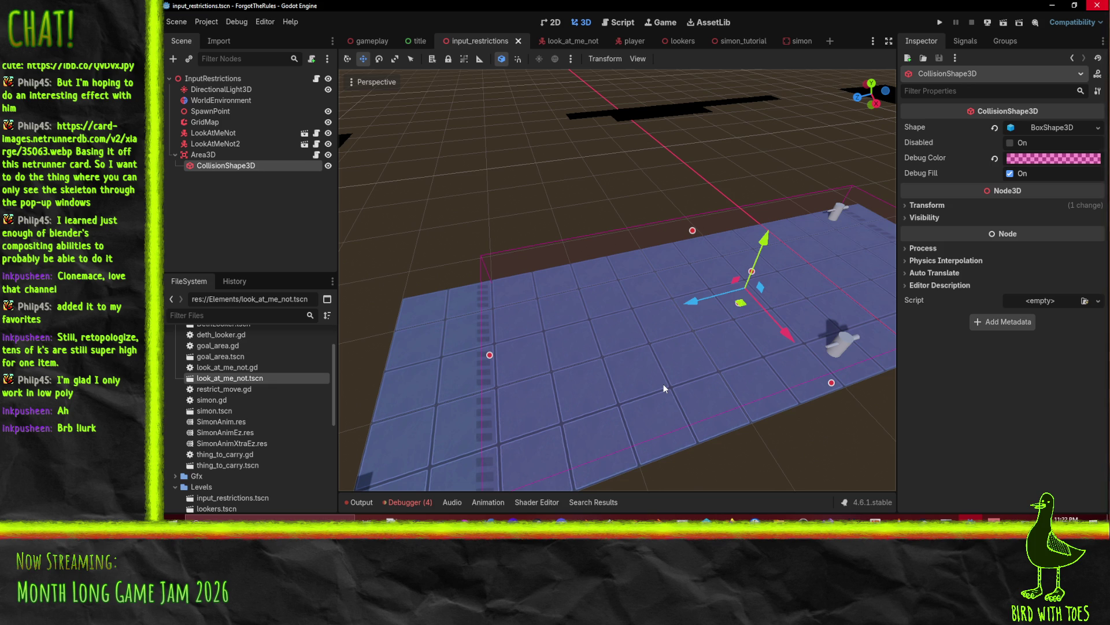
- Orbit and zoom the view over the floor area and select the level's root node
key(d)
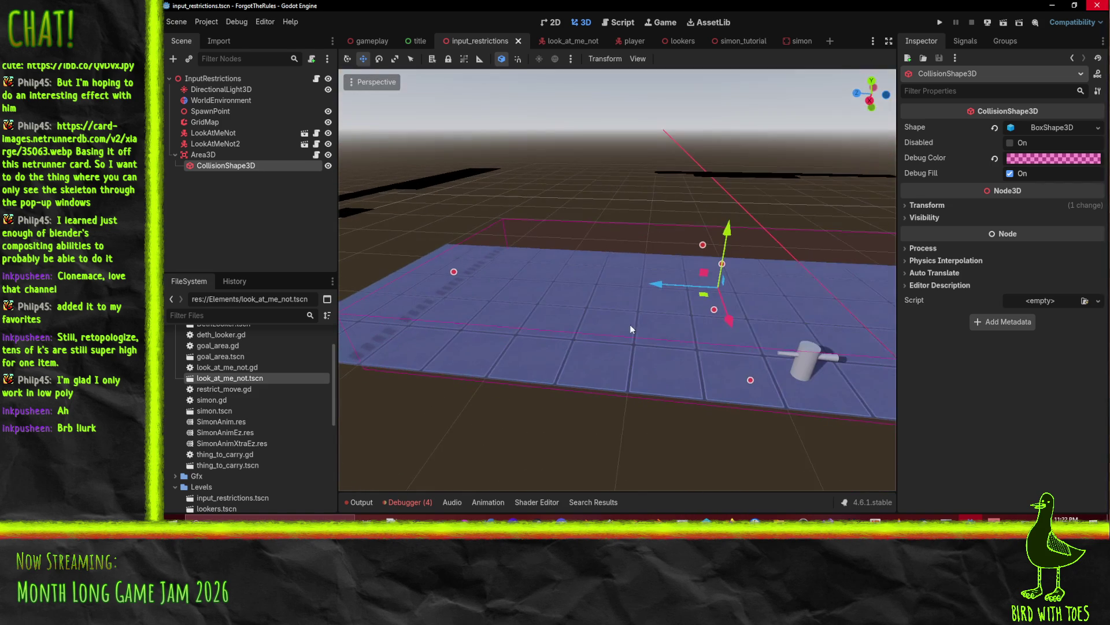
mouse_move(660, 325)
mouse_down()
mouse_move(673, 336)
mouse_move(706, 311)
mouse_move(660, 328)
mouse_move(692, 350)
mouse_move(723, 345)
mouse_move(602, 301)
mouse_move(643, 274)
mouse_up()
scroll(723, 347, down, 3)
scroll(624, 268, down, 2)
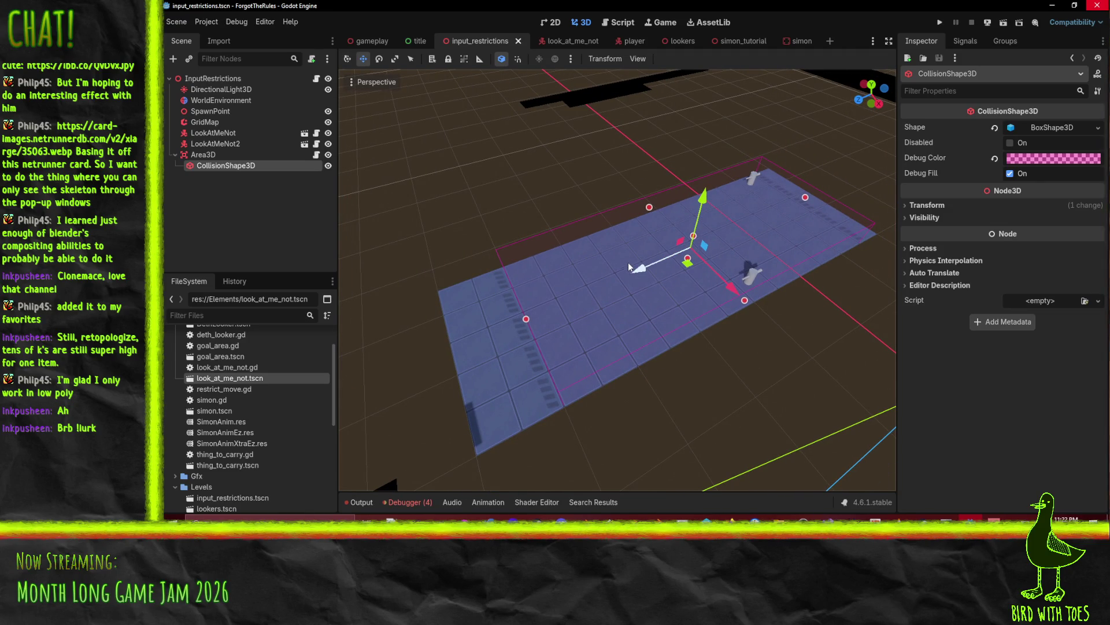
click(209, 78)
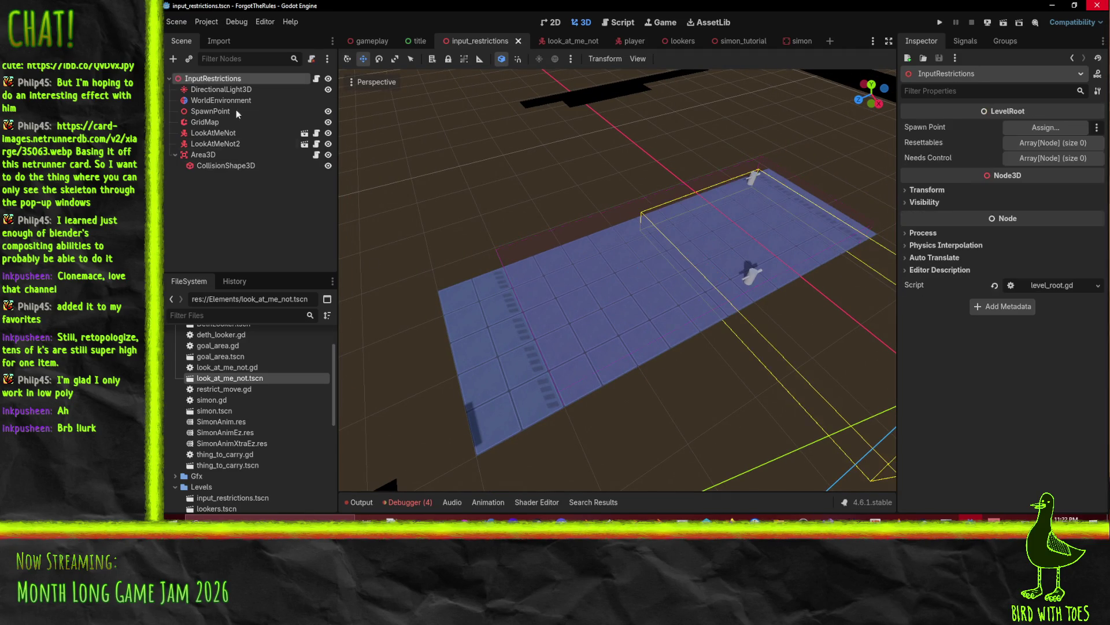
mouse_move(586, 341)
mouse_down()
mouse_move(504, 350)
mouse_move(653, 353)
mouse_move(577, 300)
mouse_move(580, 321)
mouse_move(627, 280)
mouse_move(608, 265)
mouse_move(634, 297)
mouse_move(654, 296)
mouse_up()
scroll(561, 349, down, 3)
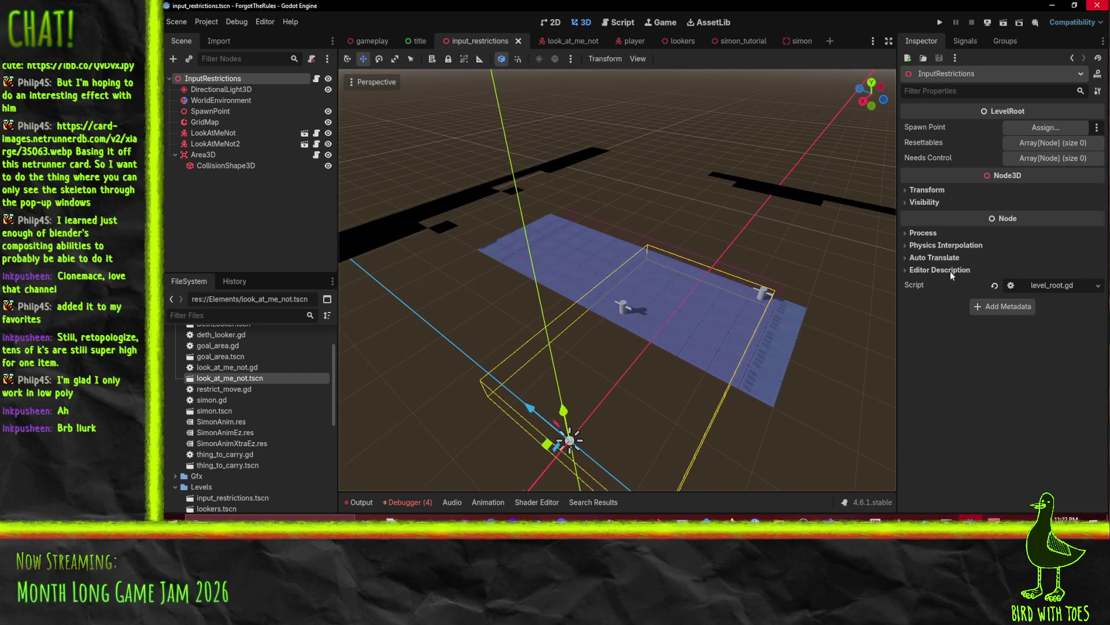
- Rename the Area3D node to NoTurn and save the input_restrictions scene
click(208, 154)
click(208, 153)
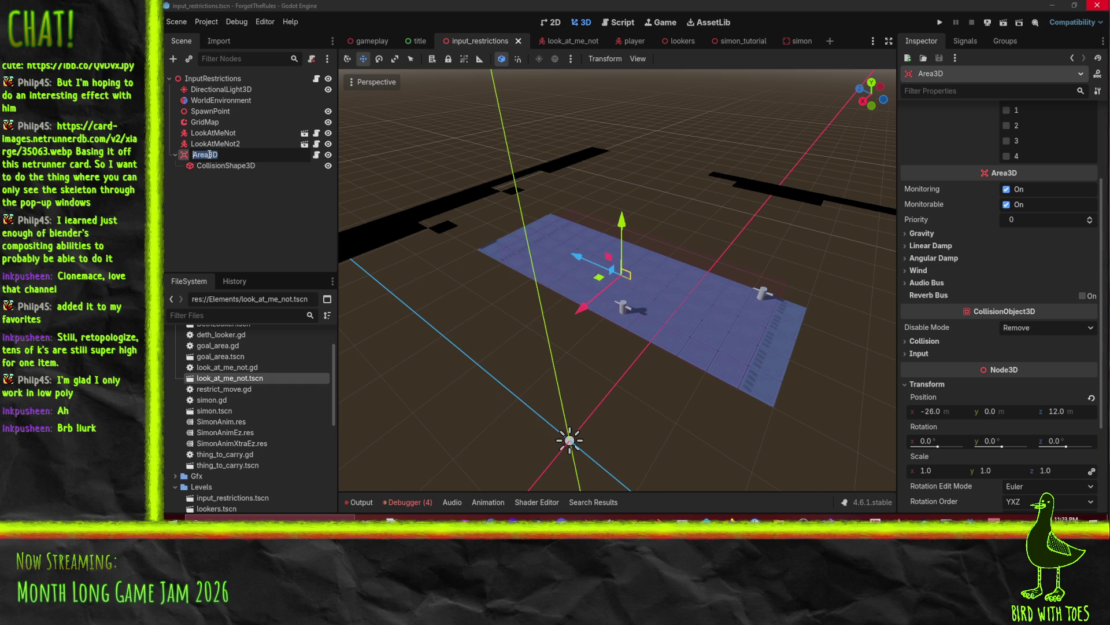
text(Not)
key(Return)
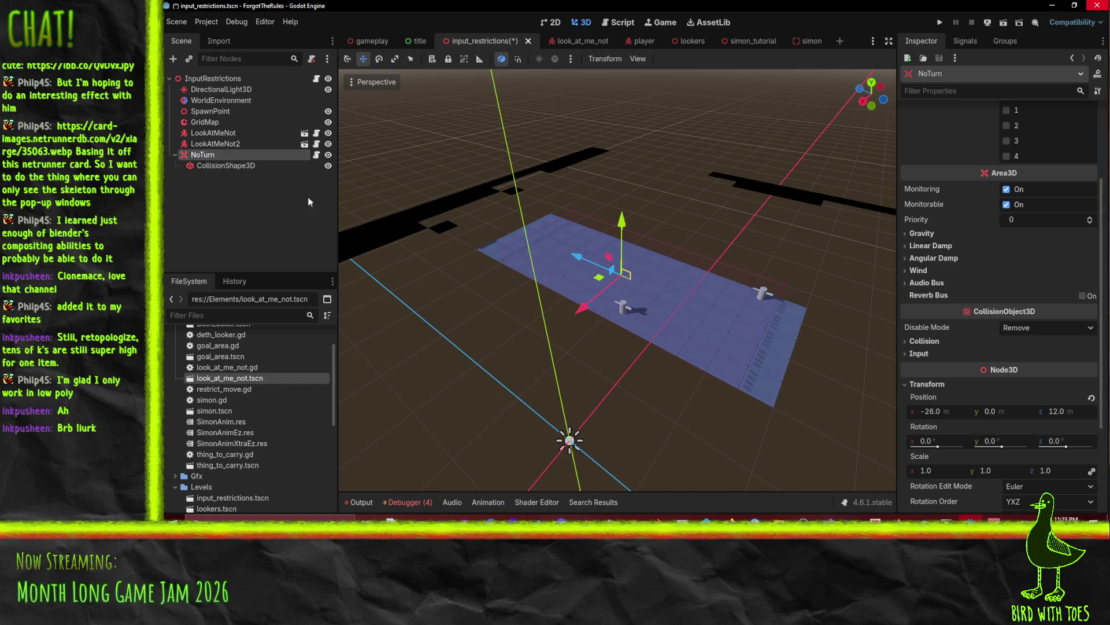
drag(563, 273, 547, 300)
scroll(546, 307, up, 5)
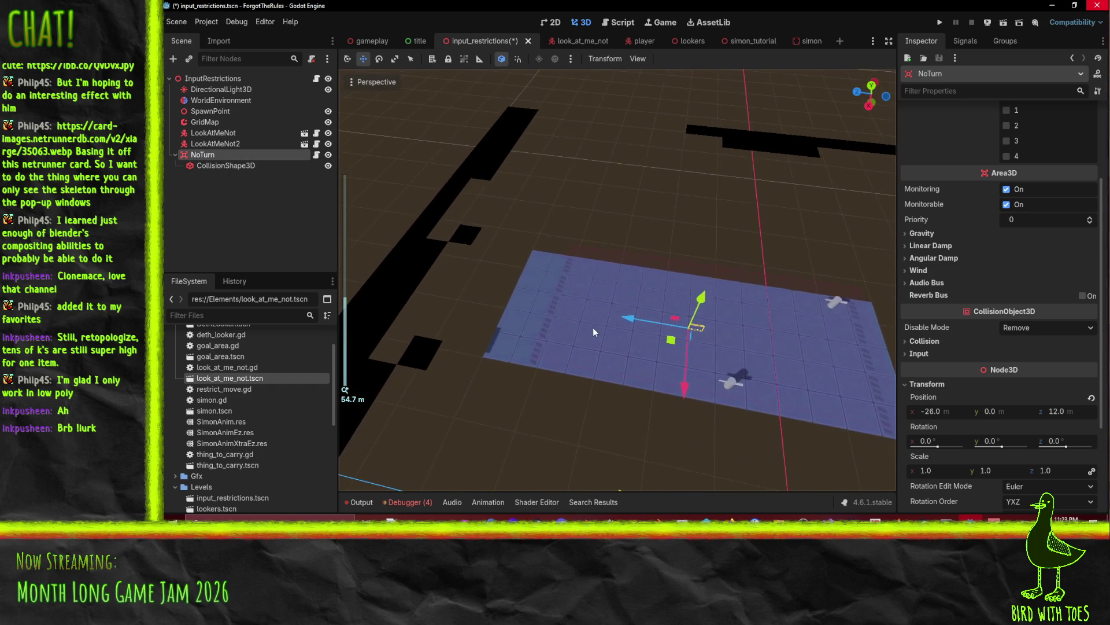
key(ctrl+s)
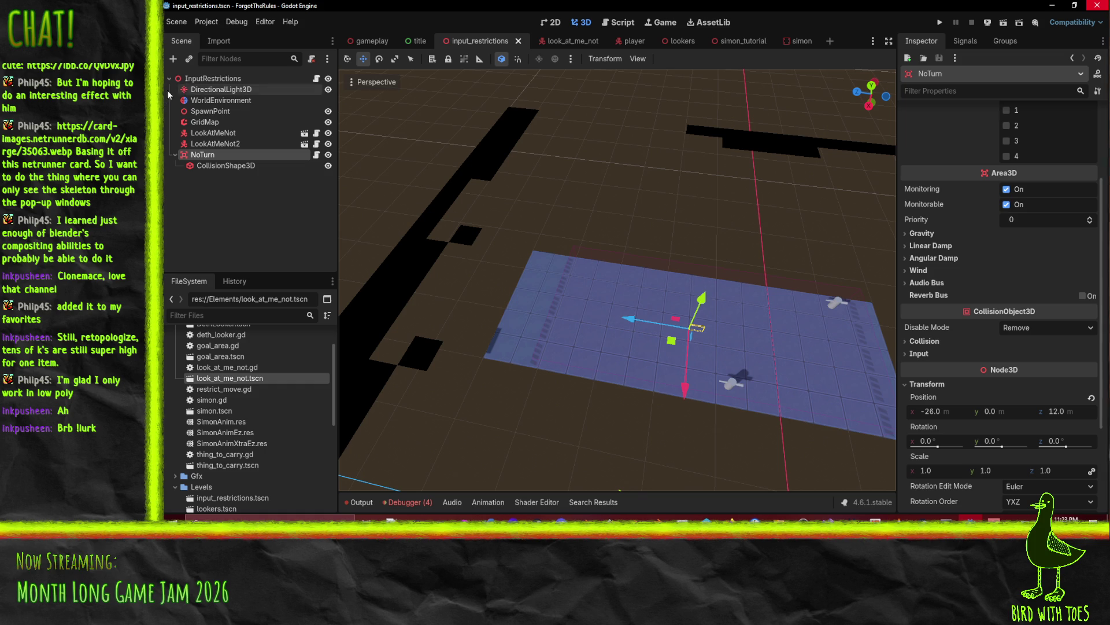
- Move the SpawnPoint along X and Z to the floor's left end near the edge
click(213, 112)
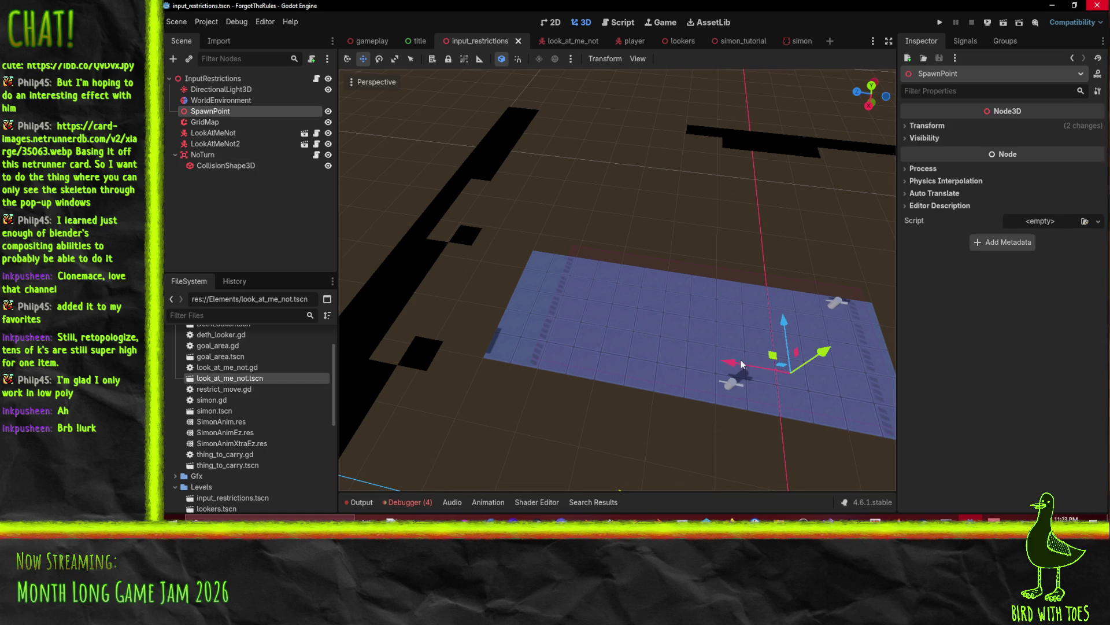
mouse_move(741, 360)
mouse_down()
mouse_move(470, 339)
mouse_move(485, 333)
mouse_up()
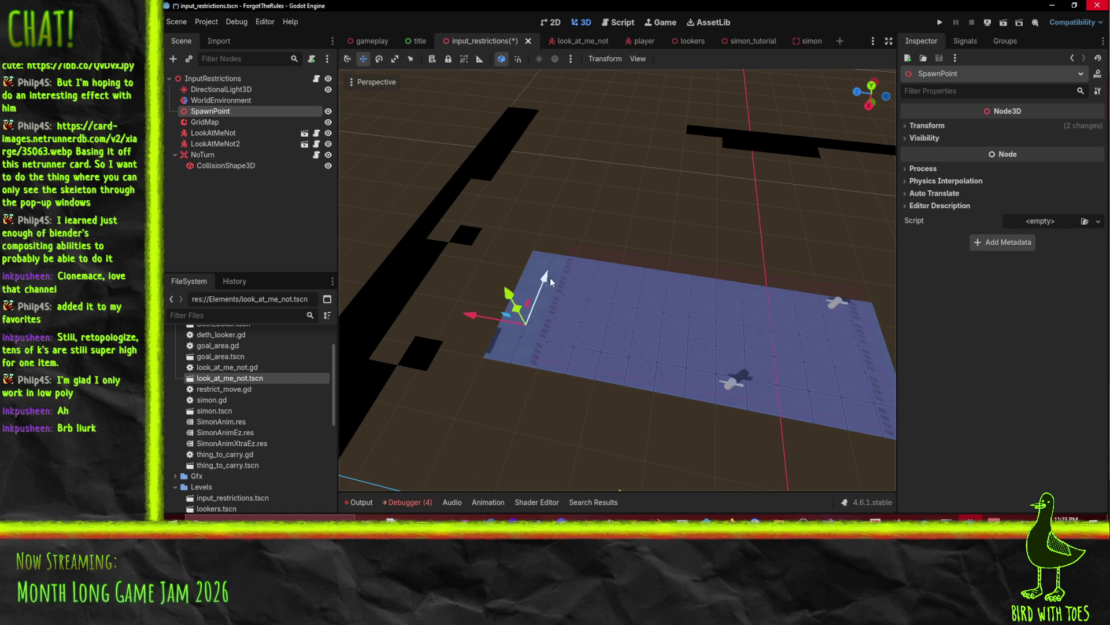
drag(546, 278, 550, 265)
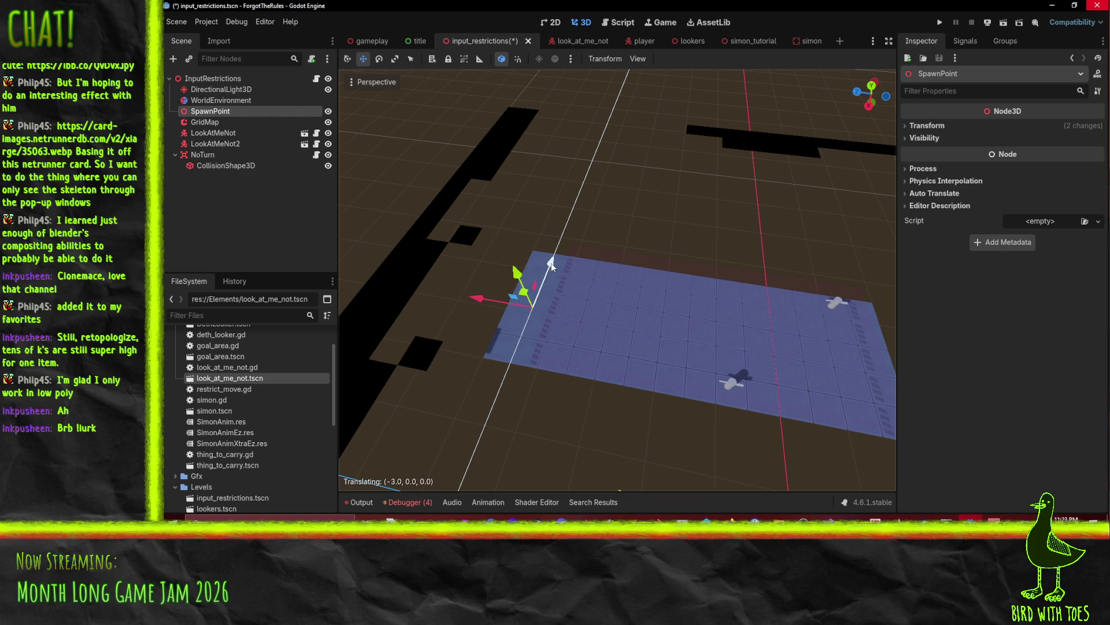
drag(551, 266, 537, 297)
- Rotate the SpawnPoint about -105 degrees, return to Move mode and inspect its placement
click(379, 62)
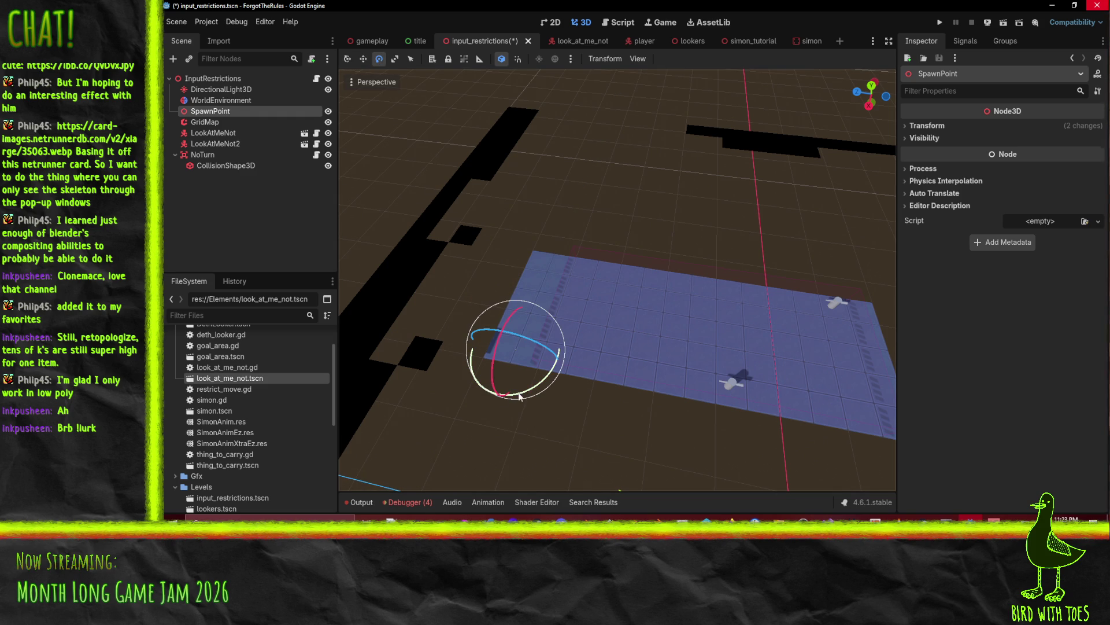
mouse_move(519, 396)
mouse_down()
mouse_move(445, 350)
mouse_move(463, 377)
mouse_move(509, 399)
mouse_move(549, 391)
mouse_move(579, 311)
mouse_up()
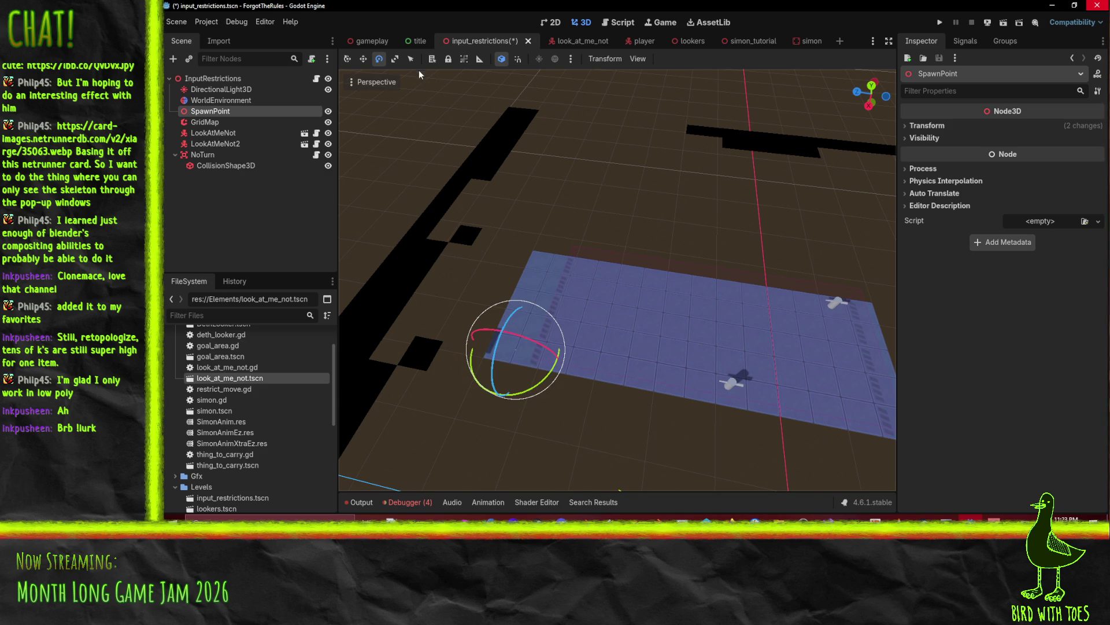
click(364, 60)
scroll(615, 394, up, 3)
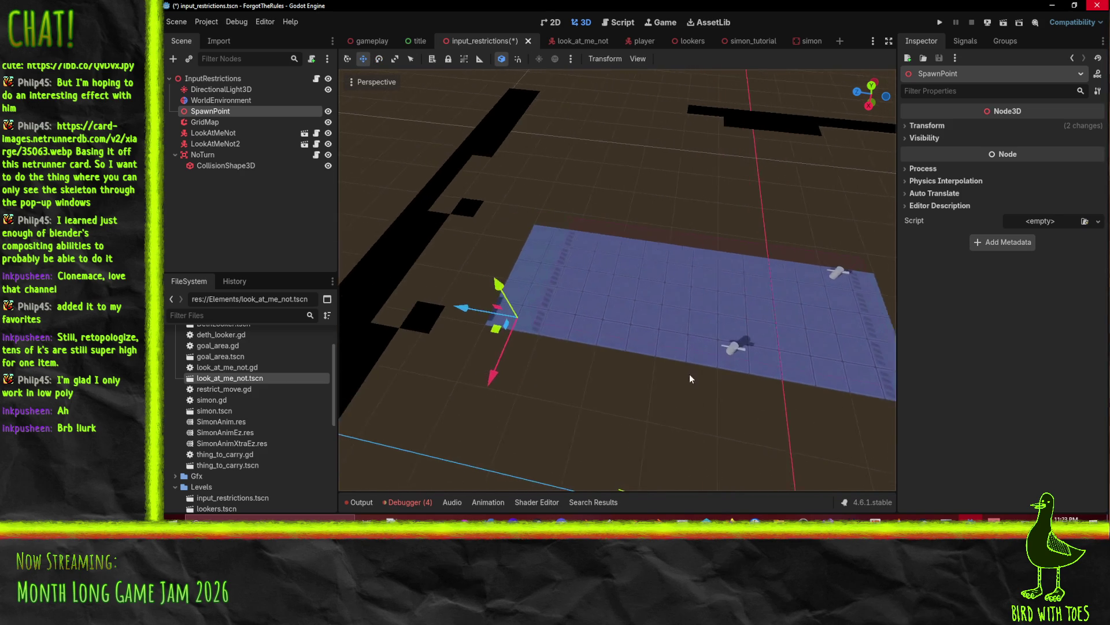
mouse_move(737, 381)
mouse_down()
mouse_move(664, 366)
mouse_move(681, 394)
mouse_up()
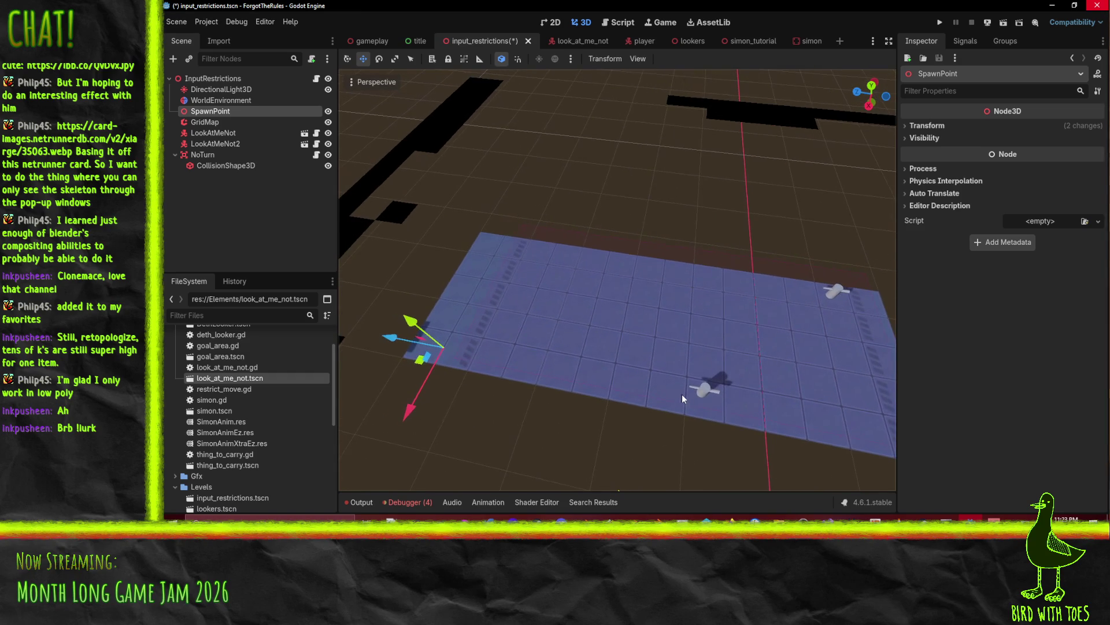
drag(525, 359, 561, 377)
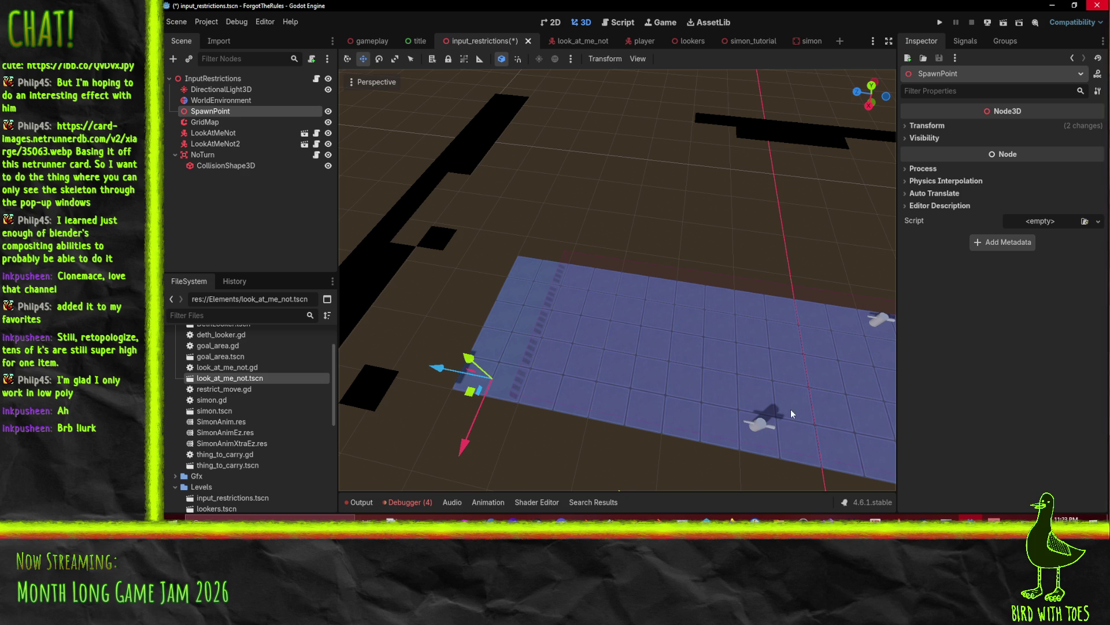
drag(790, 408, 789, 404)
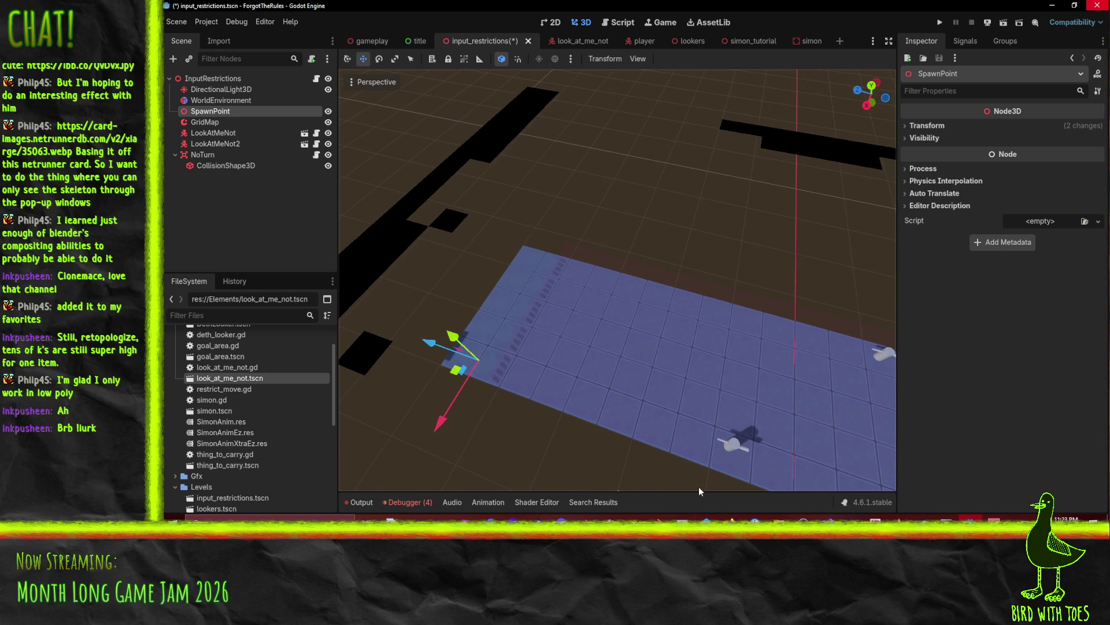
mouse_move(829, 431)
mouse_down()
mouse_move(654, 325)
mouse_move(579, 324)
mouse_move(734, 368)
mouse_move(598, 404)
mouse_up()
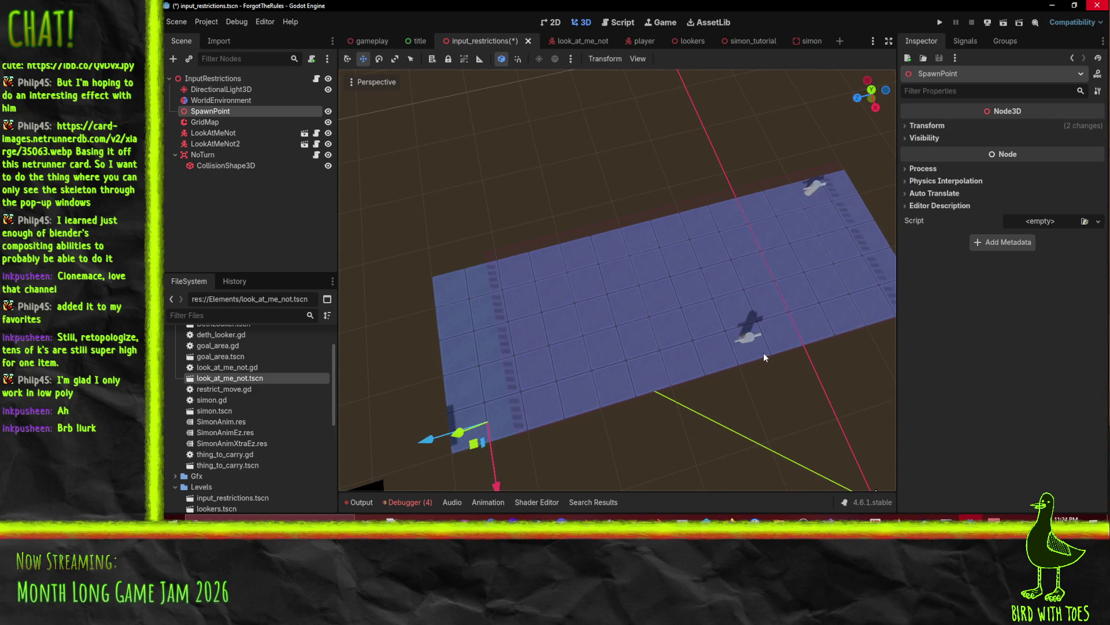
drag(620, 398, 713, 379)
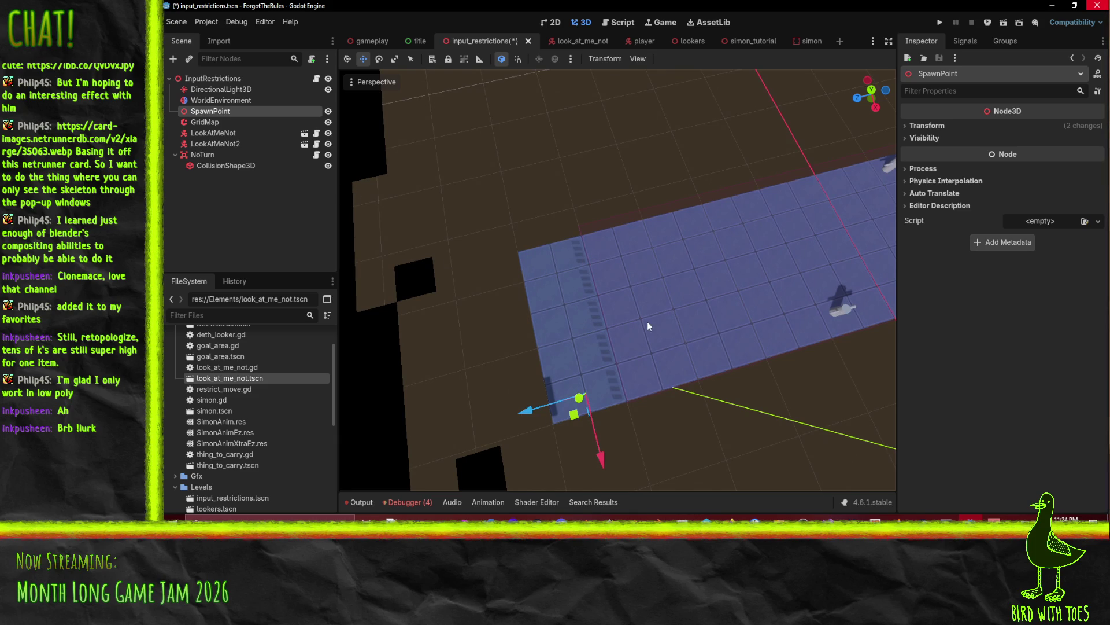
mouse_move(806, 282)
mouse_down()
mouse_move(622, 323)
mouse_move(699, 315)
mouse_move(611, 344)
mouse_up()
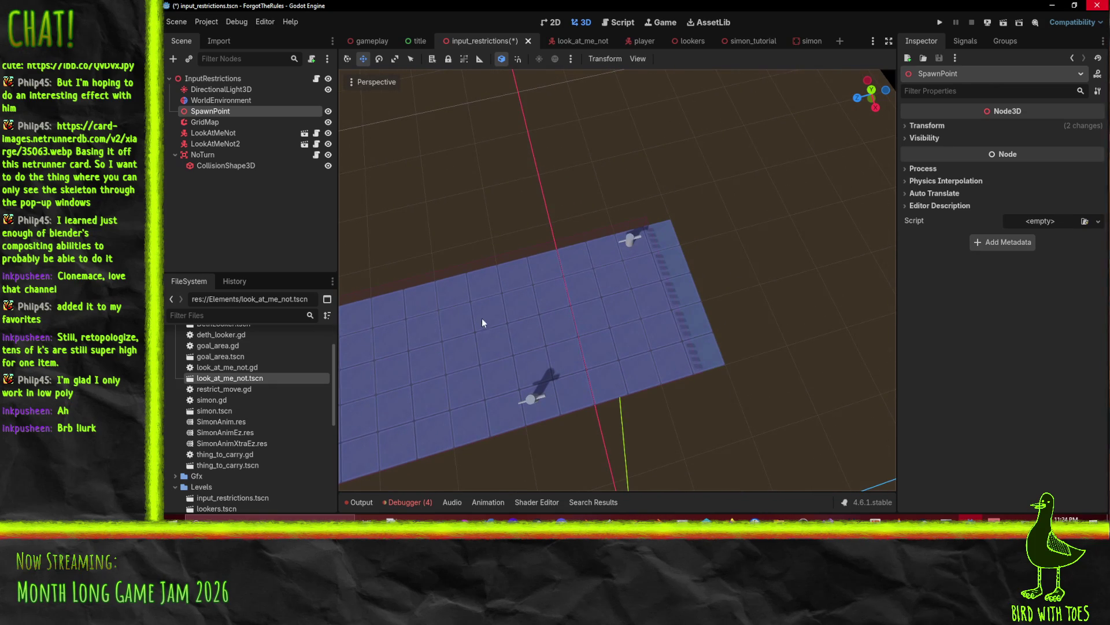
- Paint a column of template-floor2 tiles along the GridMap floor's right edge, undoing the last stroke
click(207, 123)
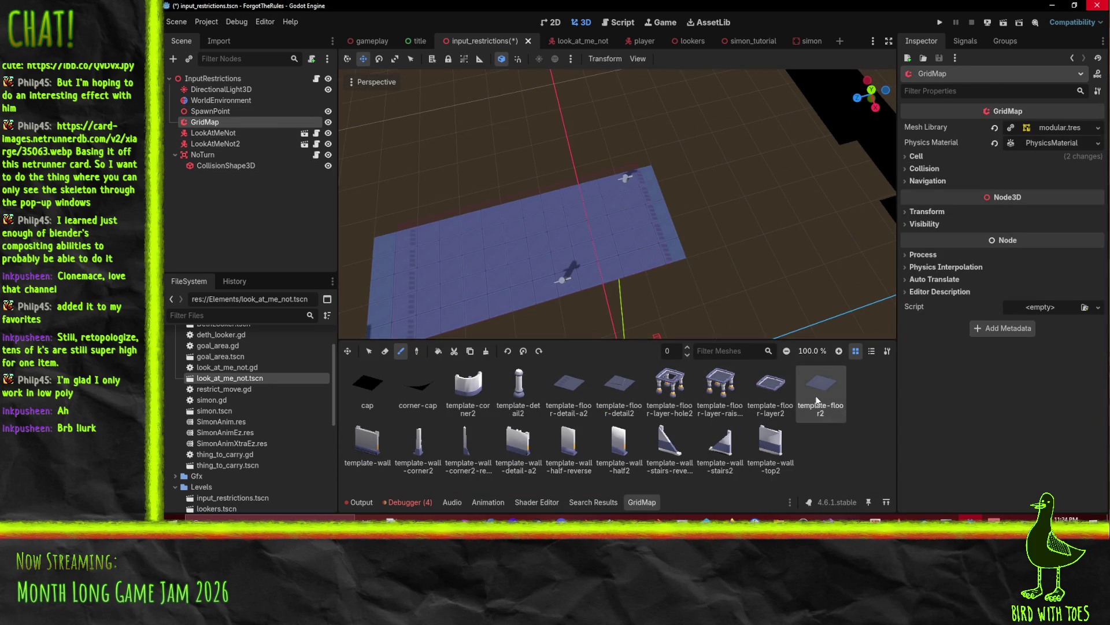
scroll(695, 234, up, 5)
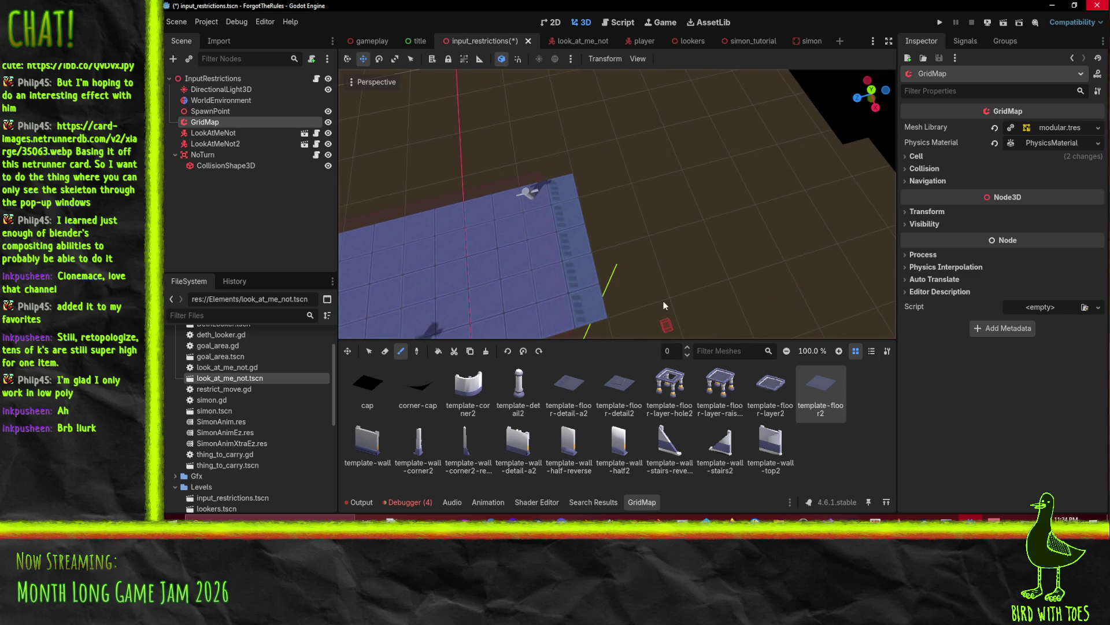
mouse_move(664, 301)
mouse_down()
mouse_move(543, 228)
mouse_move(571, 235)
mouse_move(633, 313)
mouse_up()
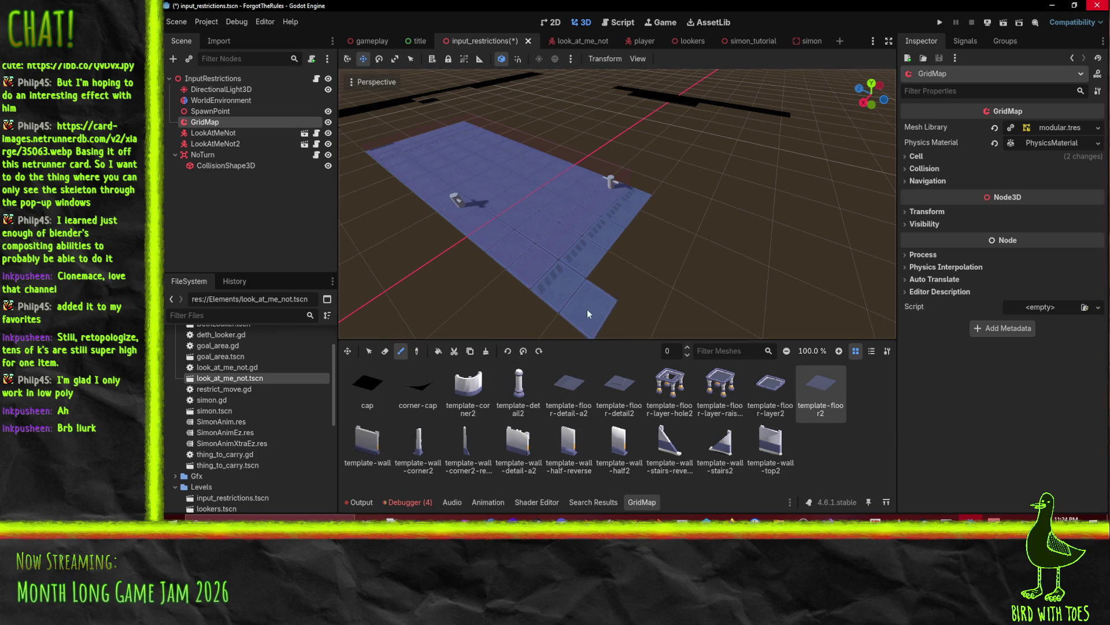
drag(656, 210, 626, 304)
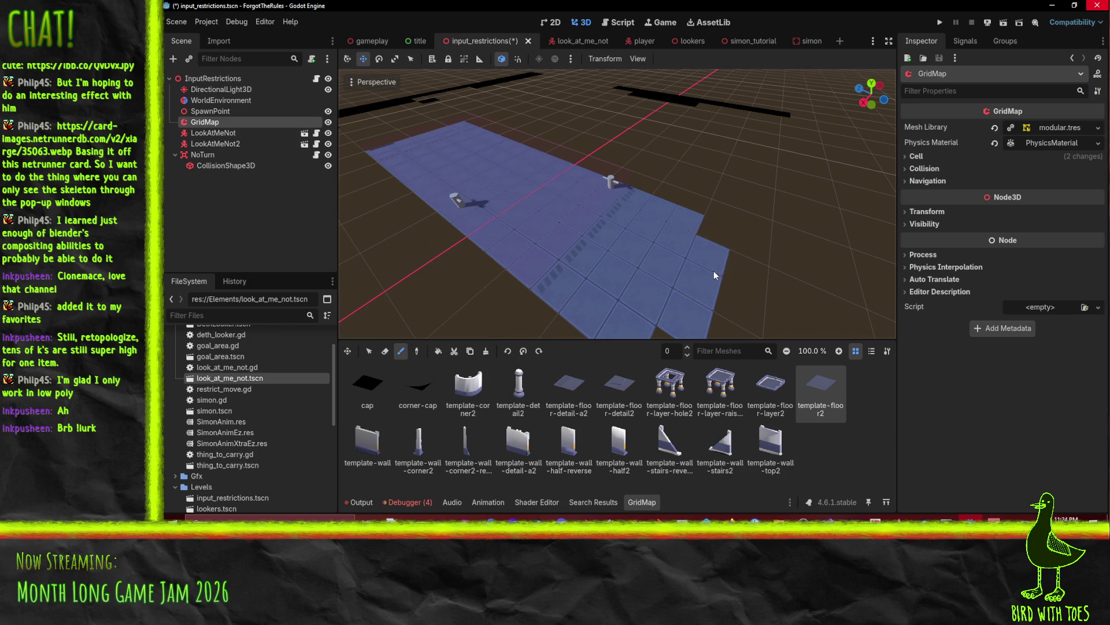
mouse_move(543, 221)
mouse_down()
mouse_move(628, 229)
mouse_move(611, 231)
mouse_move(597, 251)
mouse_move(608, 253)
mouse_move(598, 253)
mouse_up()
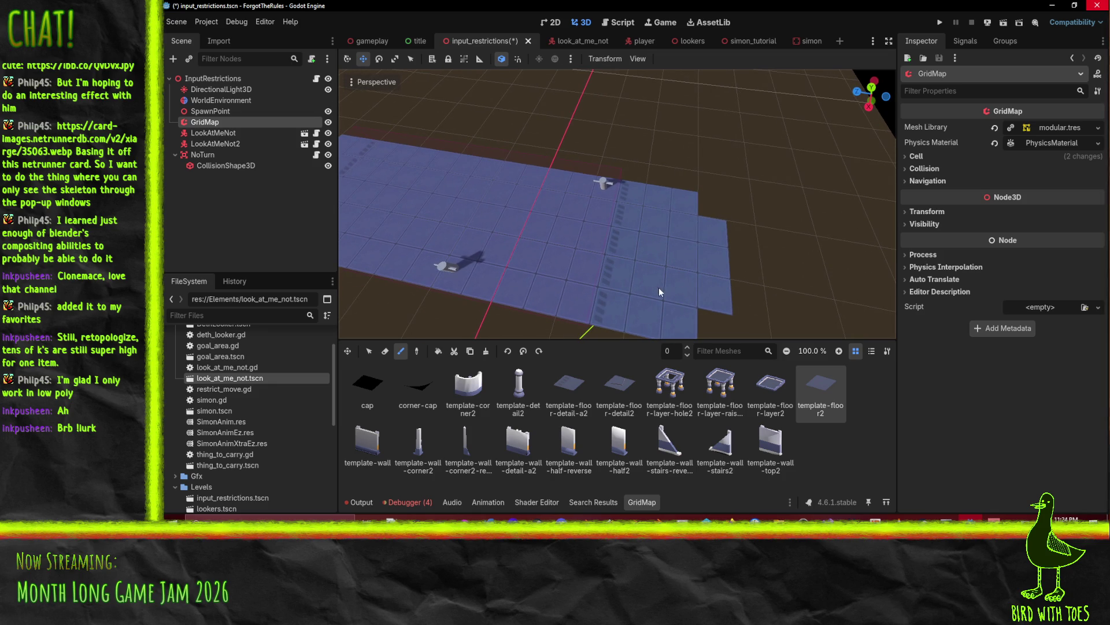
key(ctrl+z)
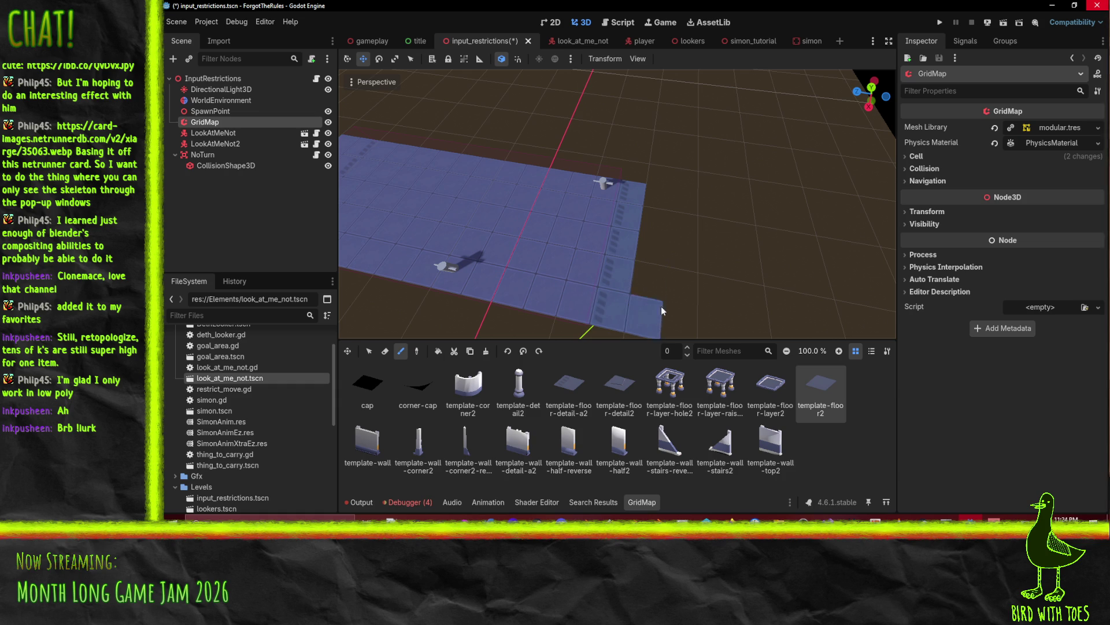
- Place template-wall-stairs2 and reversed stairs pieces on floor level 1 at the floor's right edge
click(721, 442)
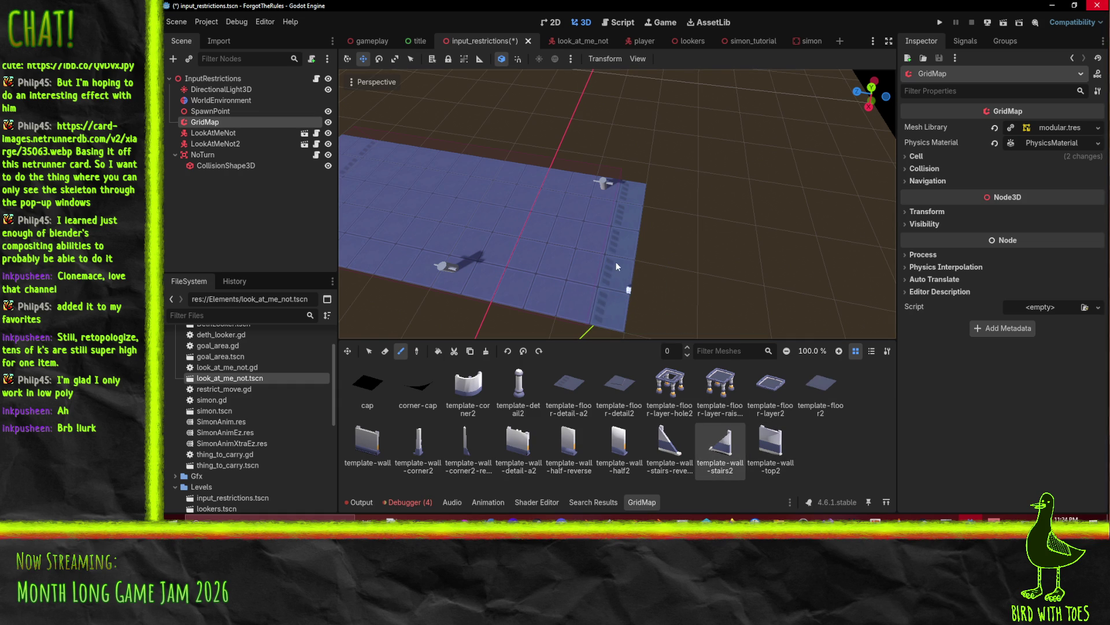
mouse_move(550, 293)
mouse_down()
mouse_move(660, 275)
mouse_move(702, 214)
mouse_up()
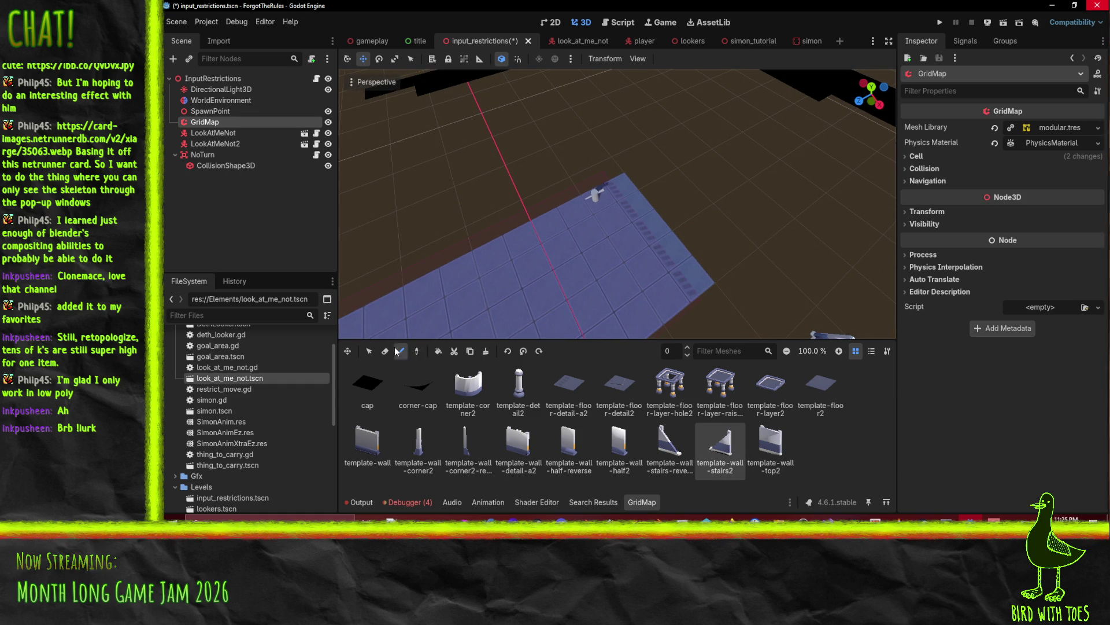
click(687, 347)
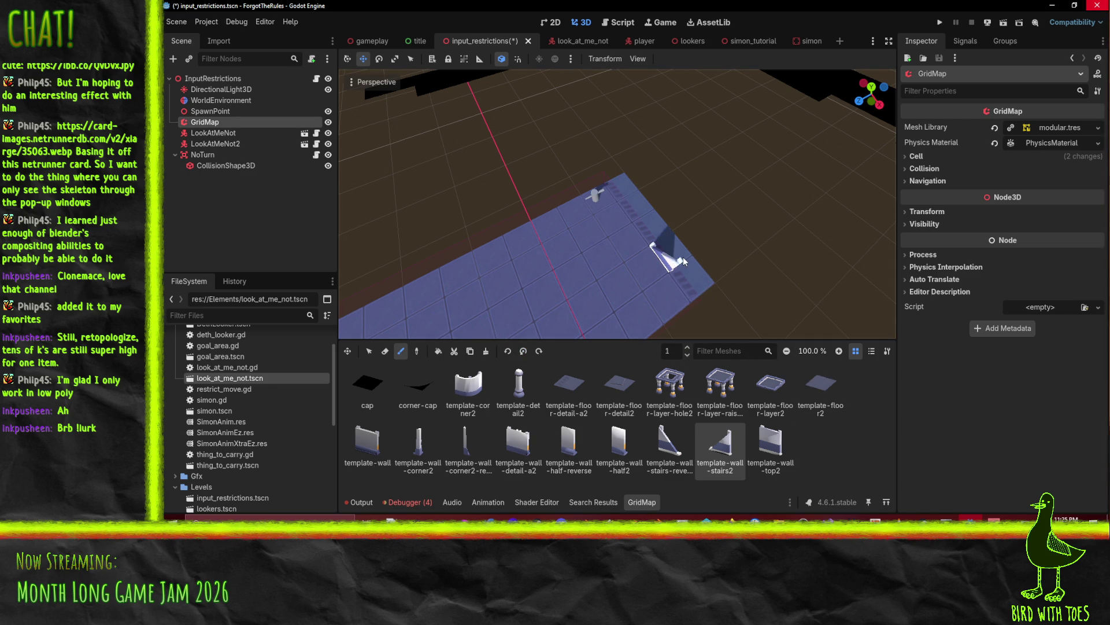
click(683, 261)
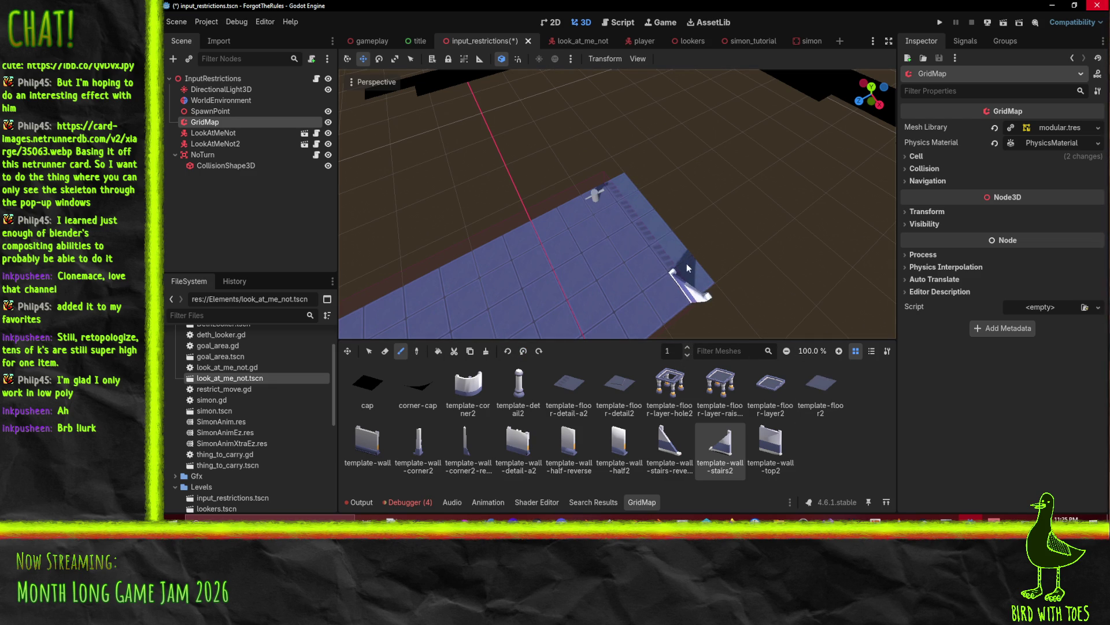
click(675, 452)
click(636, 202)
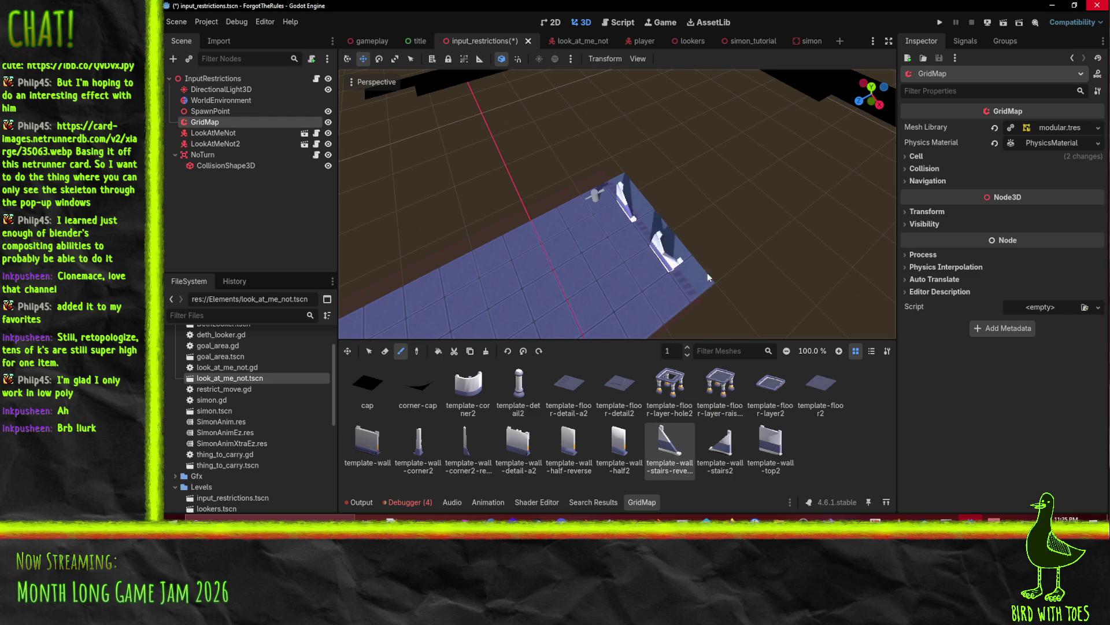
- Place a rotated template-wall-top2 piece on the upper wall, then review the walls with stairs pieces selected
click(771, 446)
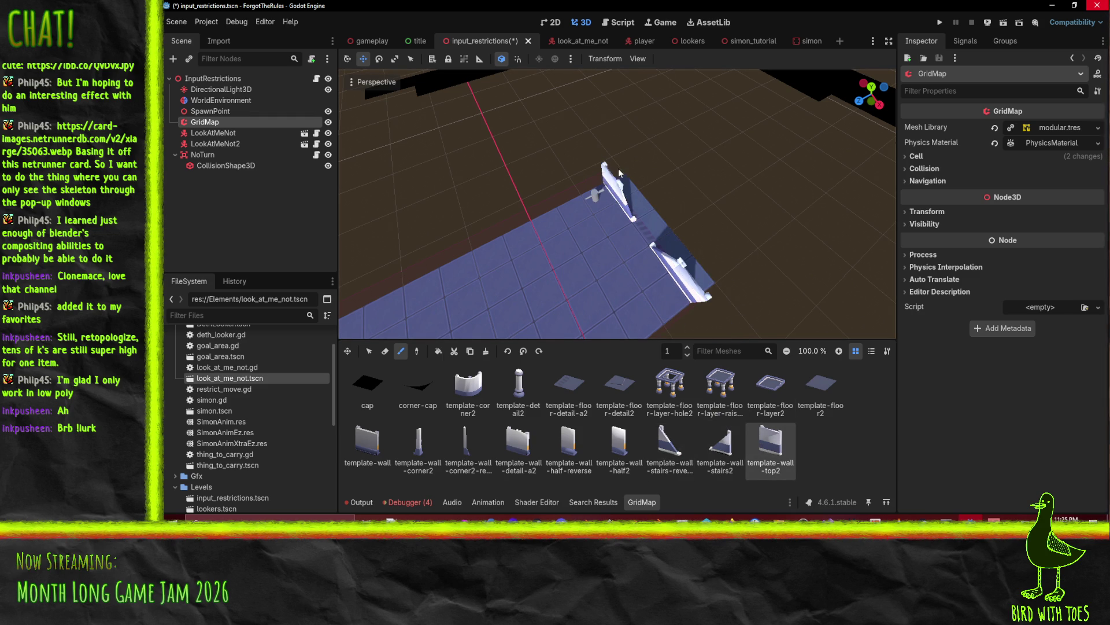
click(524, 352)
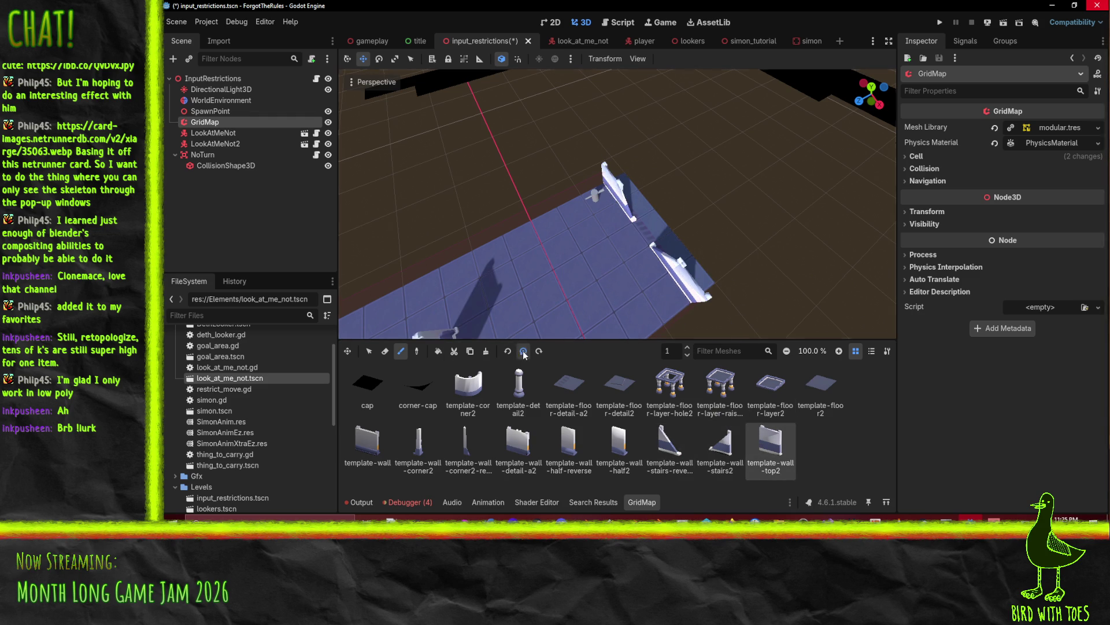
click(604, 188)
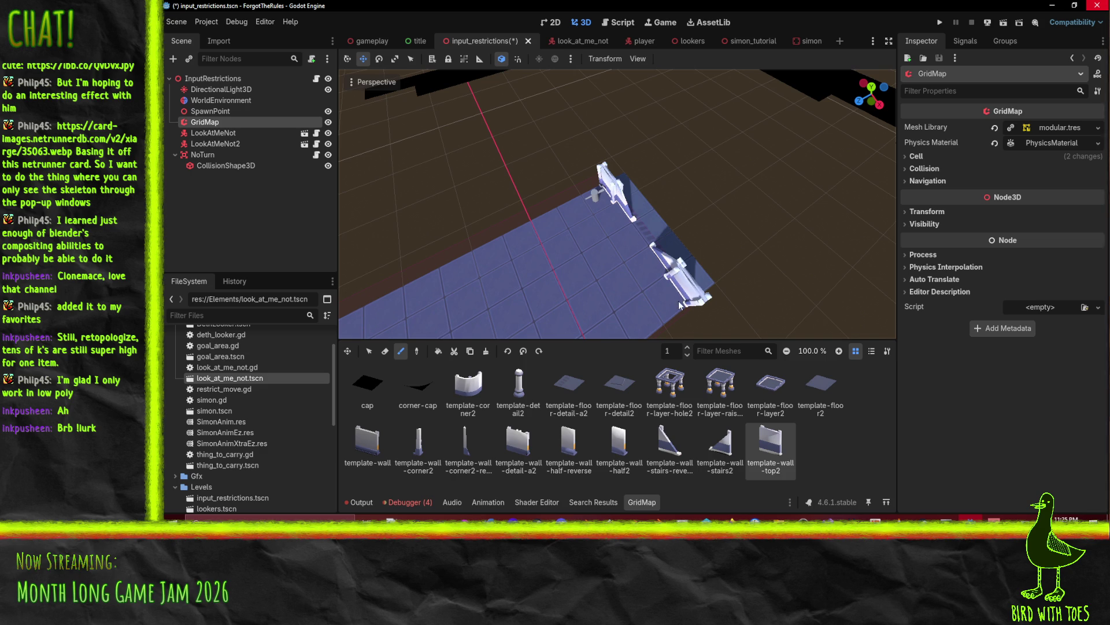
click(721, 445)
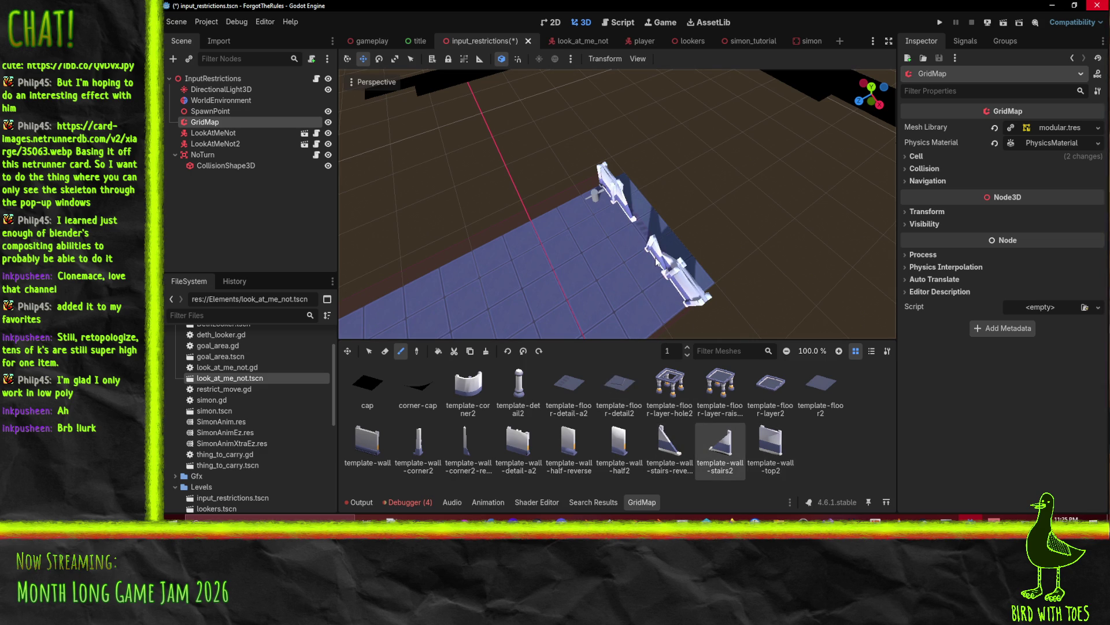
drag(656, 261, 693, 204)
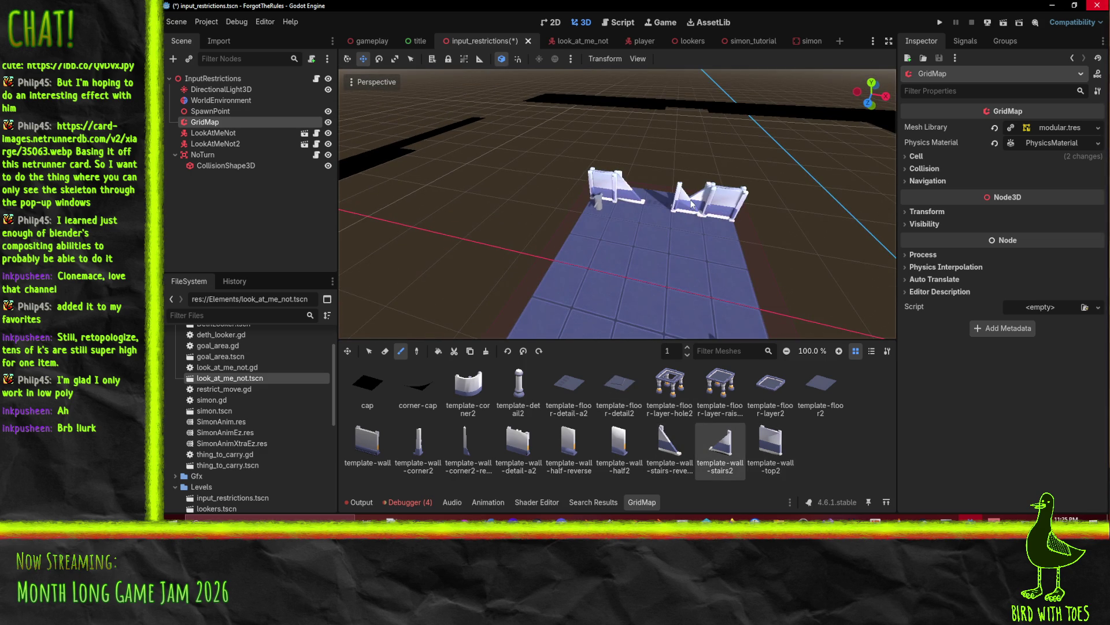
click(669, 442)
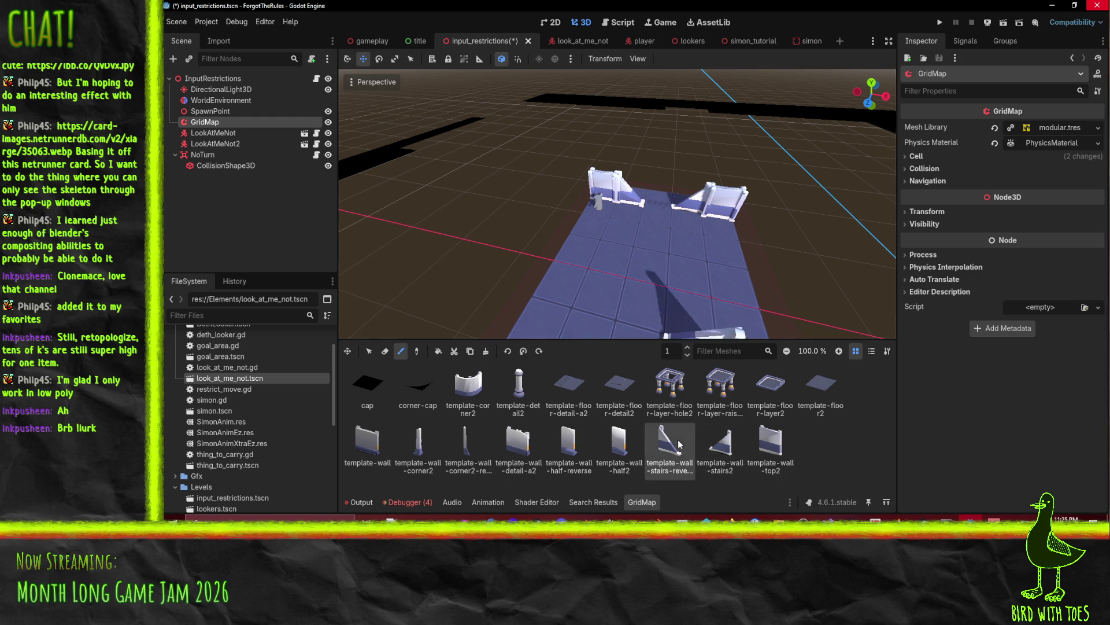
mouse_move(640, 288)
mouse_down()
mouse_move(787, 293)
mouse_move(789, 304)
mouse_move(685, 296)
mouse_move(719, 274)
mouse_move(608, 246)
mouse_move(592, 207)
mouse_move(637, 251)
mouse_move(843, 216)
mouse_up()
scroll(608, 248, up, 3)
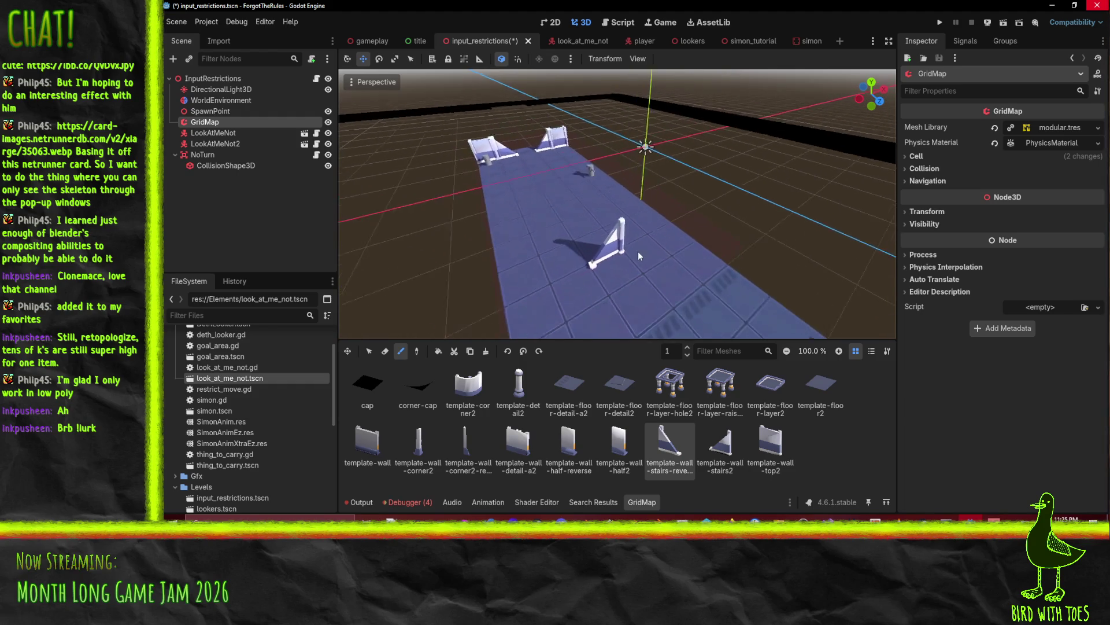
scroll(638, 251, down, 3)
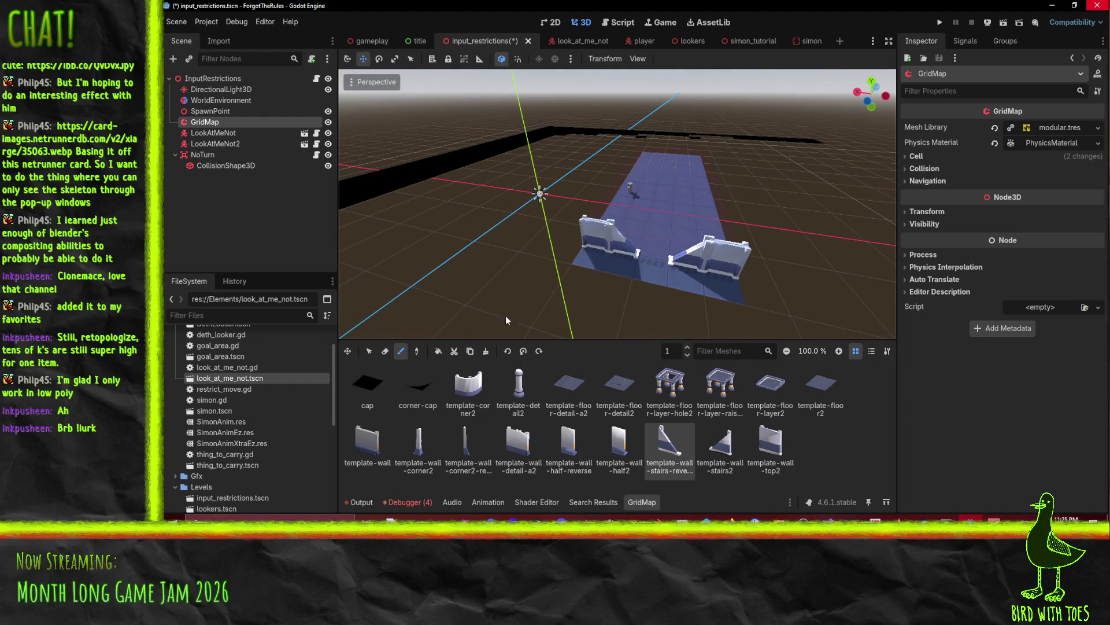
drag(613, 324, 637, 321)
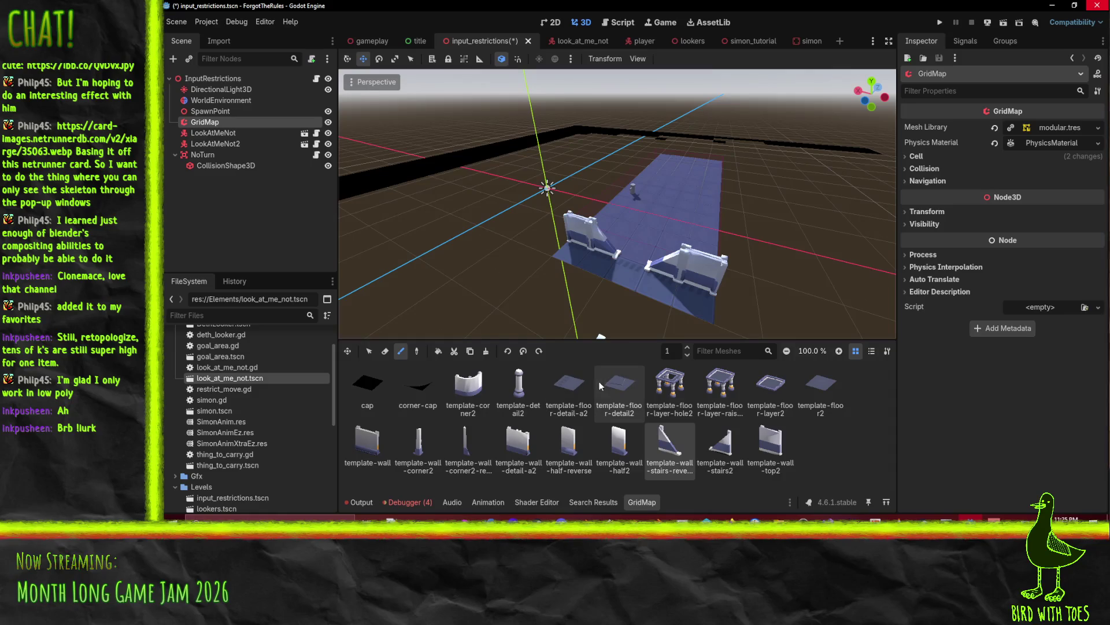
- Drop the GridMap floor level to 0 and paint template-floor2 tiles extending the floor downward
click(619, 398)
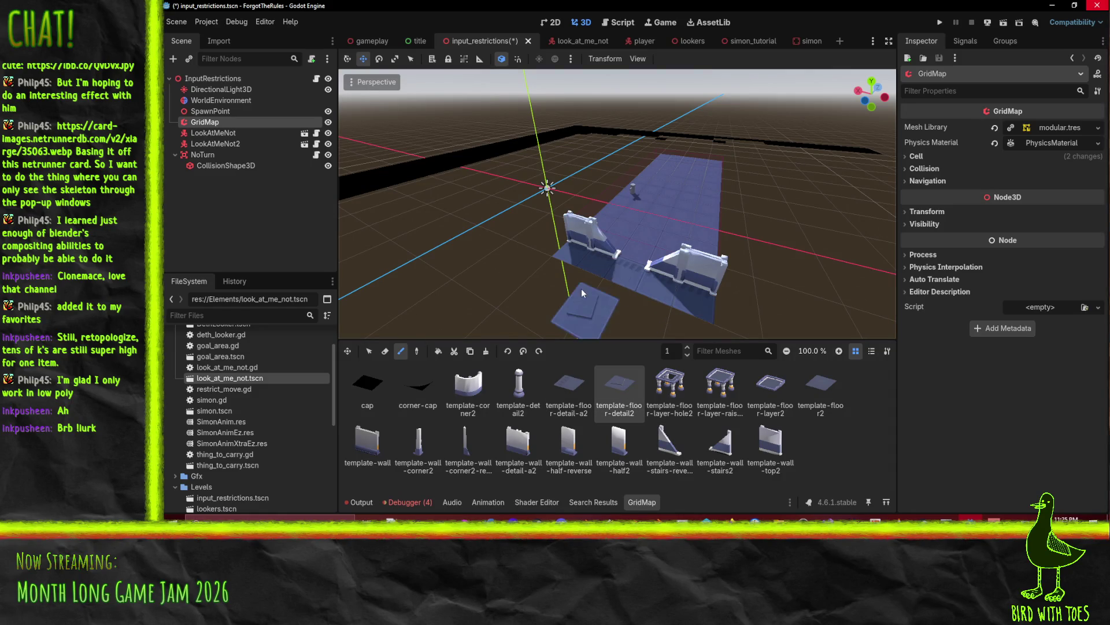
click(687, 354)
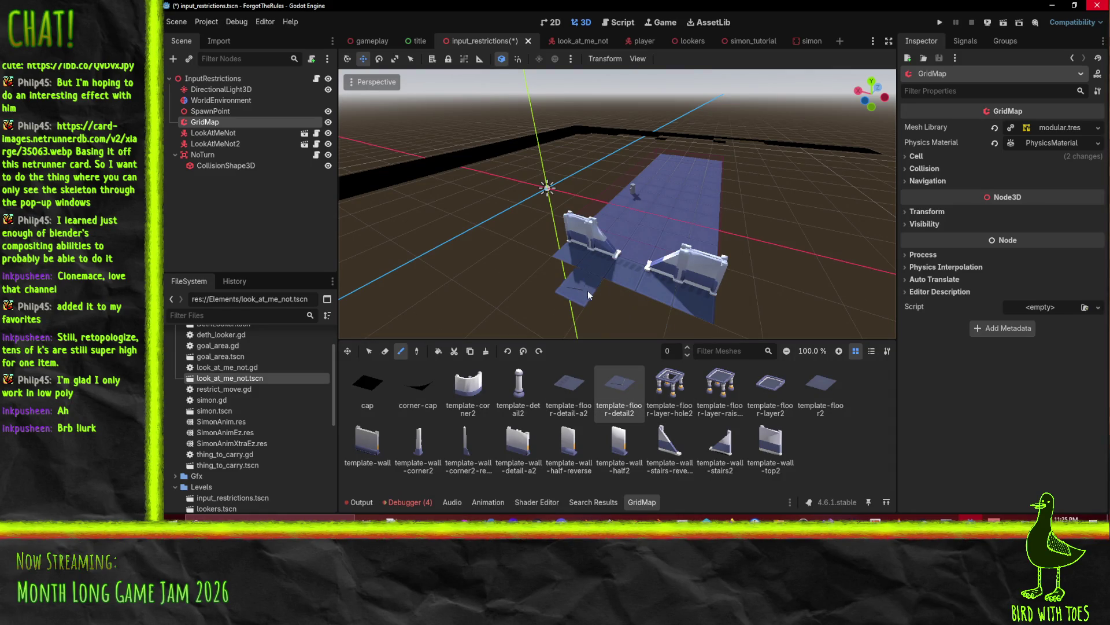
mouse_move(582, 289)
mouse_down()
mouse_move(755, 273)
mouse_move(671, 239)
mouse_up()
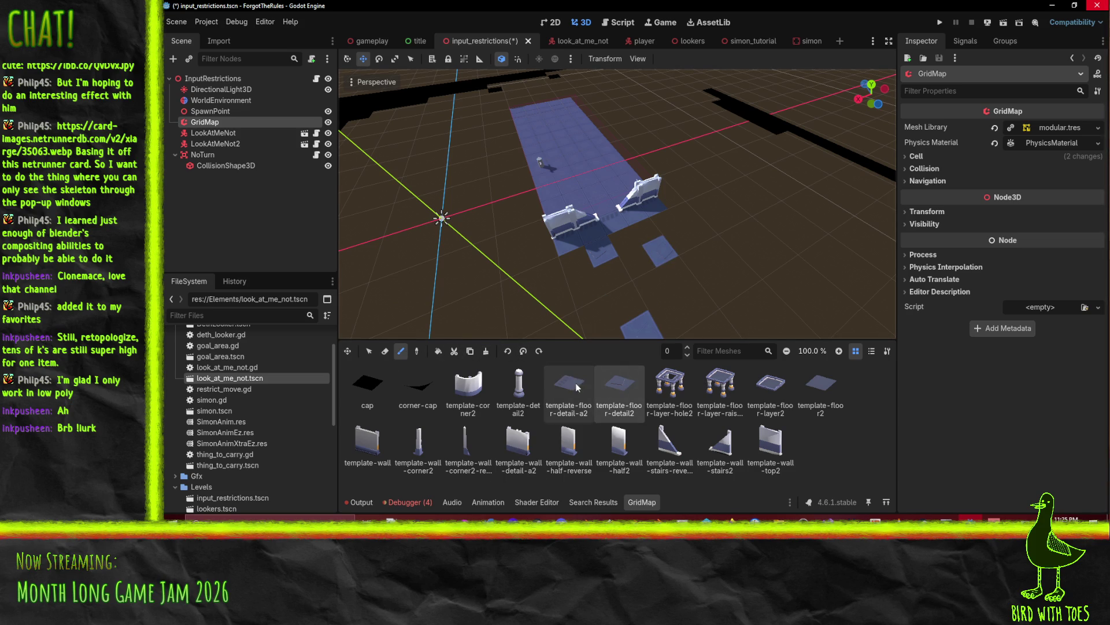
click(821, 388)
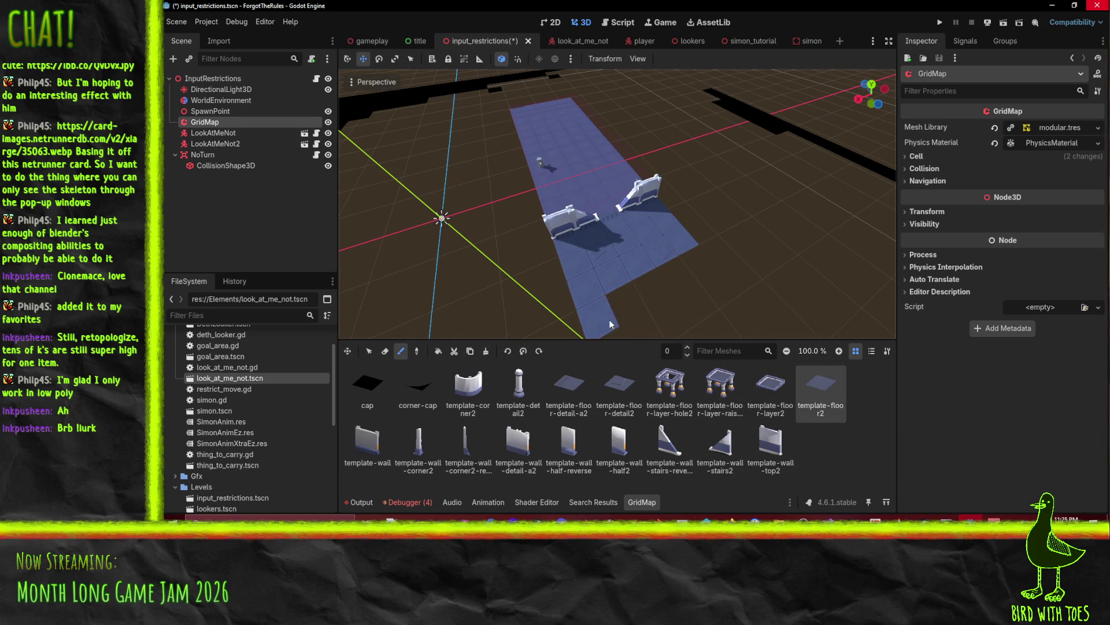
mouse_move(609, 319)
mouse_down()
mouse_move(675, 307)
mouse_move(756, 253)
mouse_move(596, 255)
mouse_move(571, 272)
mouse_move(717, 232)
mouse_move(736, 213)
mouse_move(524, 222)
mouse_move(441, 269)
mouse_up()
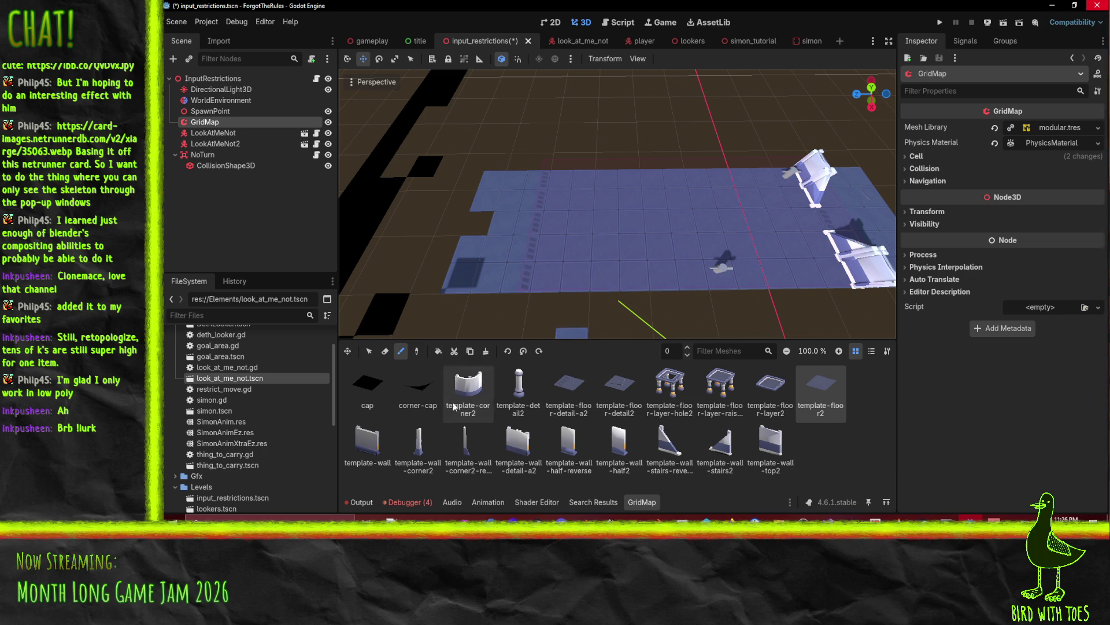
- On floor level 1, place a stairs-reverse piece at the new floor's left edge
click(721, 444)
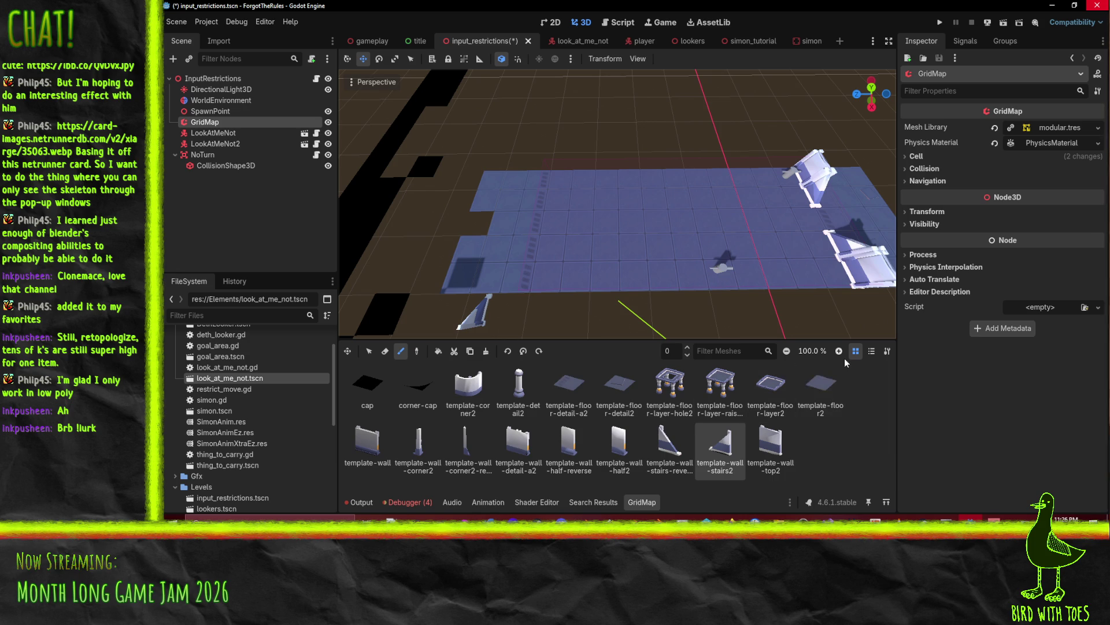
click(688, 350)
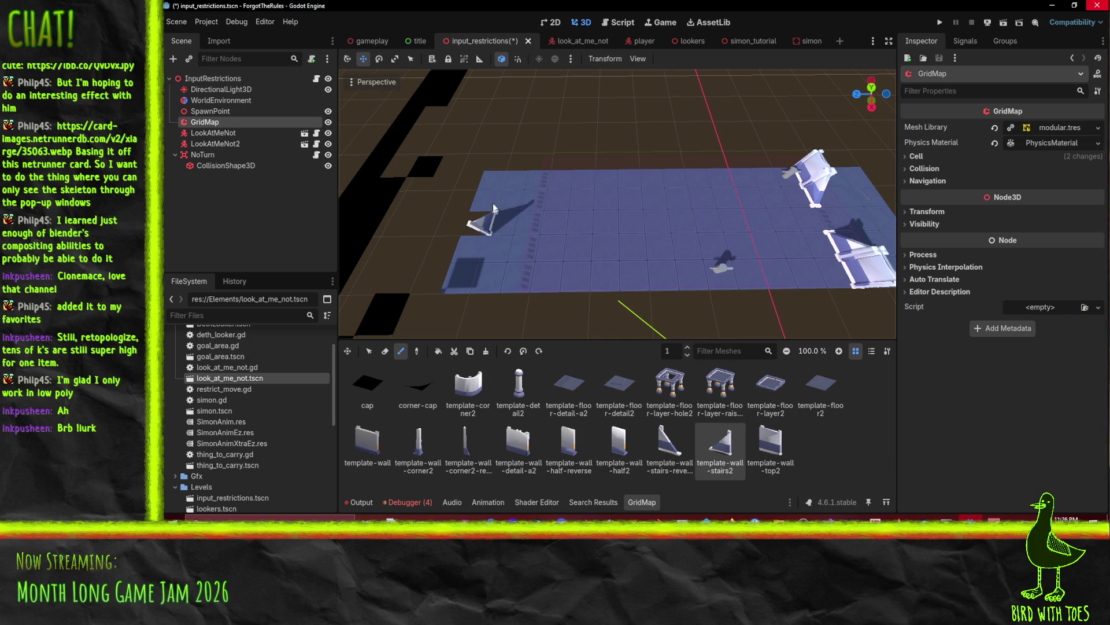
click(670, 445)
click(482, 243)
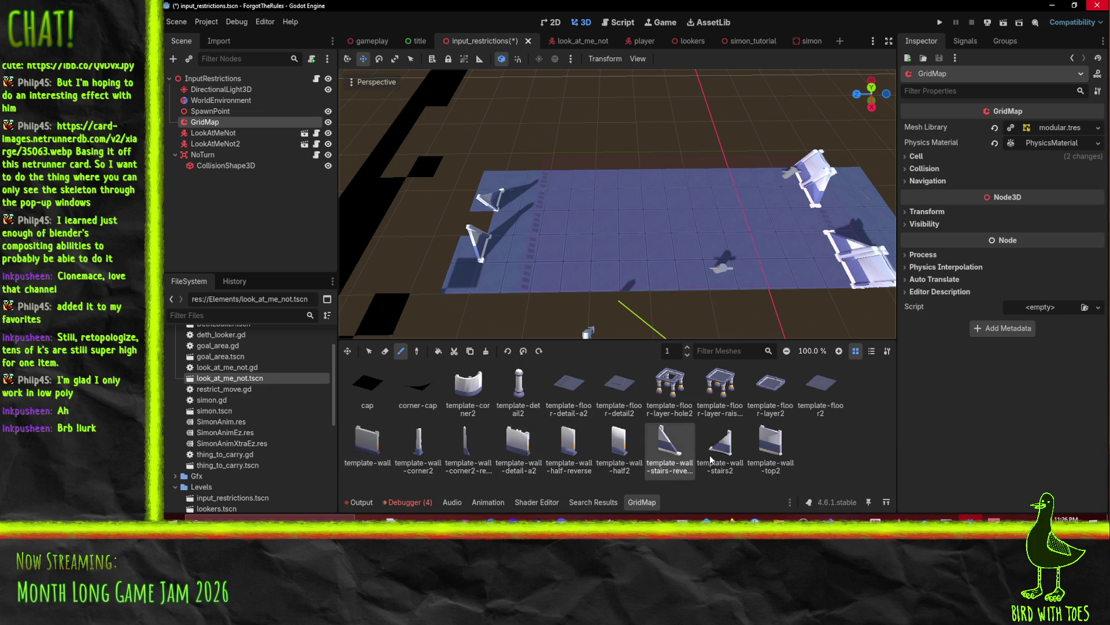
- Place a rotated template-wall-detail-a2 piece beside the left wall and inspect the new walls
click(771, 446)
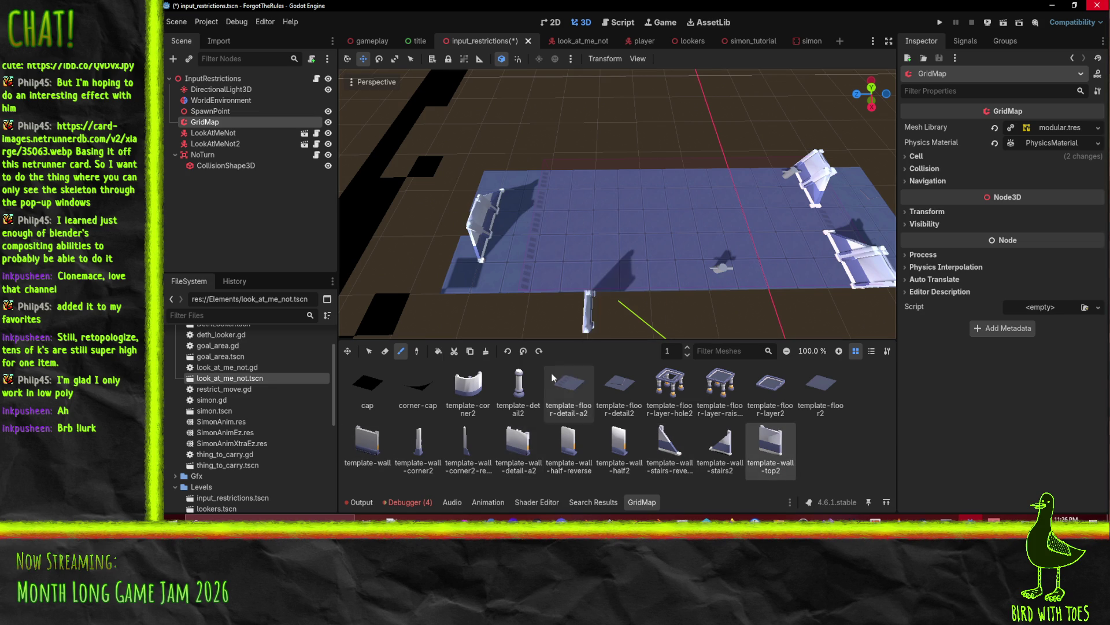
drag(611, 272, 523, 253)
scroll(524, 253, up, 5)
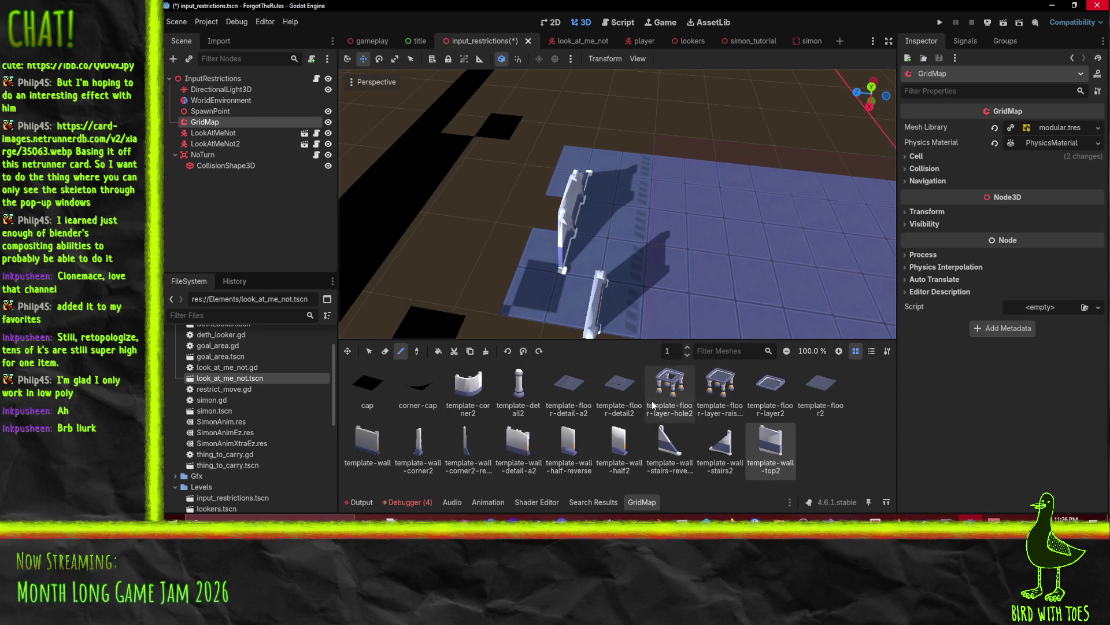
click(533, 444)
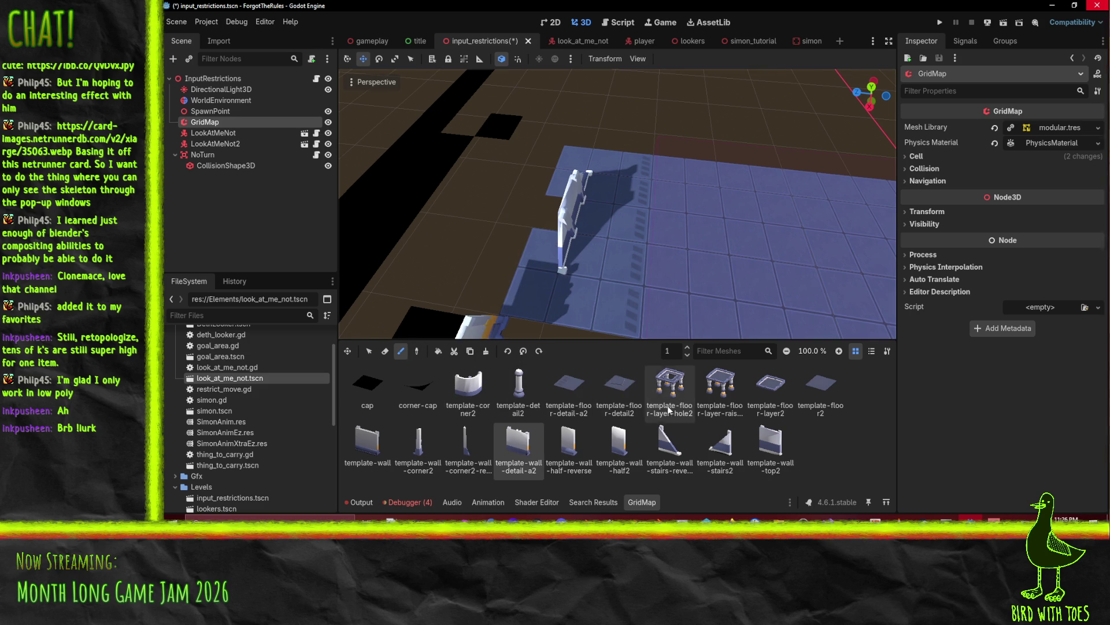
key(a)
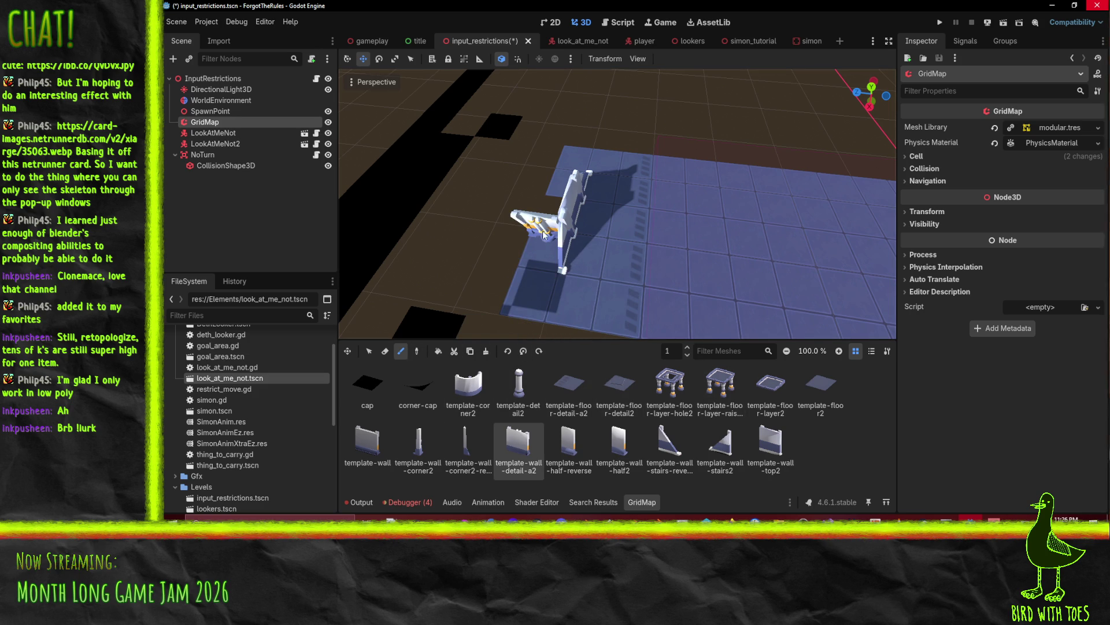
click(543, 230)
mouse_move(560, 176)
mouse_down()
mouse_move(586, 297)
mouse_move(639, 266)
mouse_move(568, 261)
mouse_move(543, 279)
mouse_move(584, 283)
mouse_move(628, 276)
mouse_move(651, 252)
mouse_move(711, 249)
mouse_move(634, 303)
mouse_move(609, 299)
mouse_move(637, 301)
mouse_up()
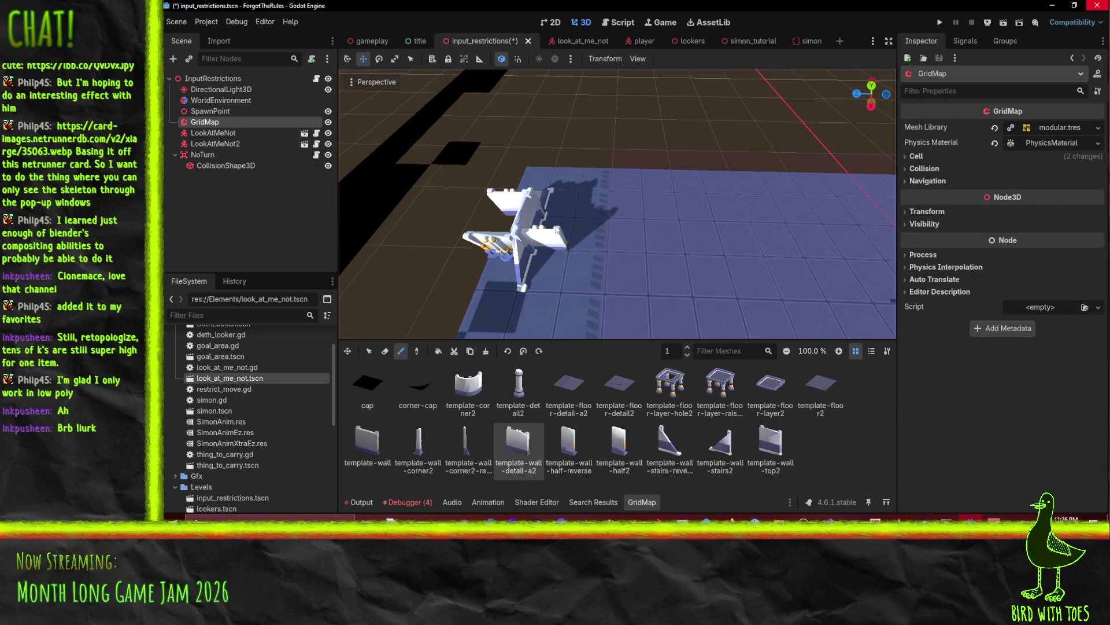
drag(688, 260, 464, 282)
mouse_move(735, 216)
mouse_down()
mouse_move(636, 237)
mouse_move(653, 237)
mouse_up()
drag(506, 243, 457, 246)
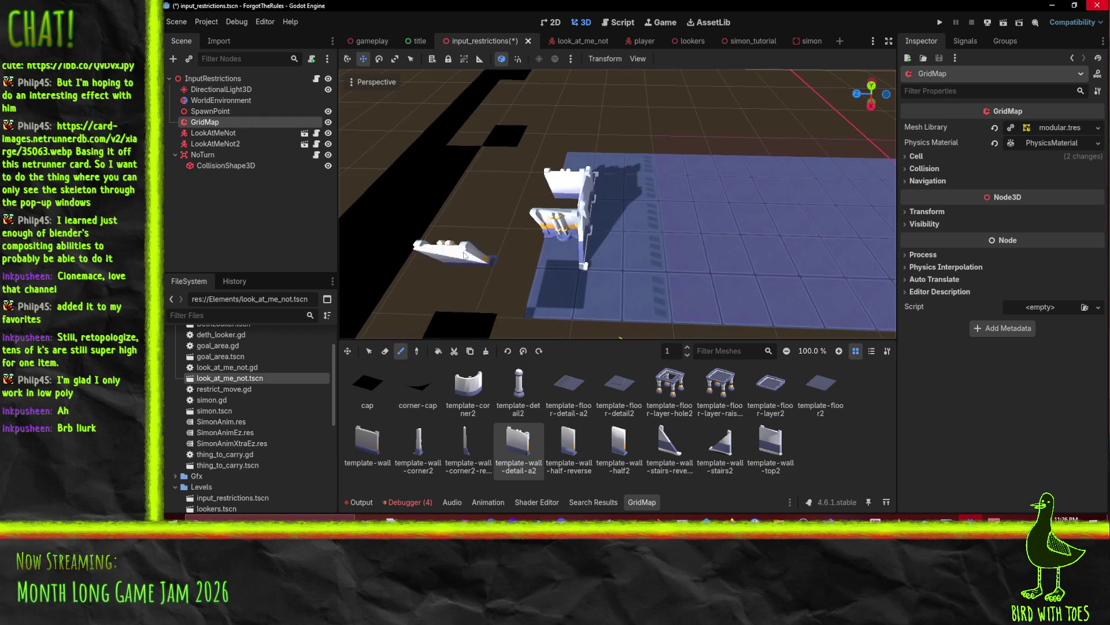
mouse_move(630, 251)
mouse_down()
mouse_move(578, 260)
mouse_move(613, 272)
mouse_move(658, 240)
mouse_move(659, 197)
mouse_up()
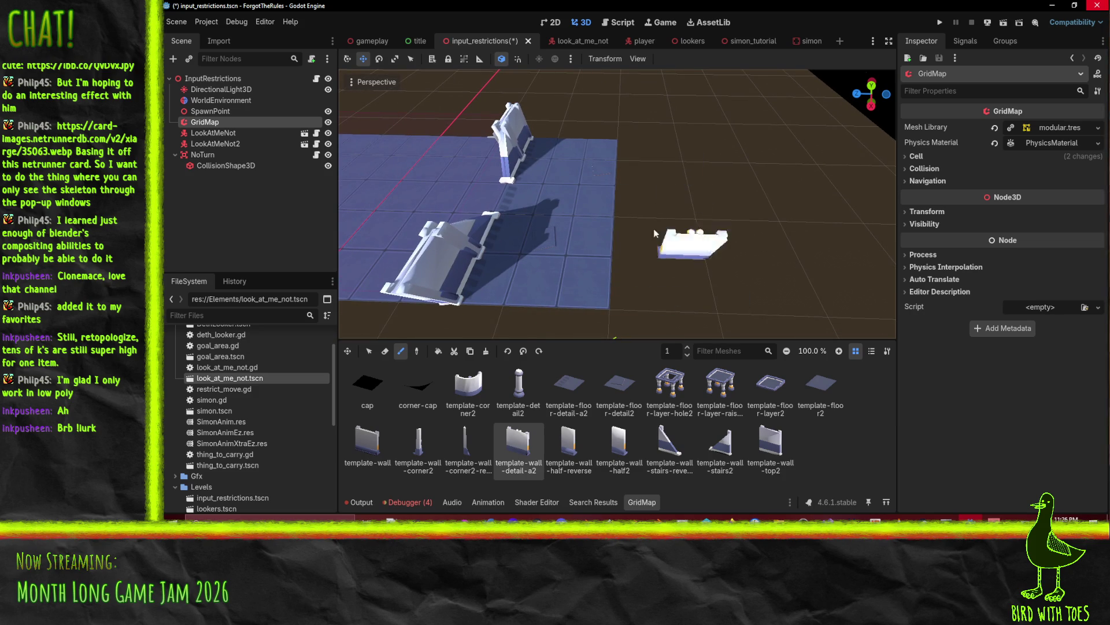
- Paint template-floor-layer2 tiles on floor level 0, undoing misplaced ones and leaving a 2x2 block at the top
click(773, 397)
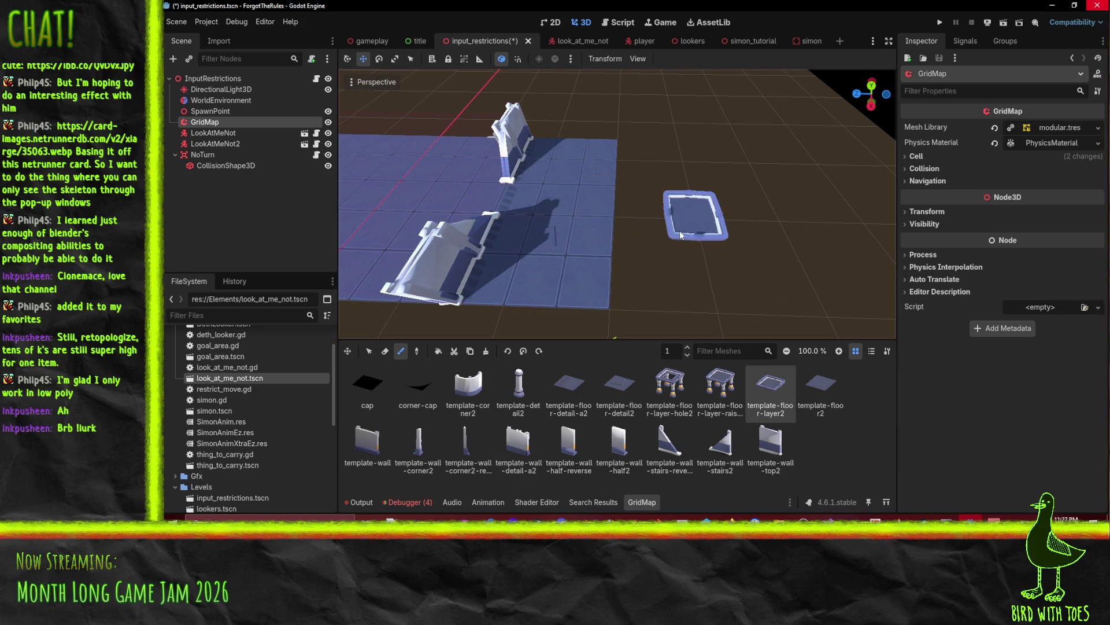
click(694, 231)
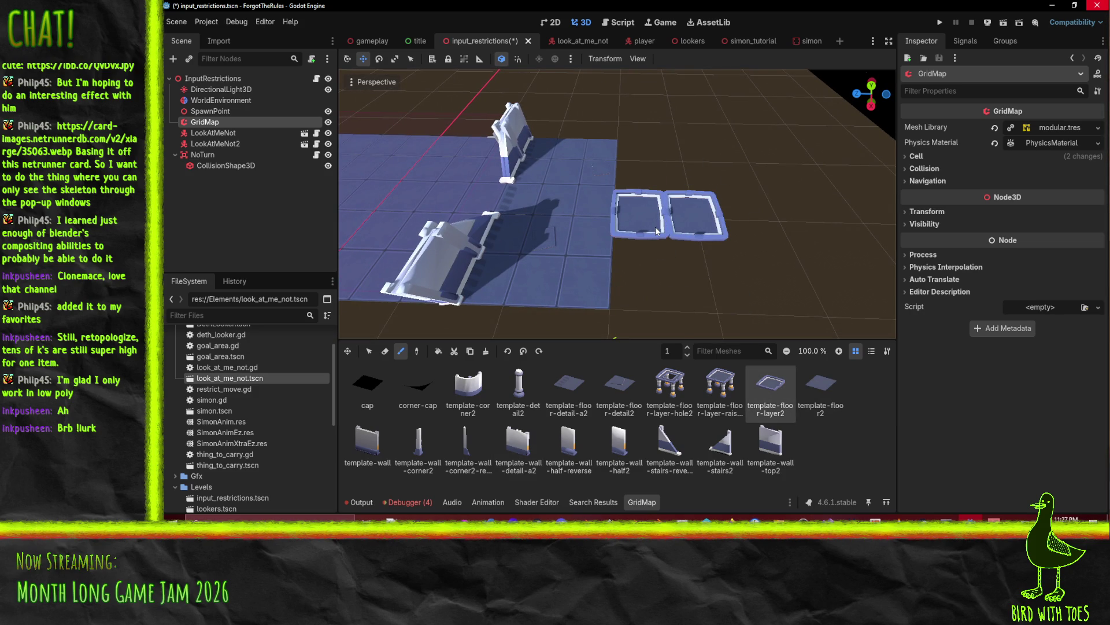
key(ctrl+z)
key(q)
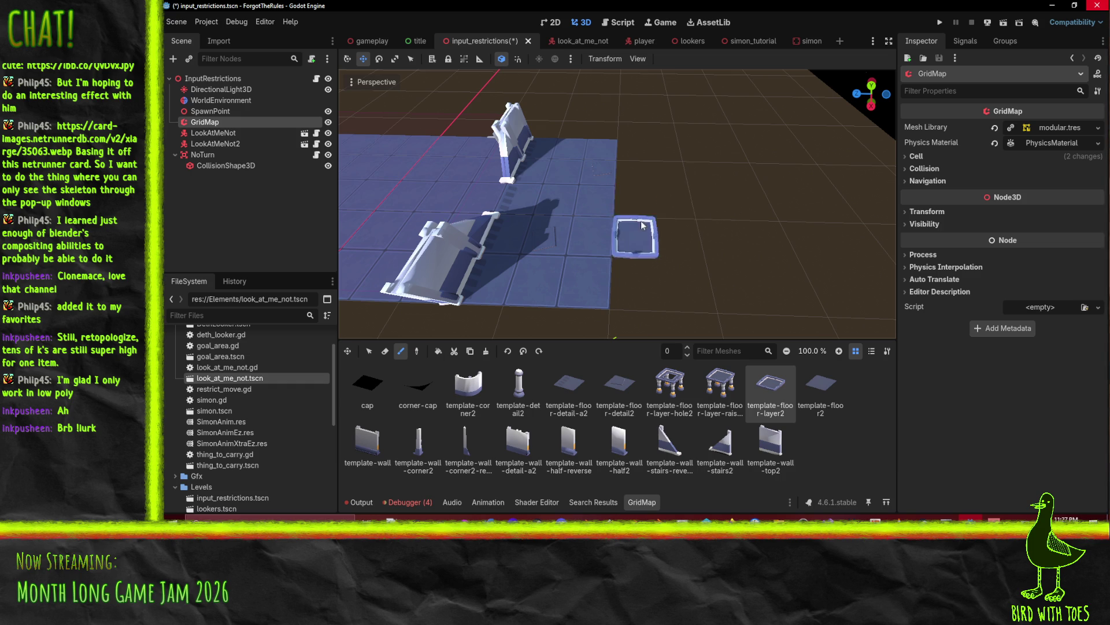
drag(641, 224, 694, 249)
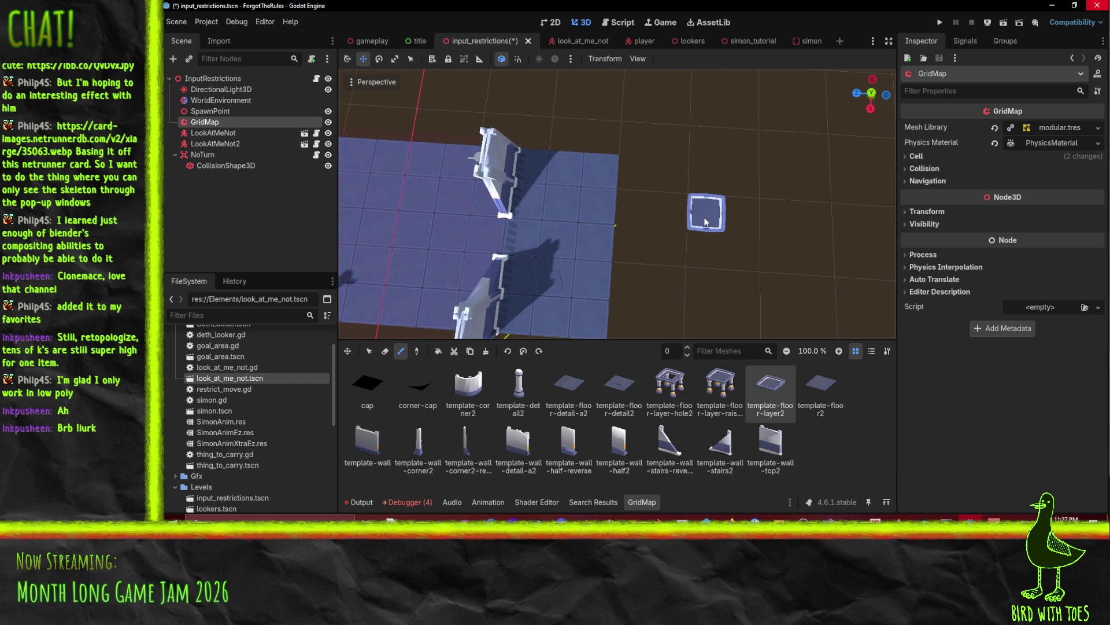
mouse_move(703, 217)
mouse_down()
mouse_move(745, 215)
mouse_move(707, 177)
mouse_up()
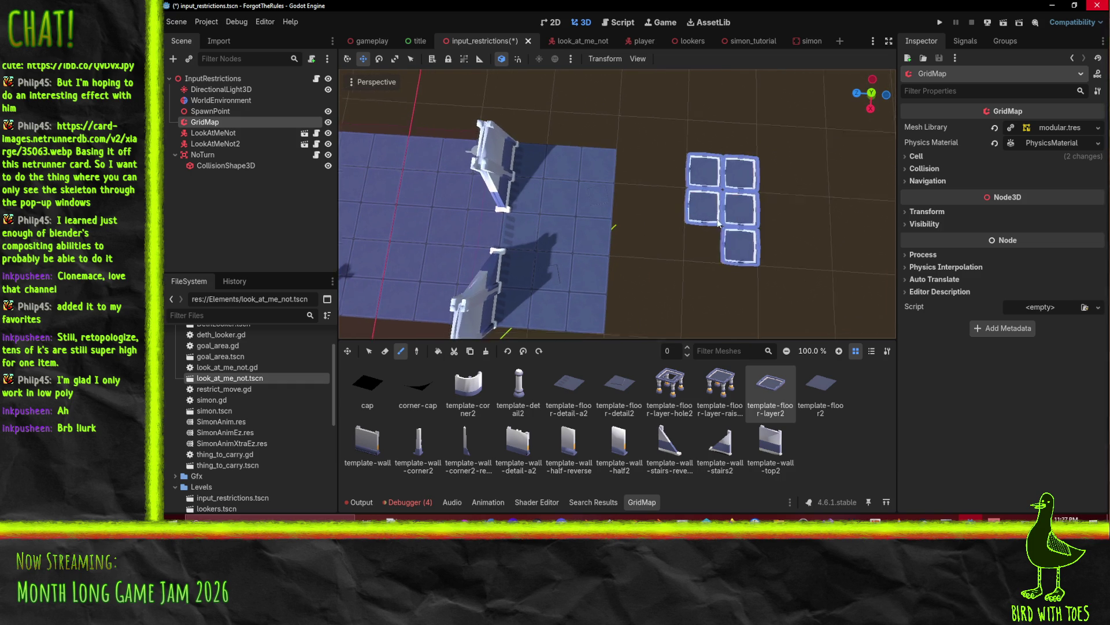
drag(752, 255, 688, 278)
key(ctrl+z)
mouse_move(639, 95)
mouse_down()
mouse_move(630, 115)
mouse_move(665, 87)
mouse_up()
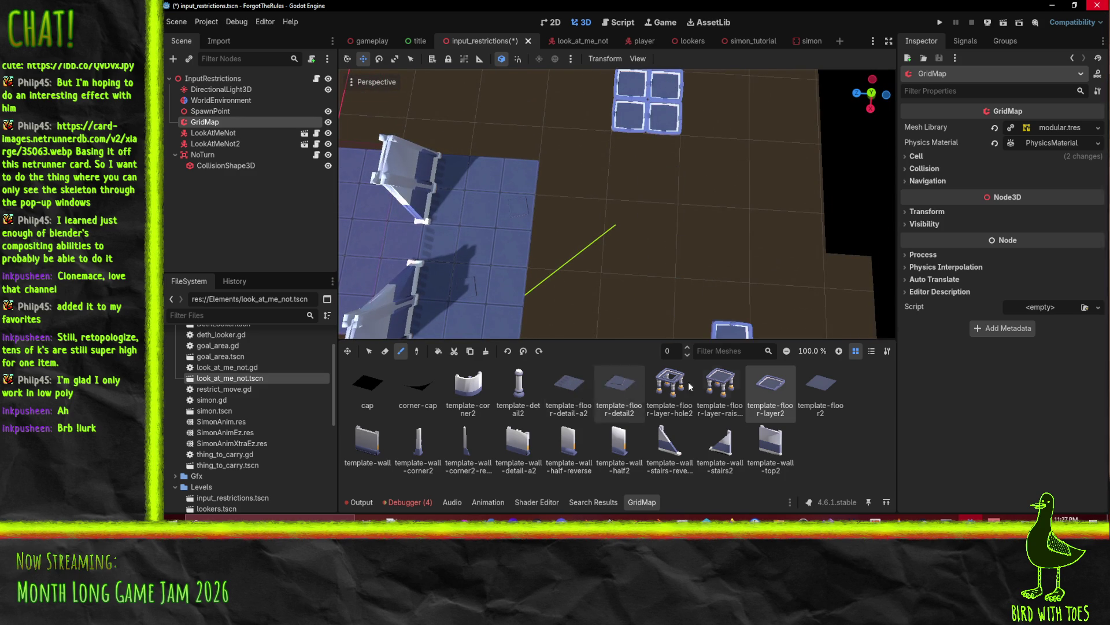
- Paint template-floor2 tiles along a new row and fill the empty interior
click(821, 387)
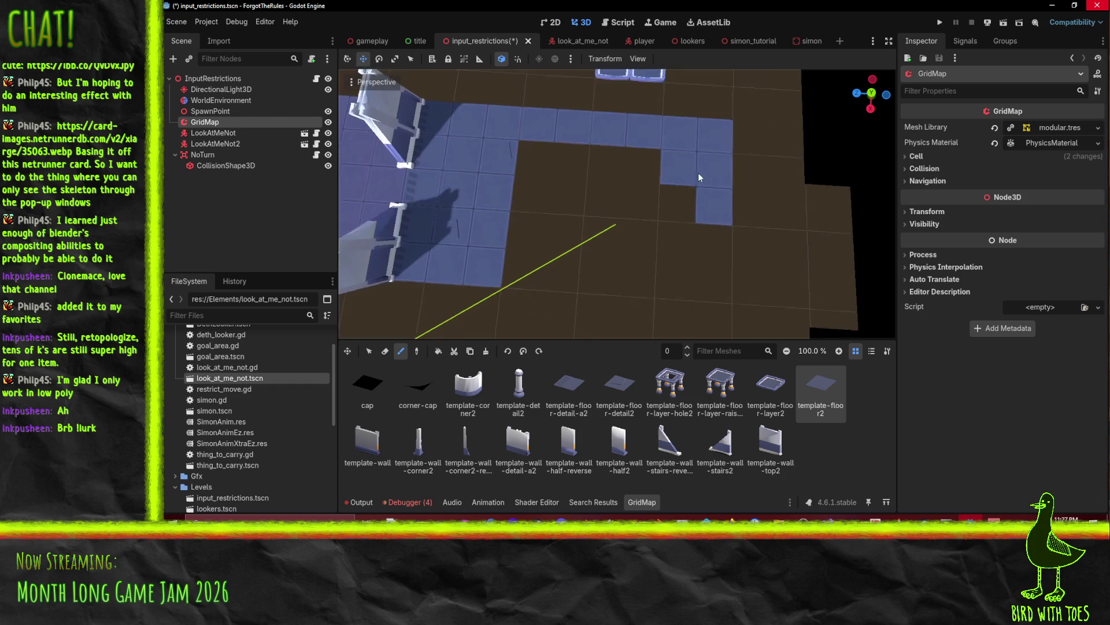
mouse_move(698, 173)
mouse_down()
mouse_move(710, 249)
mouse_move(584, 267)
mouse_up()
mouse_move(520, 256)
mouse_down()
mouse_move(563, 144)
mouse_move(565, 207)
mouse_up()
scroll(646, 182, down, 5)
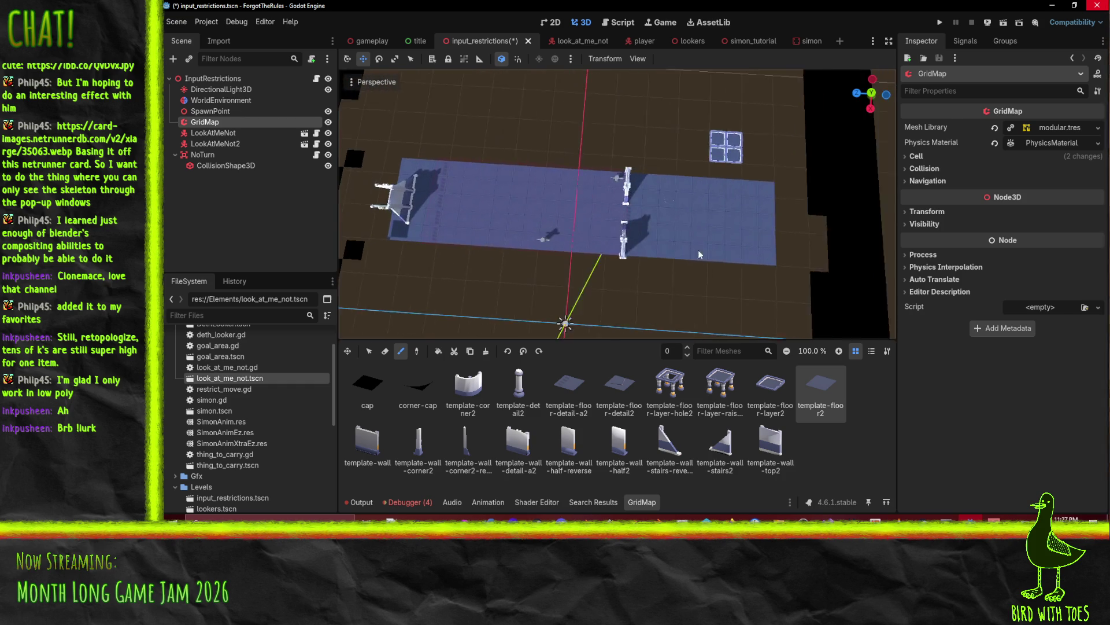
drag(698, 255, 767, 290)
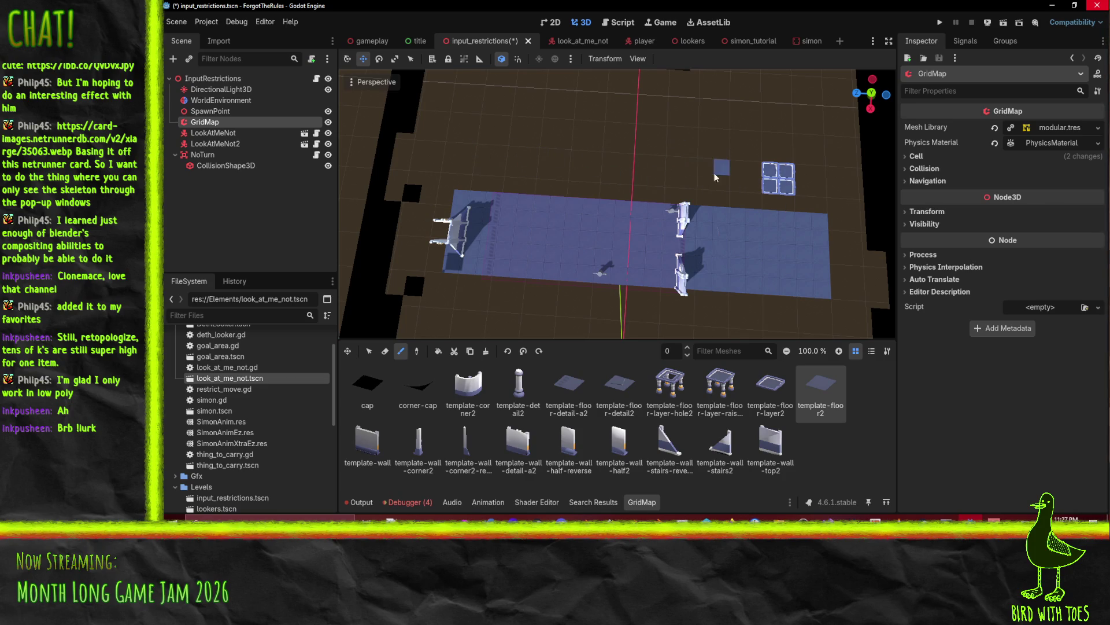
scroll(603, 164, up, 5)
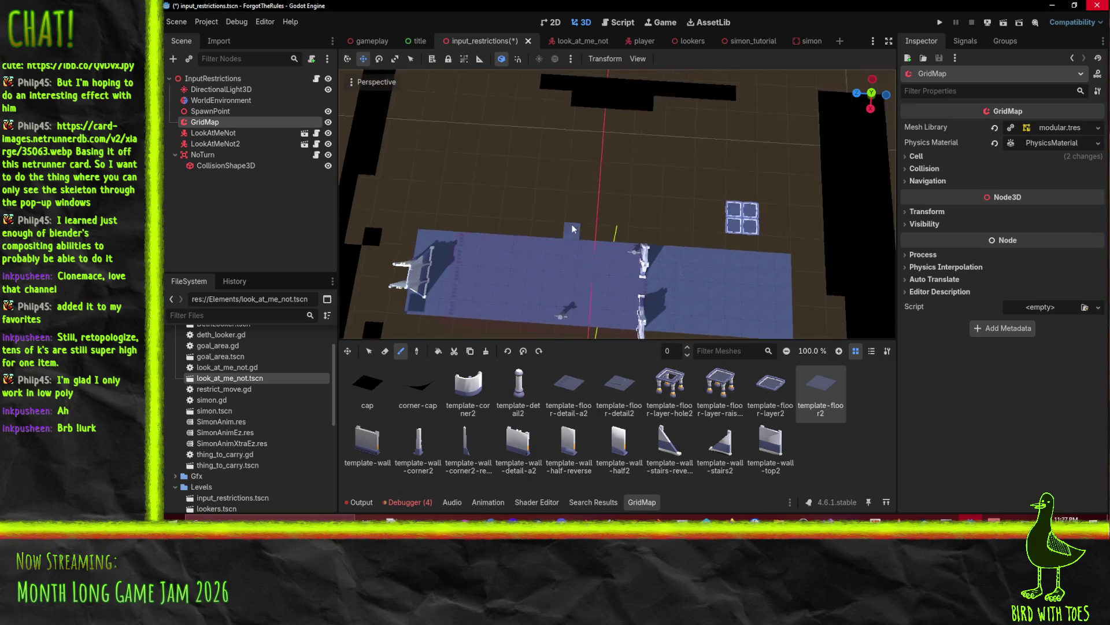
scroll(615, 240, down, 5)
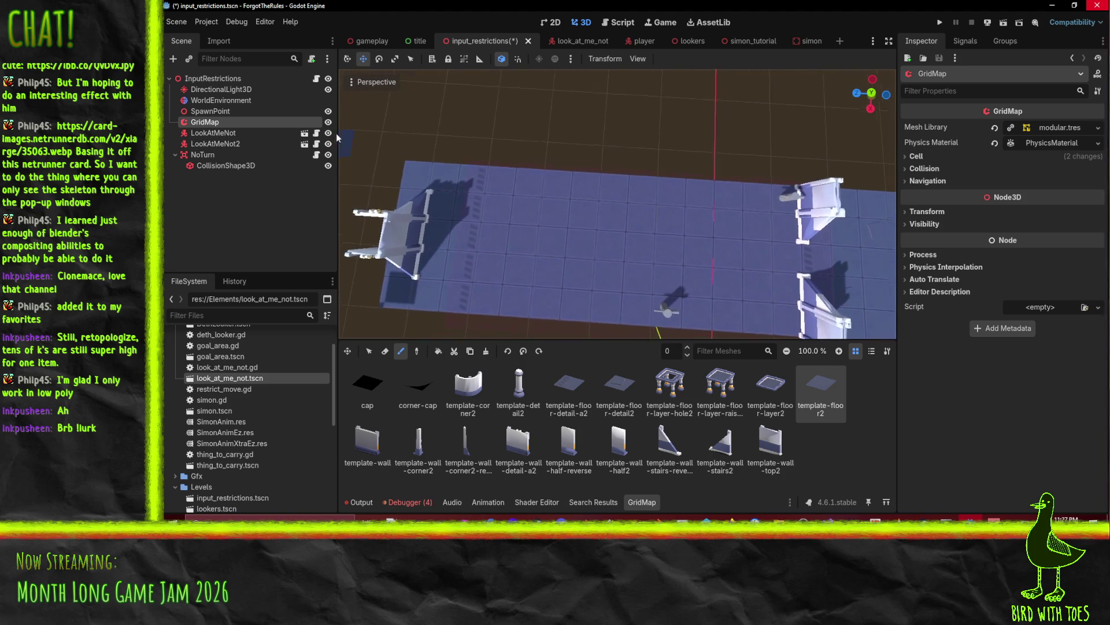
- Add floor tiles beside the left walls and check the floor for gaps
mouse_move(539, 204)
mouse_down()
mouse_move(560, 191)
mouse_move(630, 194)
mouse_move(606, 214)
mouse_move(702, 172)
mouse_up()
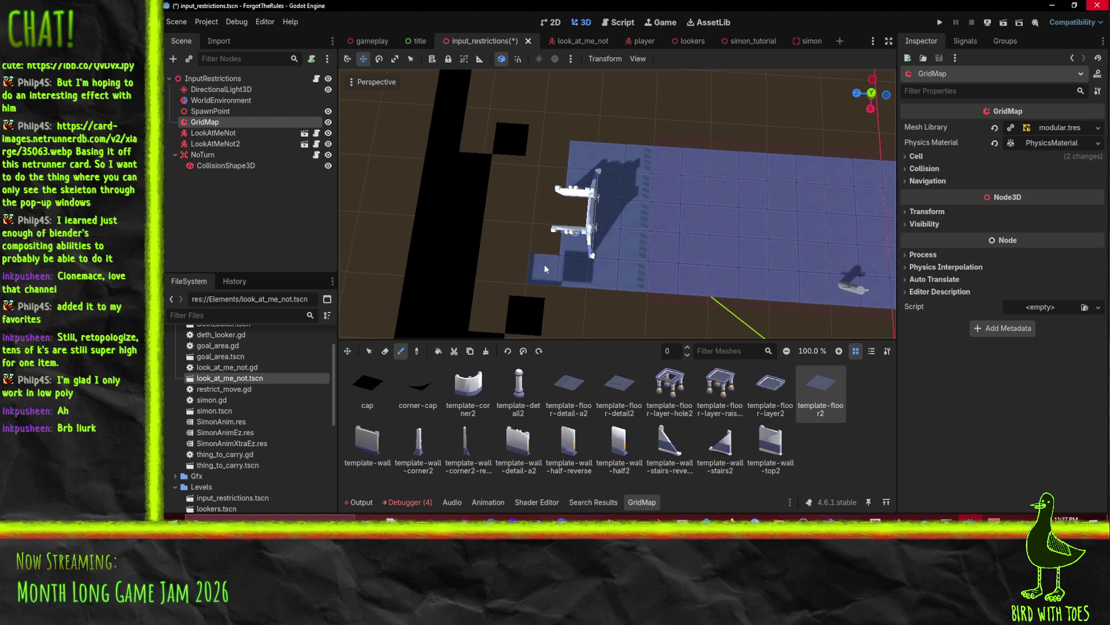
drag(556, 169, 534, 141)
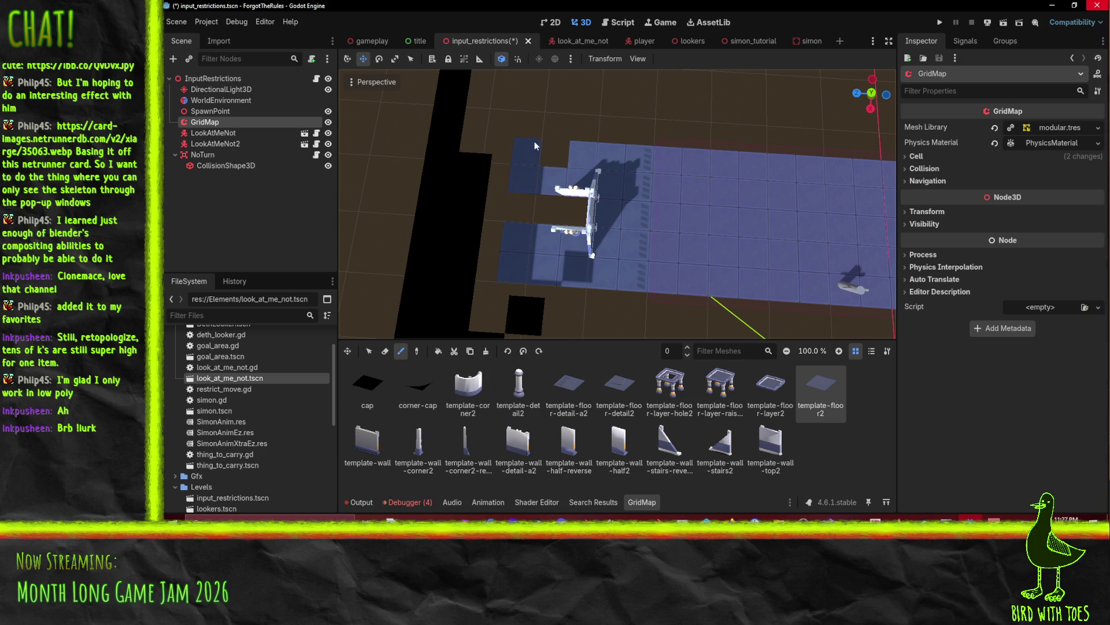
mouse_move(722, 274)
mouse_down()
mouse_move(881, 241)
mouse_move(803, 235)
mouse_move(758, 289)
mouse_move(721, 251)
mouse_up()
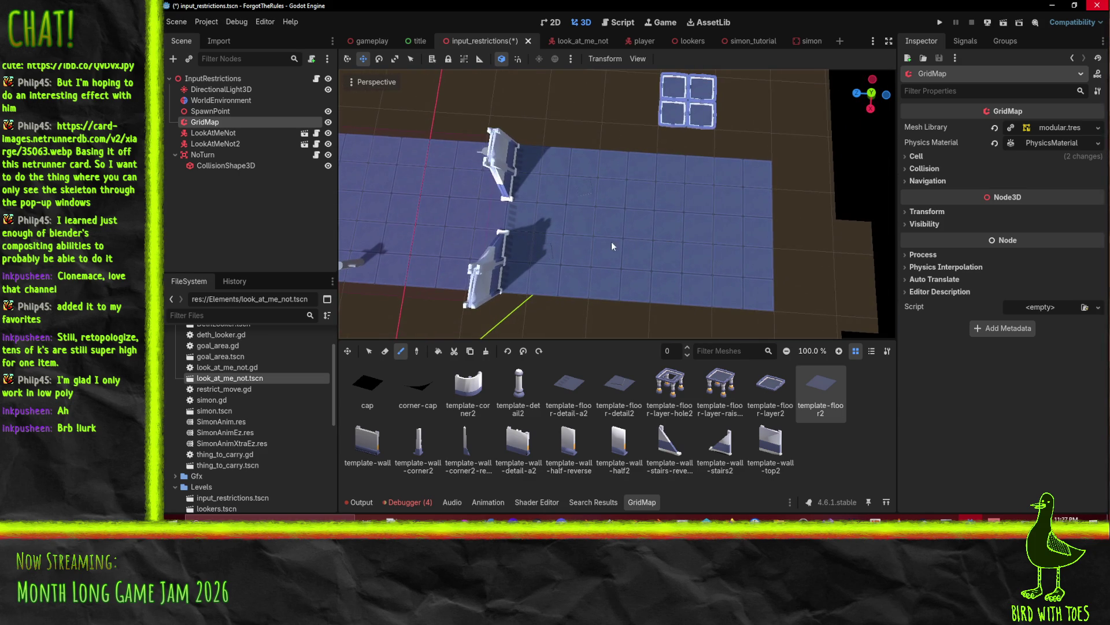
mouse_move(612, 243)
mouse_down()
mouse_move(446, 237)
mouse_move(481, 243)
mouse_move(469, 262)
mouse_up()
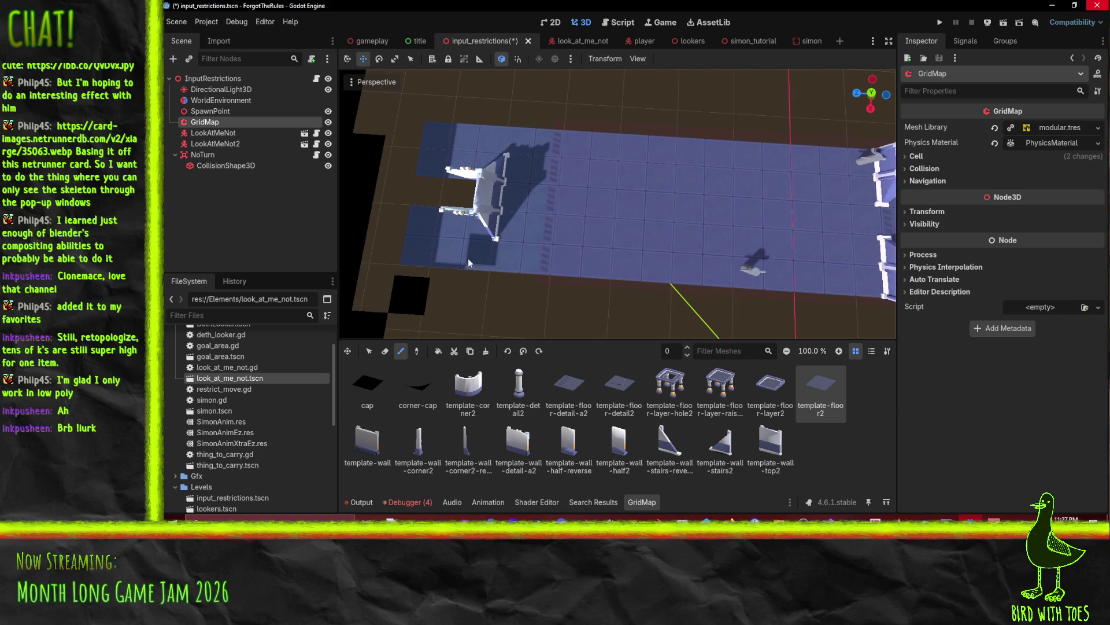
drag(655, 251, 347, 230)
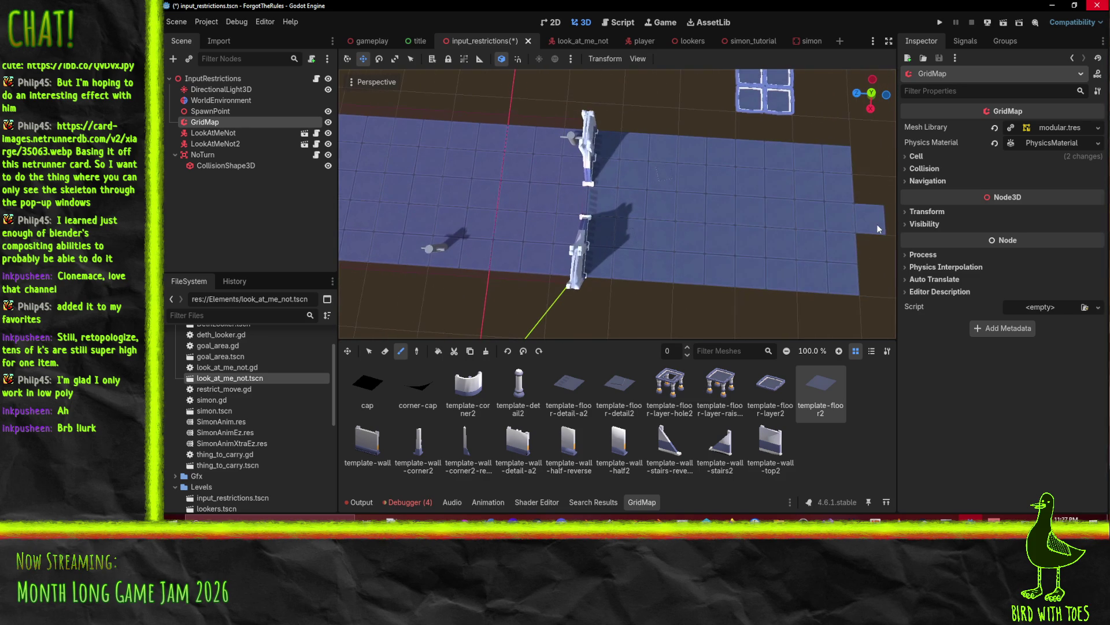
mouse_move(624, 298)
mouse_down()
mouse_move(846, 265)
mouse_move(577, 274)
mouse_move(653, 265)
mouse_move(811, 190)
mouse_up()
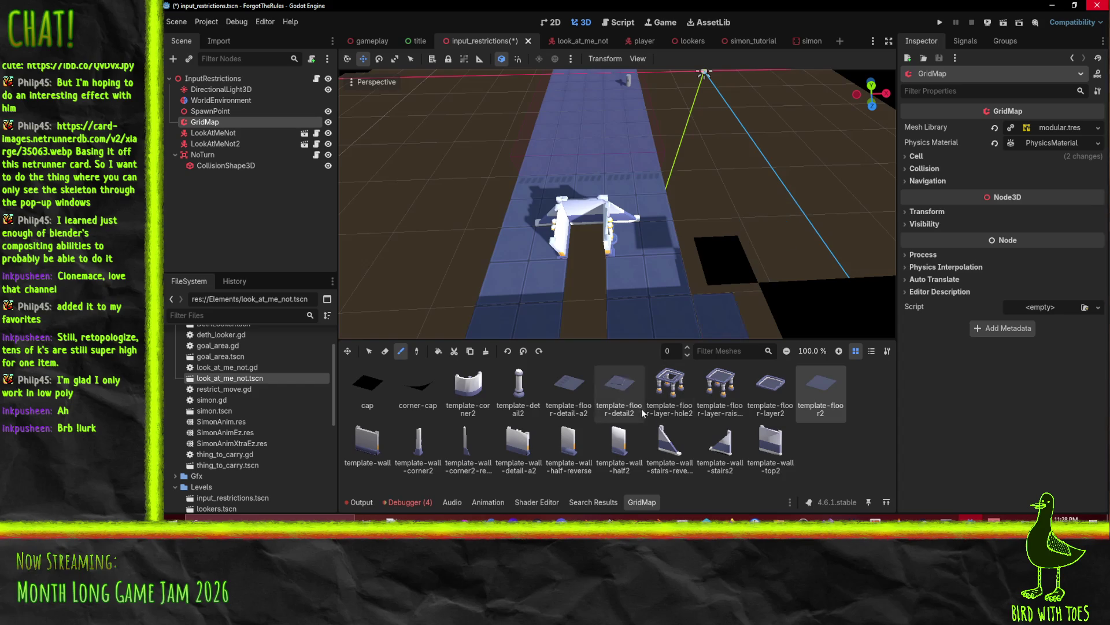
- Place a template-wall-half2 piece on level 1 continuing the wall, then pick the reversed half wall
click(618, 443)
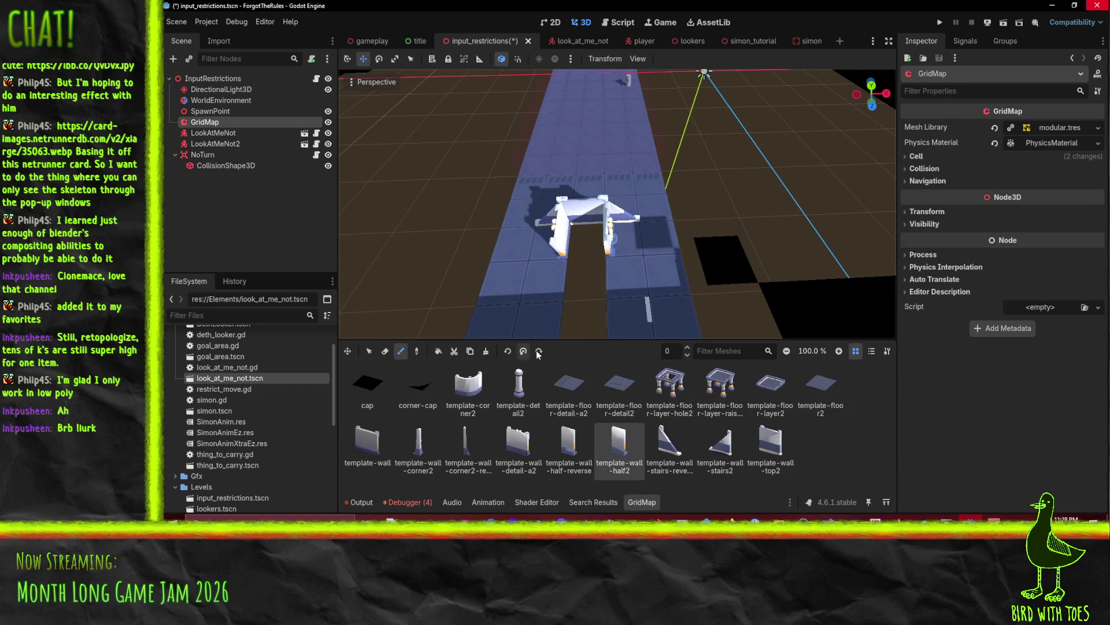
click(688, 346)
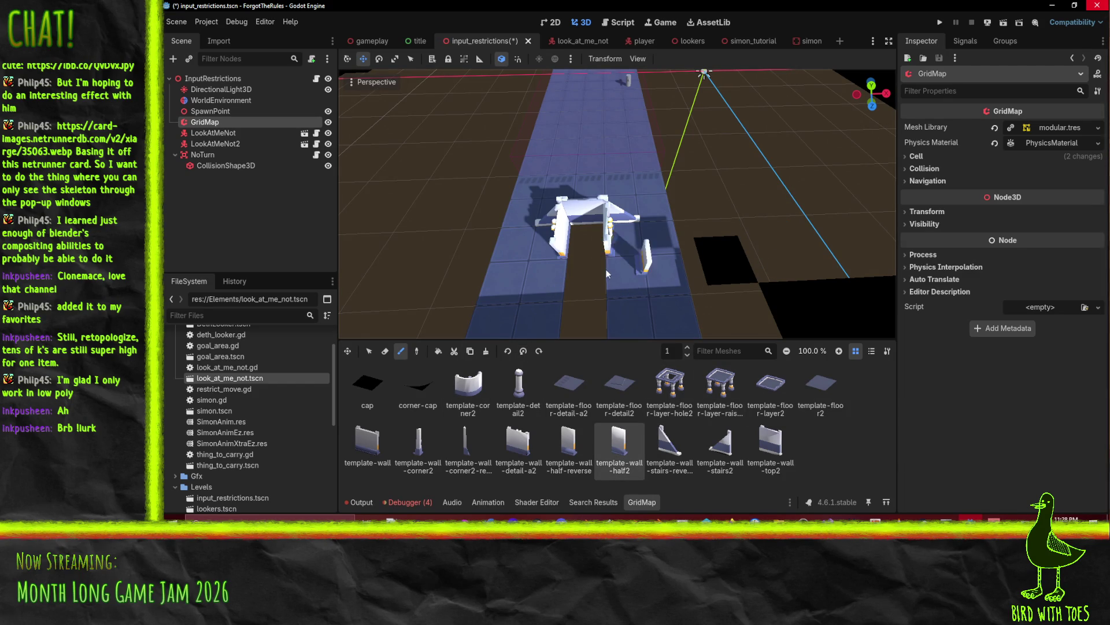
mouse_move(590, 267)
mouse_down()
mouse_move(568, 268)
mouse_move(651, 273)
mouse_move(673, 291)
mouse_up()
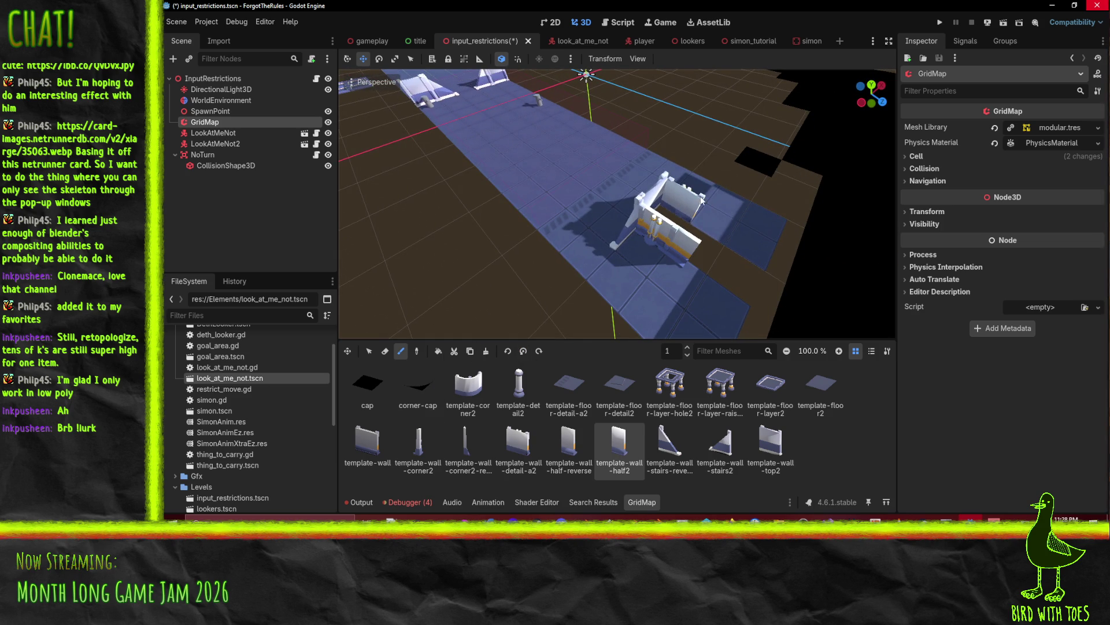
click(713, 208)
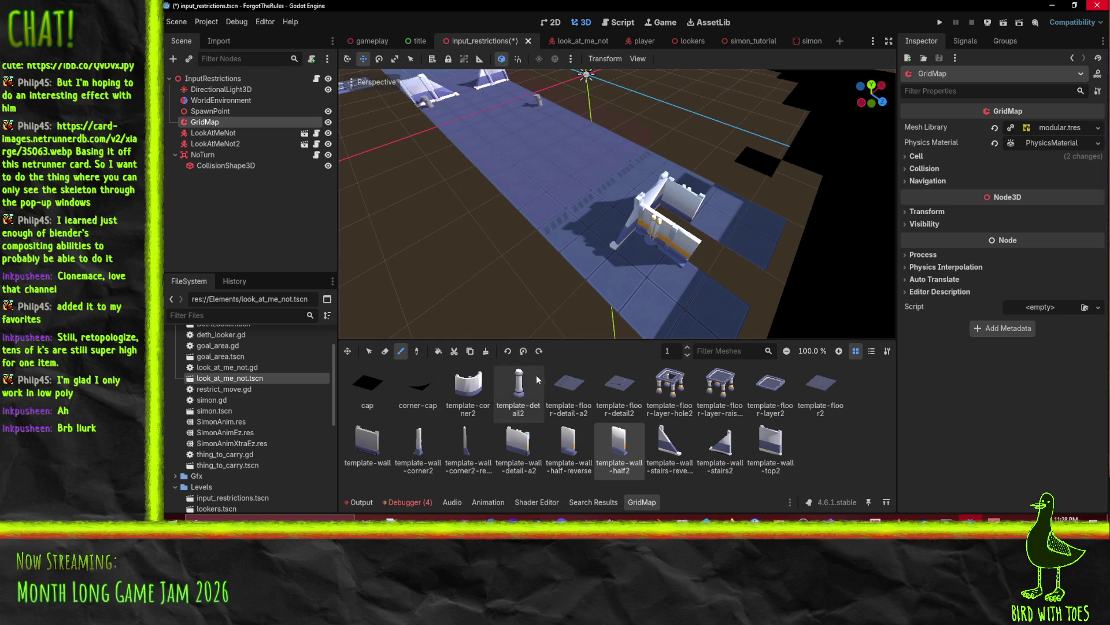
click(589, 433)
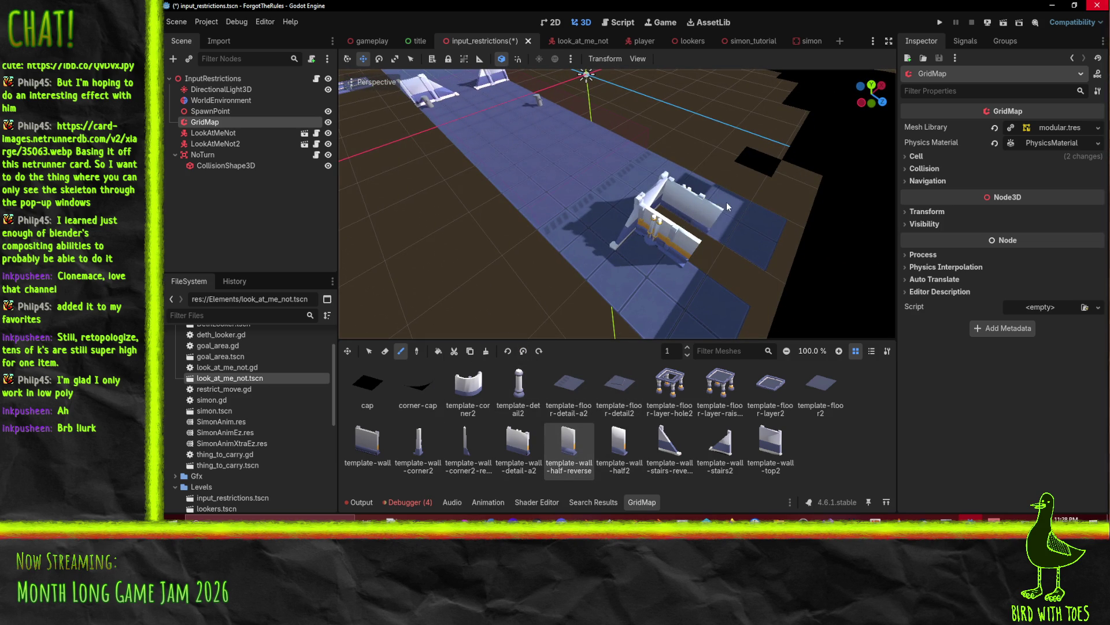
mouse_move(726, 202)
mouse_down()
mouse_move(754, 281)
mouse_move(688, 259)
mouse_move(606, 332)
mouse_up()
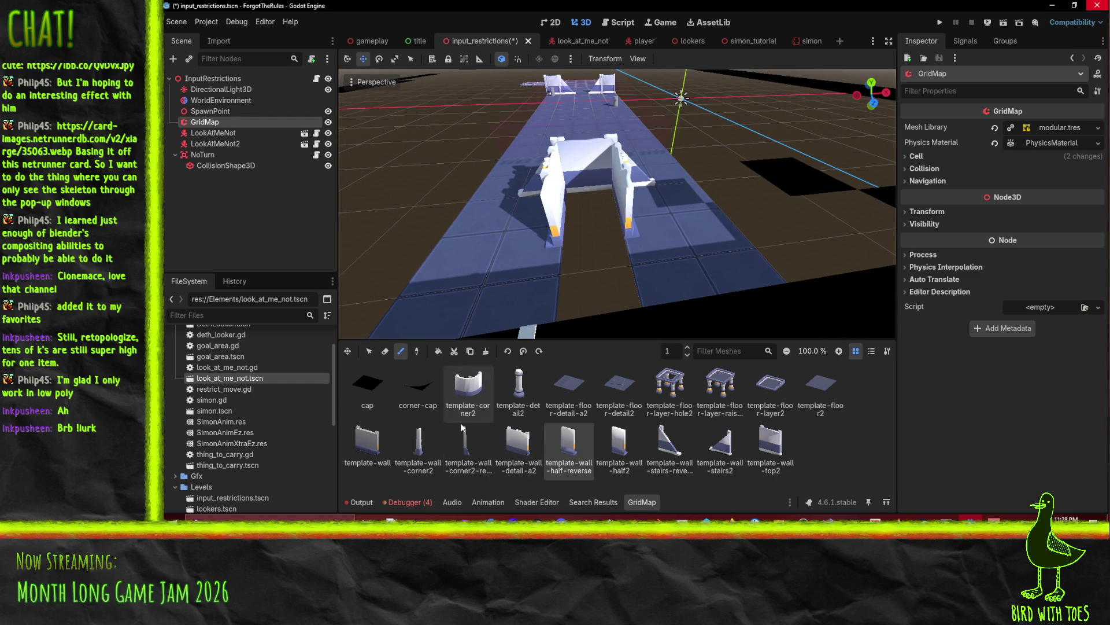
- Add corner and detailed pillared wall pieces around the corridor, rotating the last piece
click(418, 443)
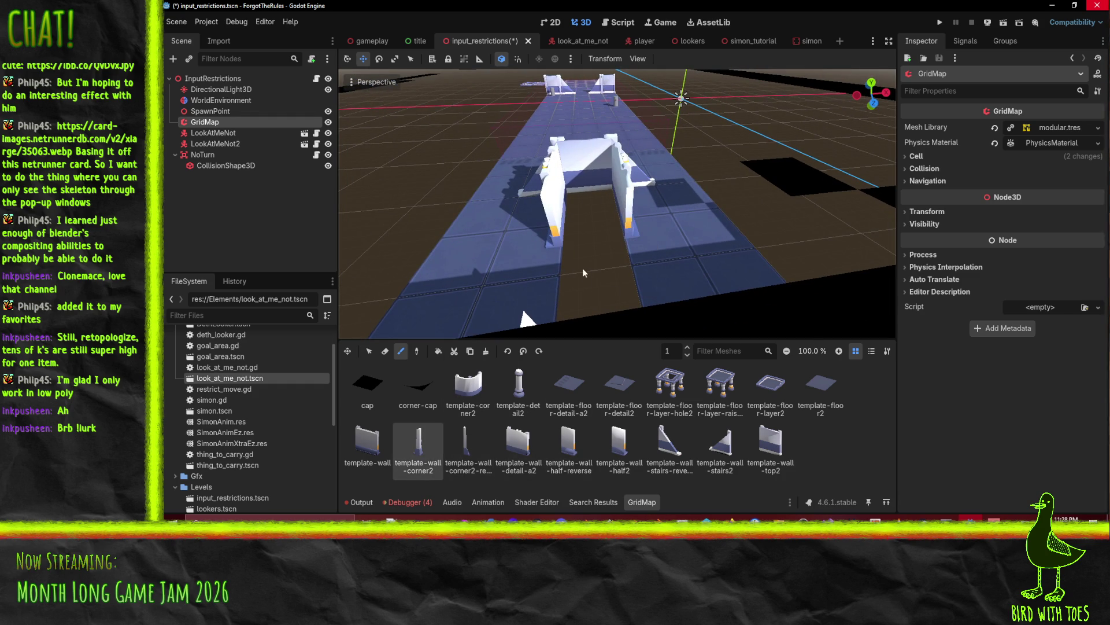
mouse_move(584, 273)
mouse_down()
mouse_move(640, 296)
mouse_move(595, 304)
mouse_up()
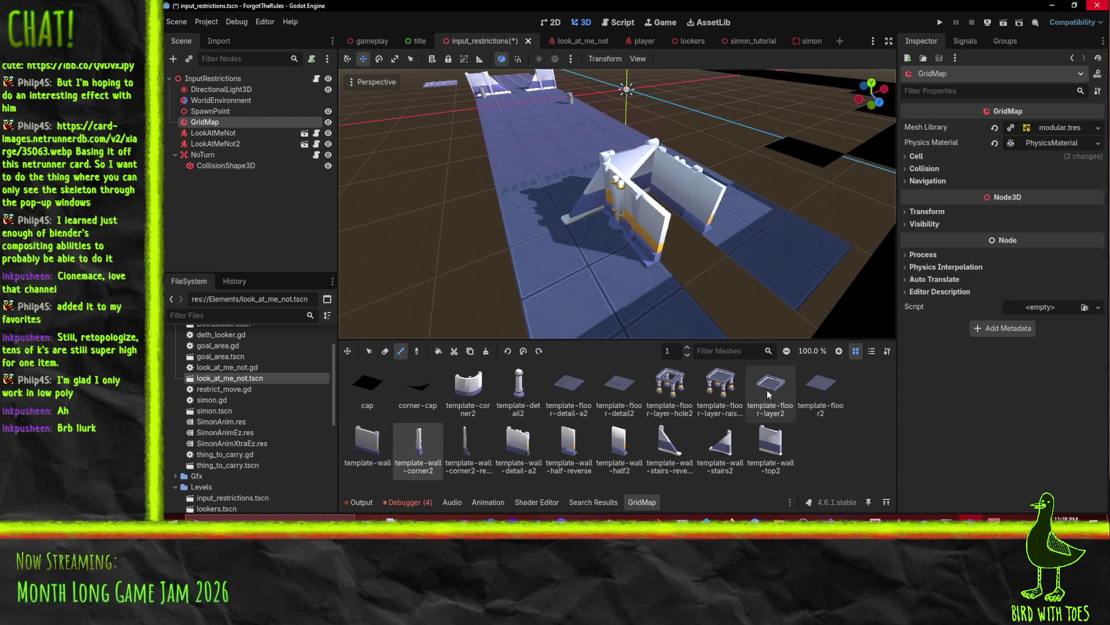
click(519, 445)
click(704, 199)
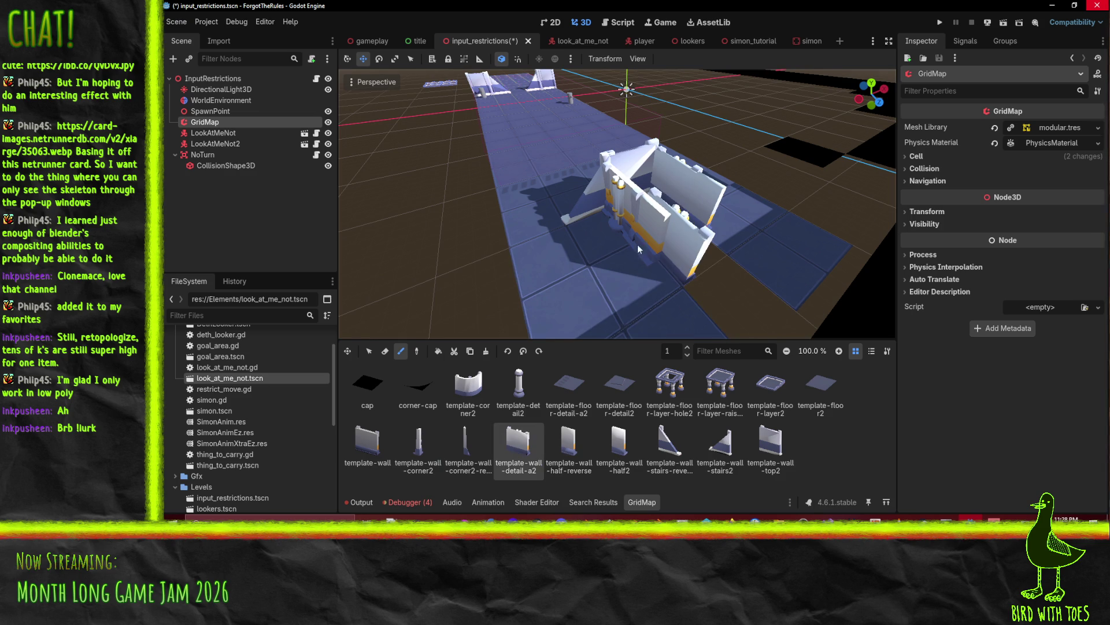
click(523, 351)
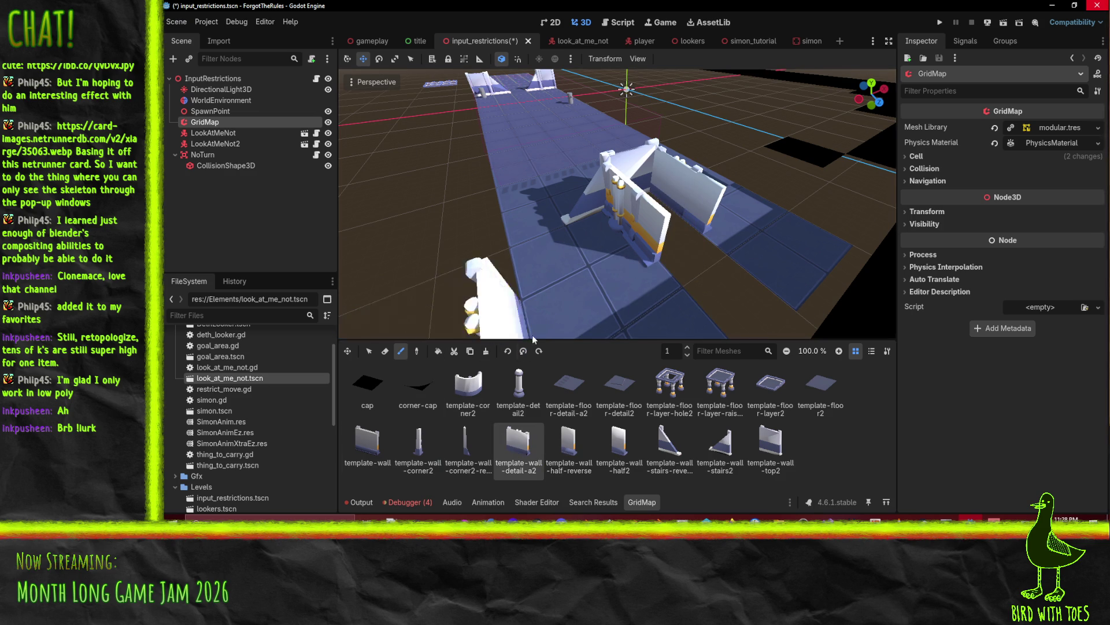
click(601, 272)
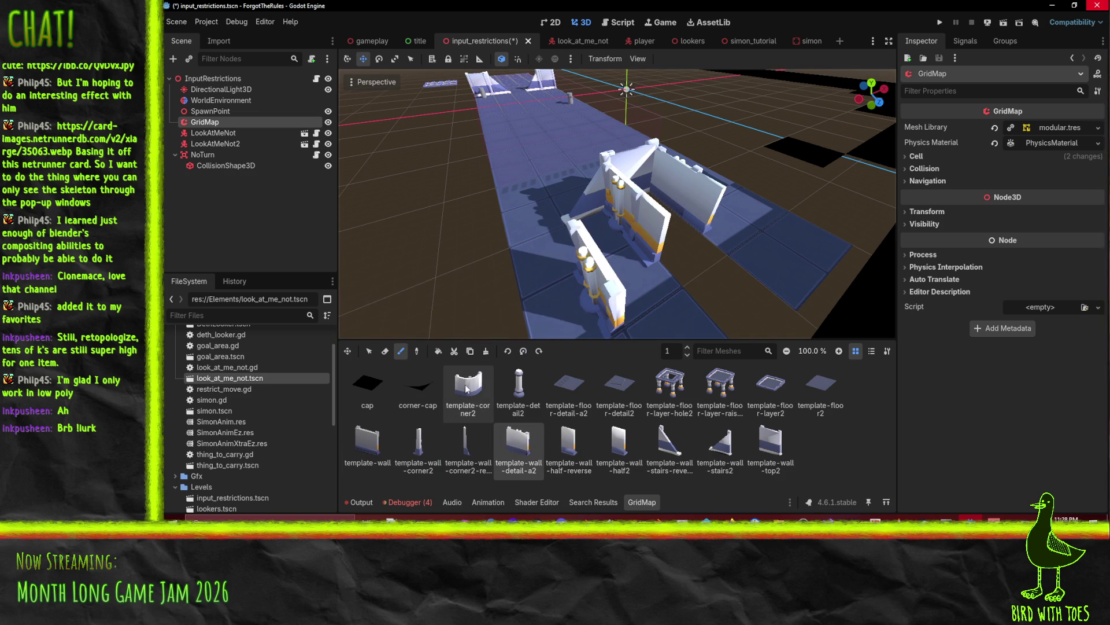
click(524, 351)
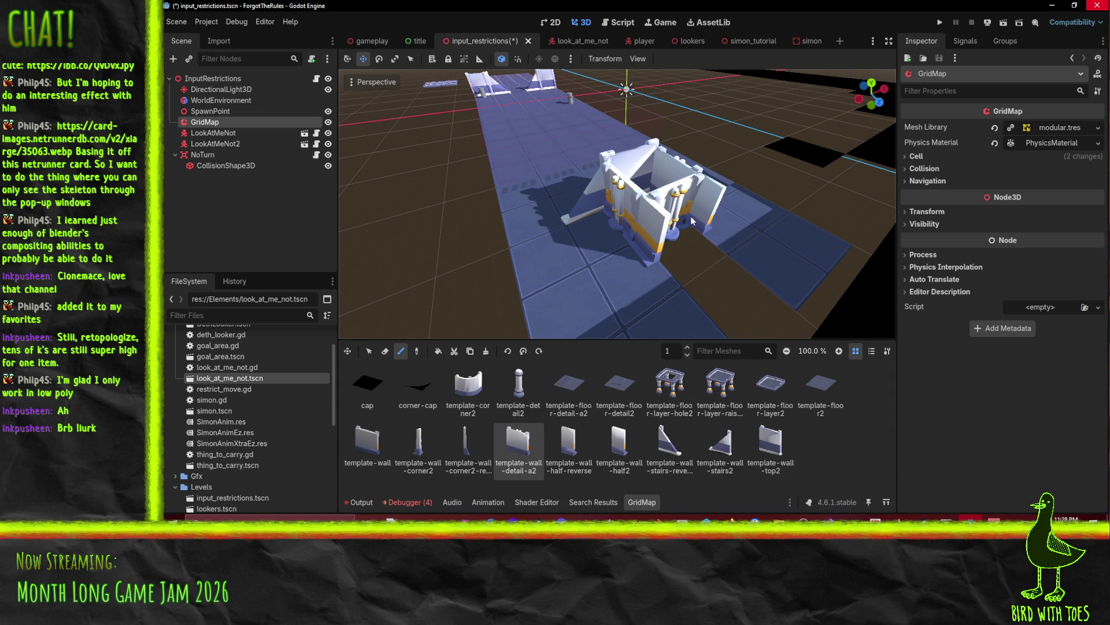
- Select the plain wall, then the pillar detail piece, while orbiting around the enclosure
mouse_move(701, 217)
mouse_down()
mouse_move(698, 279)
mouse_move(600, 289)
mouse_up()
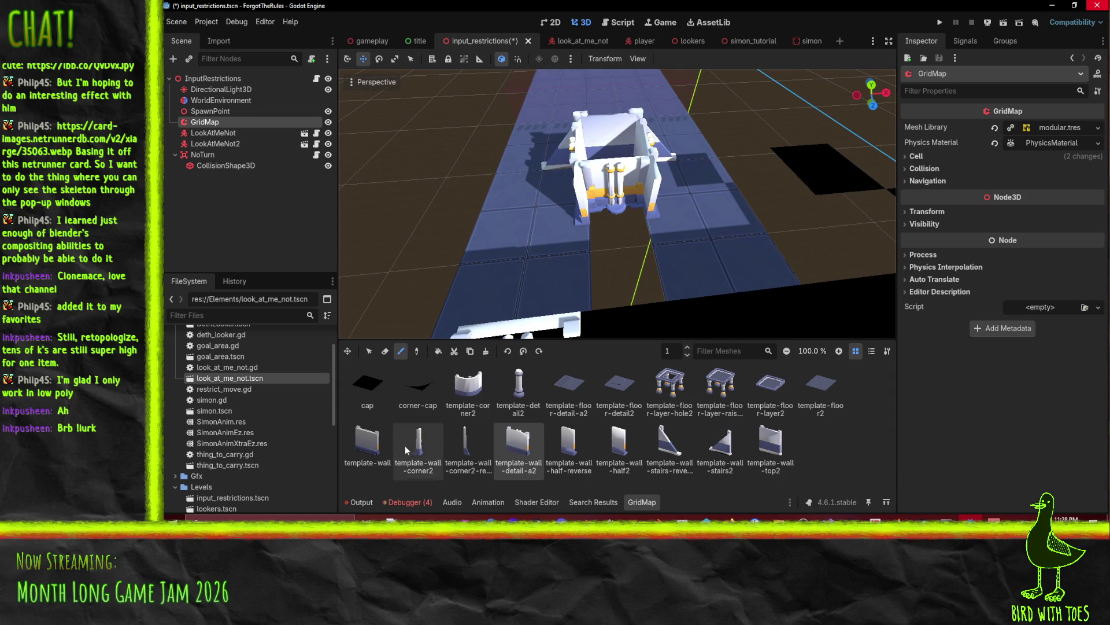
click(368, 443)
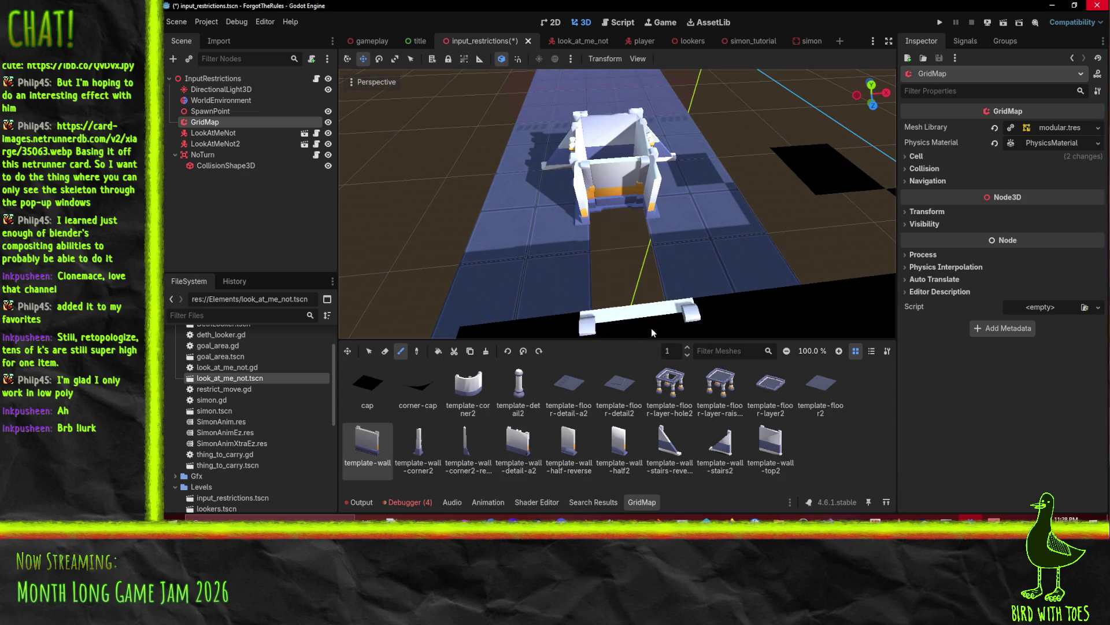
click(519, 386)
mouse_move(630, 231)
mouse_down()
mouse_move(720, 237)
mouse_move(781, 203)
mouse_move(670, 259)
mouse_move(488, 191)
mouse_move(512, 236)
mouse_move(554, 238)
mouse_move(596, 312)
mouse_up()
- Choose the black cap tile in the palette and pan across the corridor floor
click(367, 385)
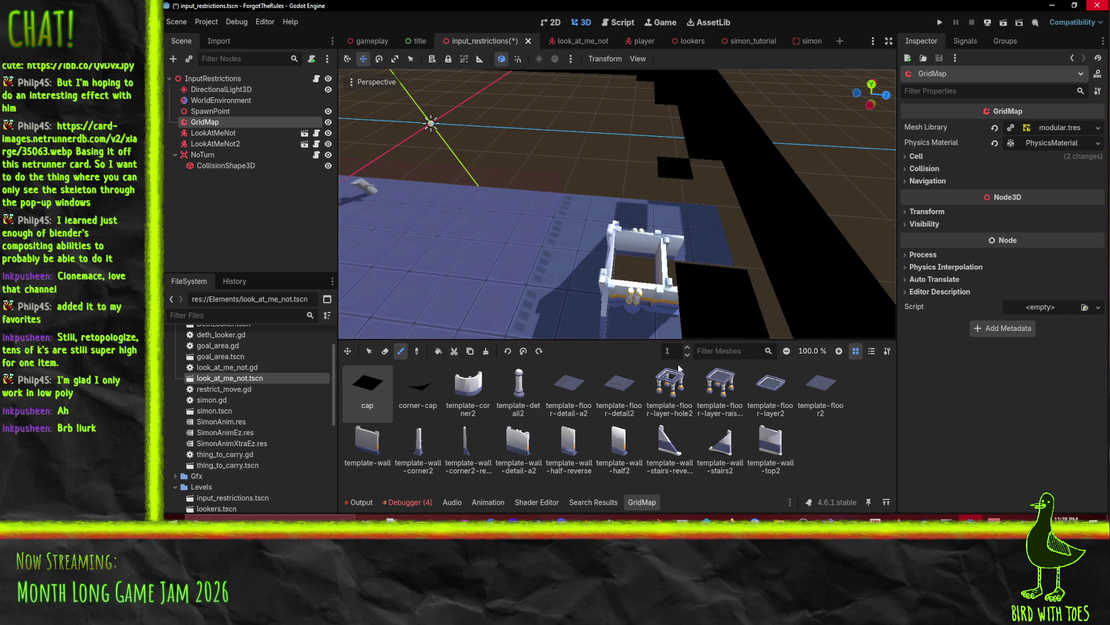
mouse_move(636, 260)
mouse_down()
mouse_move(620, 264)
mouse_move(711, 269)
mouse_move(733, 297)
mouse_move(654, 263)
mouse_move(779, 280)
mouse_move(690, 224)
mouse_move(574, 212)
mouse_move(675, 223)
mouse_move(500, 221)
mouse_move(686, 228)
mouse_move(727, 205)
mouse_move(563, 212)
mouse_move(569, 202)
mouse_move(645, 217)
mouse_up()
scroll(632, 219, down, 3)
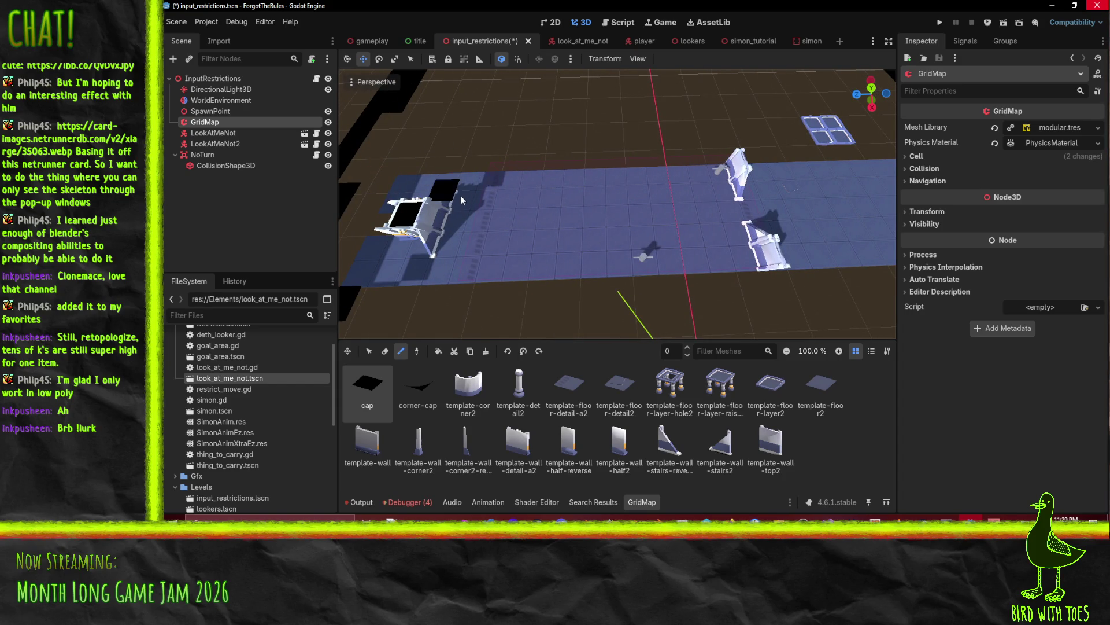
drag(460, 195, 529, 220)
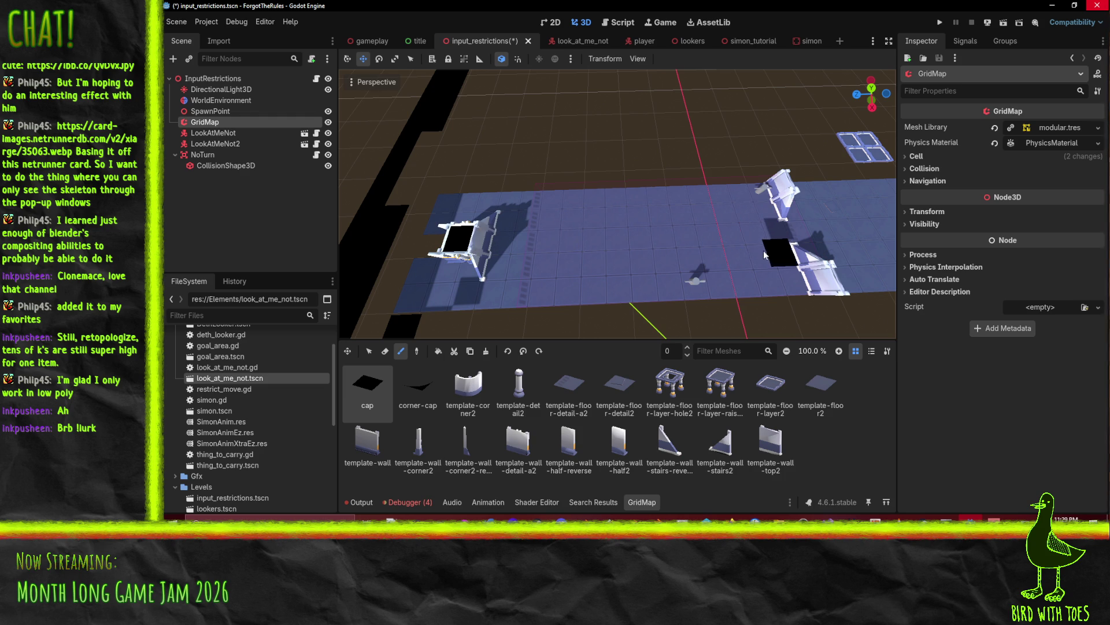
scroll(619, 240, up, 5)
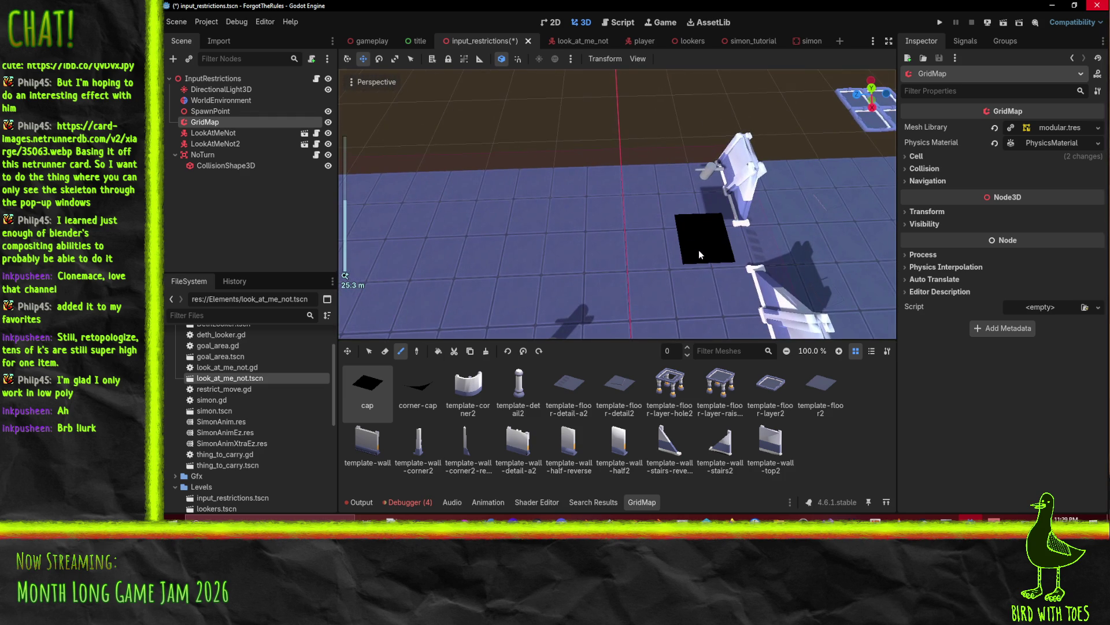
- Orbit around the level from several angles to inspect the floor and walls
mouse_move(699, 250)
mouse_down()
mouse_move(653, 153)
mouse_move(668, 206)
mouse_move(879, 186)
mouse_up()
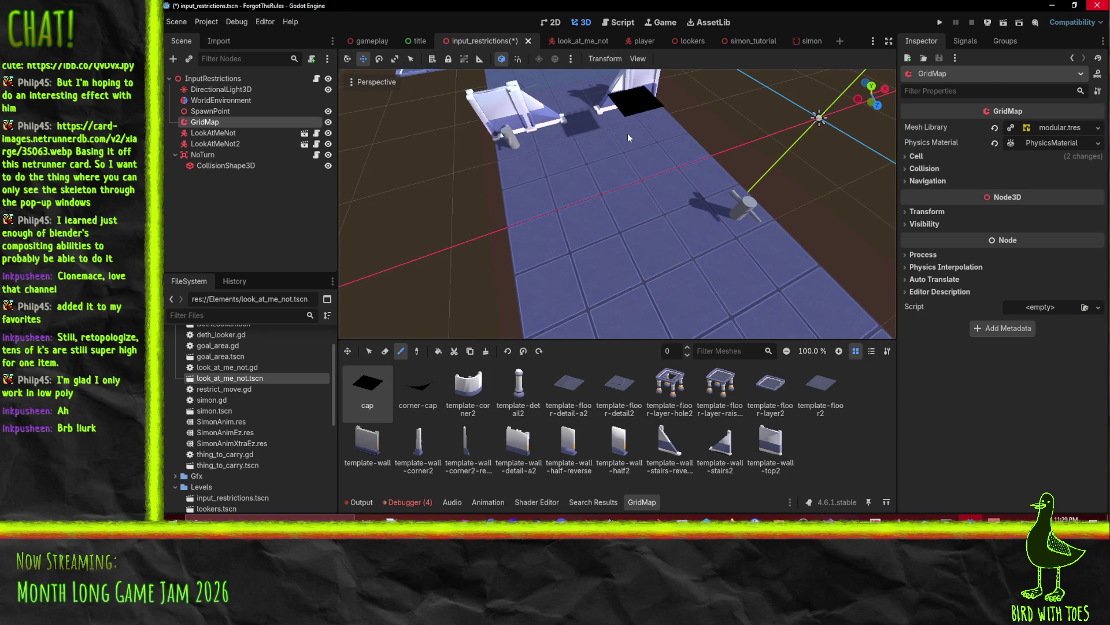
mouse_move(627, 133)
mouse_down()
mouse_move(606, 133)
mouse_move(727, 255)
mouse_move(502, 249)
mouse_move(775, 127)
mouse_move(686, 141)
mouse_up()
scroll(628, 282, up, 2)
mouse_move(628, 282)
mouse_down()
mouse_move(662, 238)
mouse_move(696, 255)
mouse_move(494, 233)
mouse_up()
scroll(676, 253, down, 1)
mouse_move(527, 142)
mouse_down()
mouse_move(502, 210)
mouse_move(553, 226)
mouse_up()
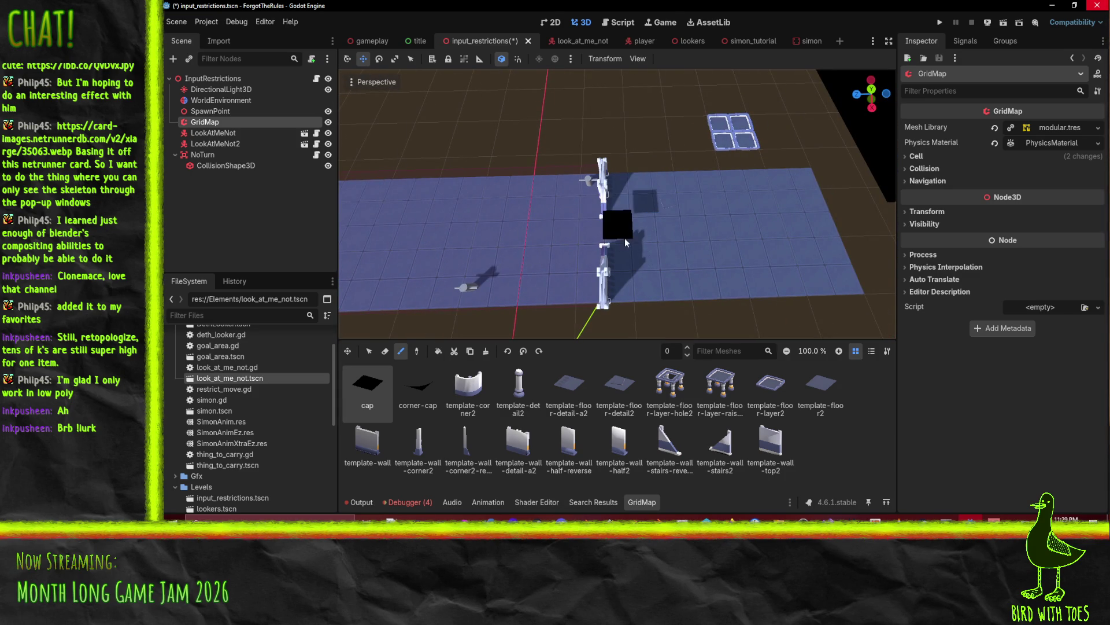
drag(625, 238, 748, 242)
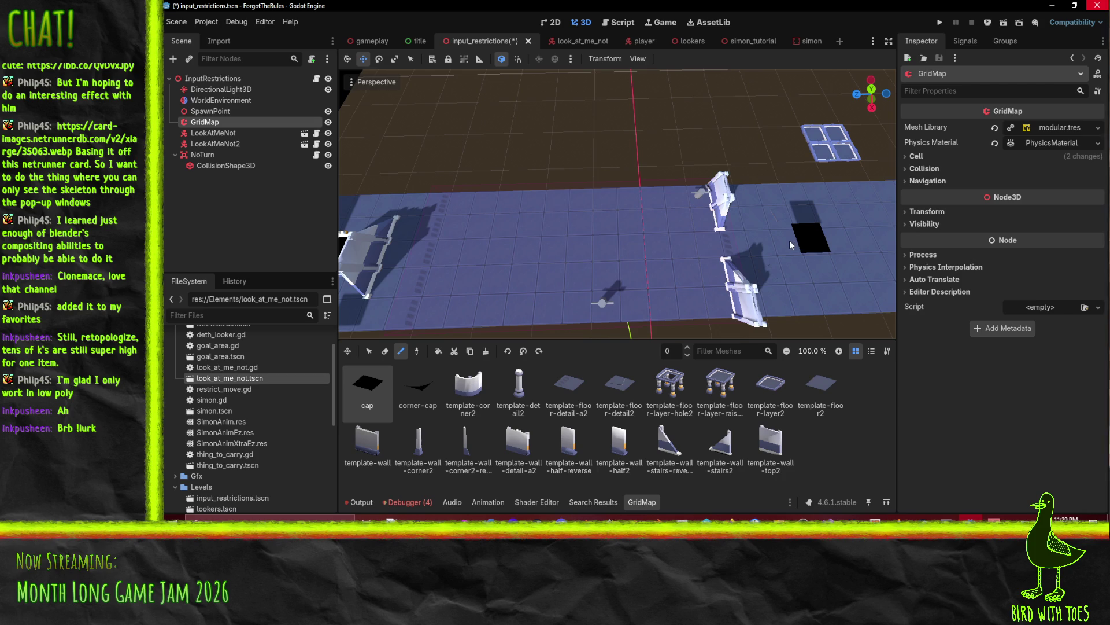
mouse_move(789, 240)
mouse_down()
mouse_move(570, 252)
mouse_move(821, 237)
mouse_up()
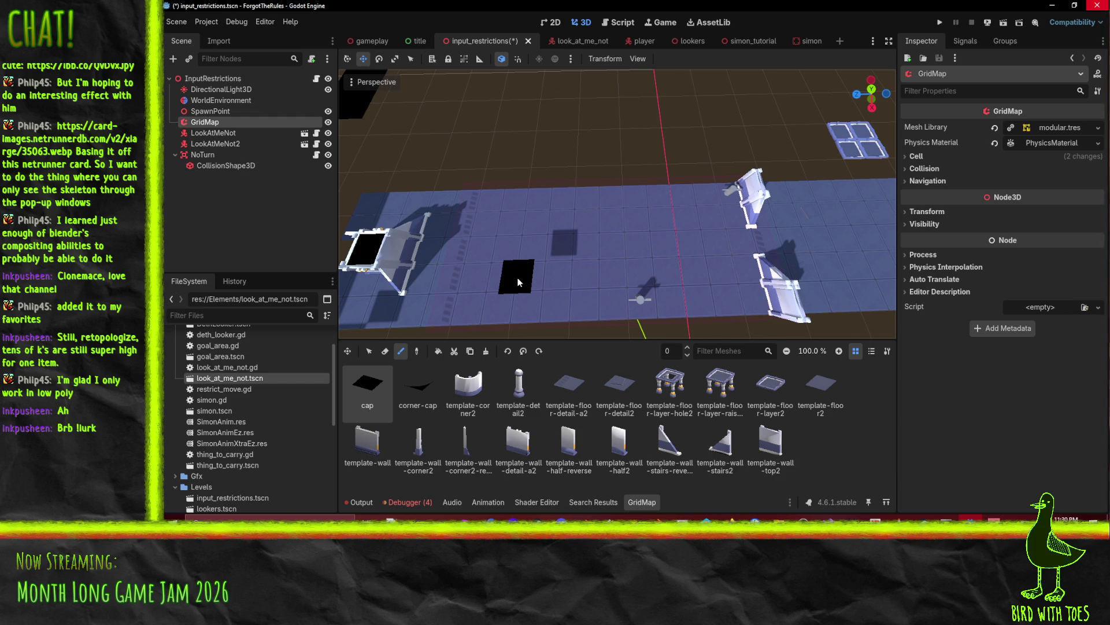
scroll(602, 237, up, 2)
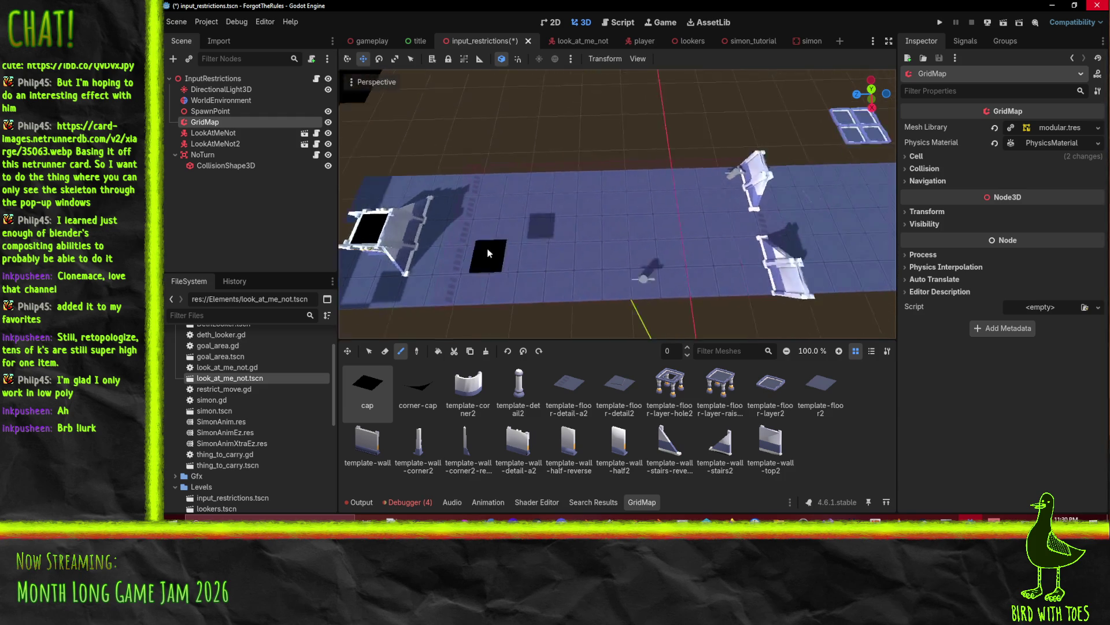
drag(488, 253, 370, 271)
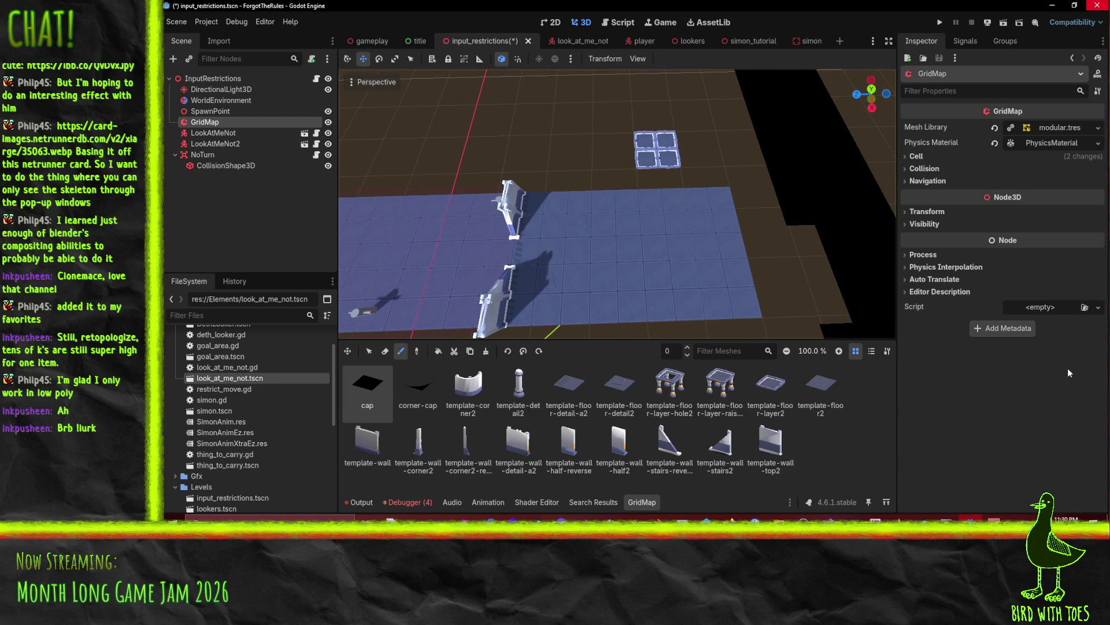
- Paint template-floor2 tiles to fill the gap in the upper floor strip
click(821, 388)
mouse_move(626, 162)
mouse_down()
mouse_move(636, 176)
mouse_move(632, 142)
mouse_move(646, 125)
mouse_up()
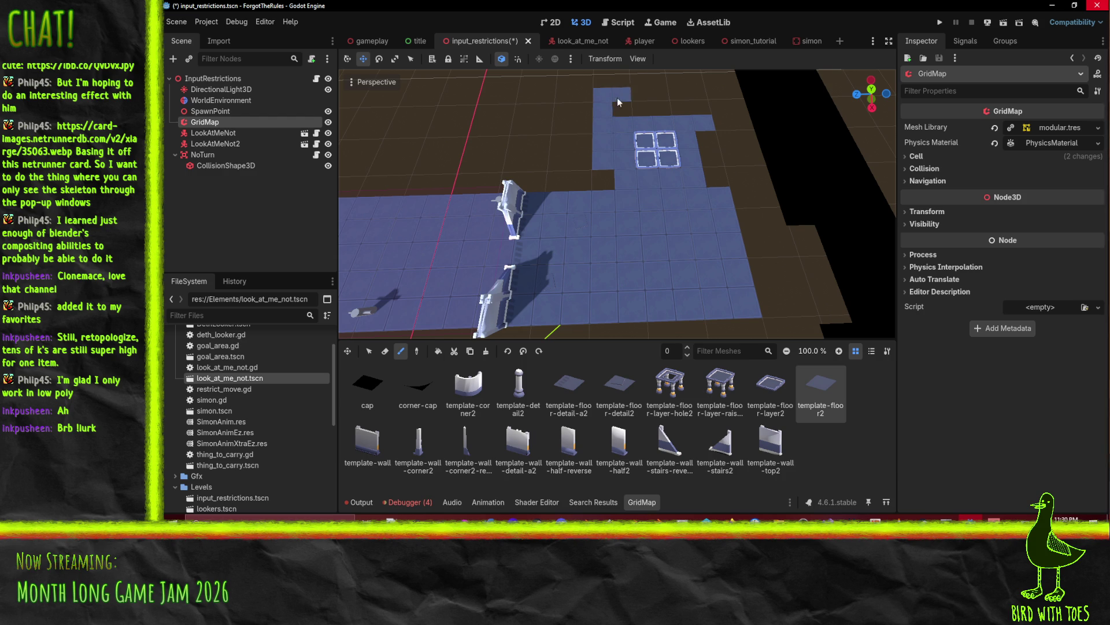
drag(677, 106, 621, 110)
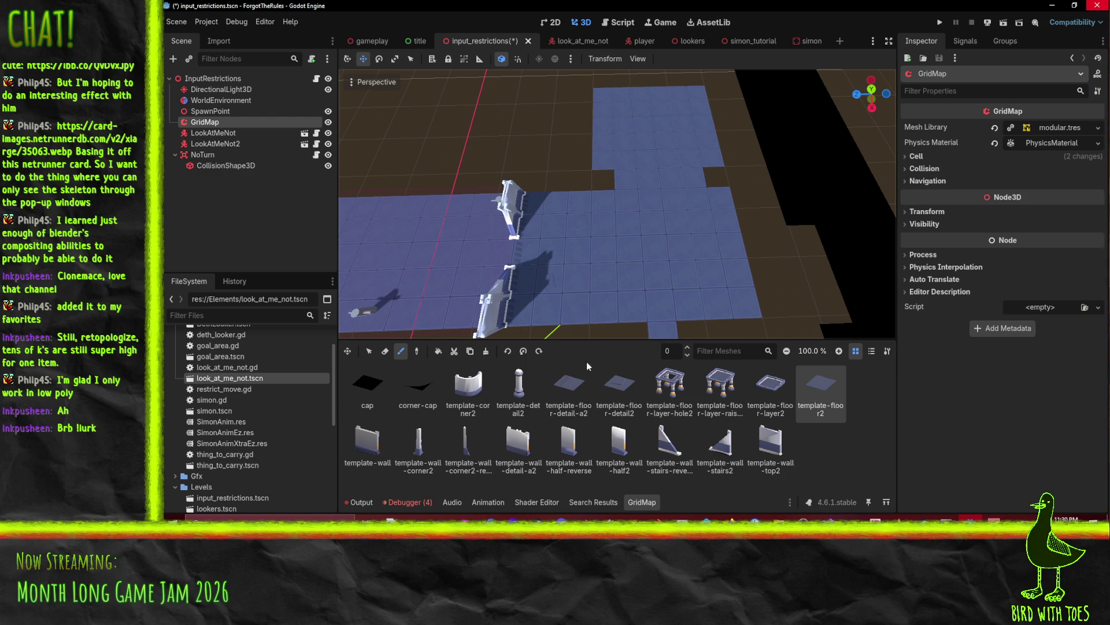
- Paint a 2x2 block of template-floor-layer2 tiles and review the raised structure
click(770, 388)
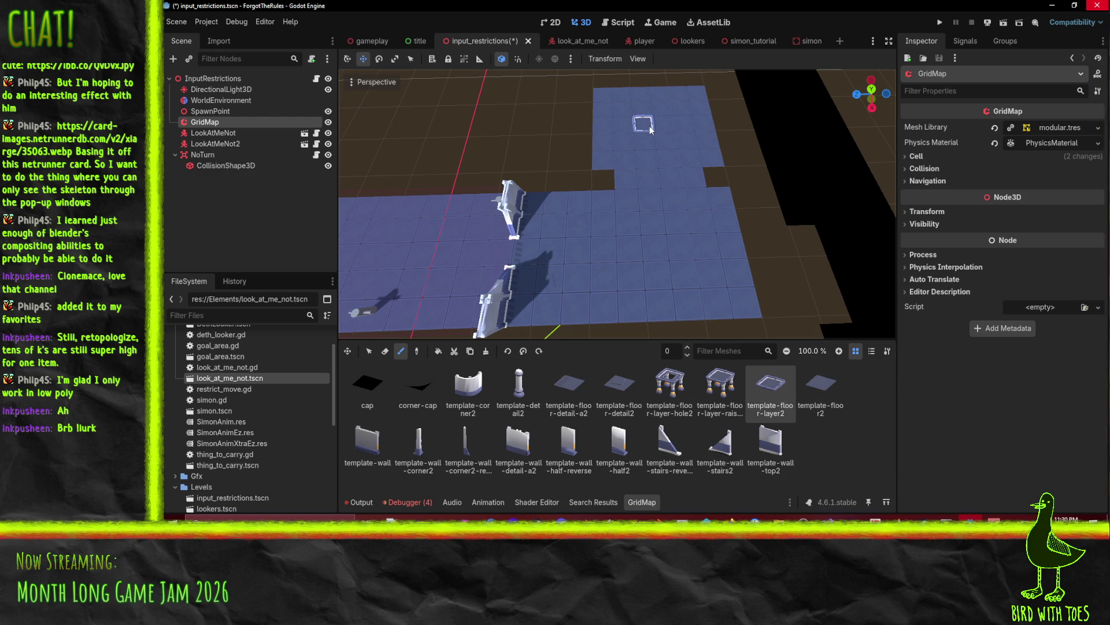
mouse_move(650, 129)
mouse_down()
mouse_move(665, 123)
mouse_move(647, 111)
mouse_up()
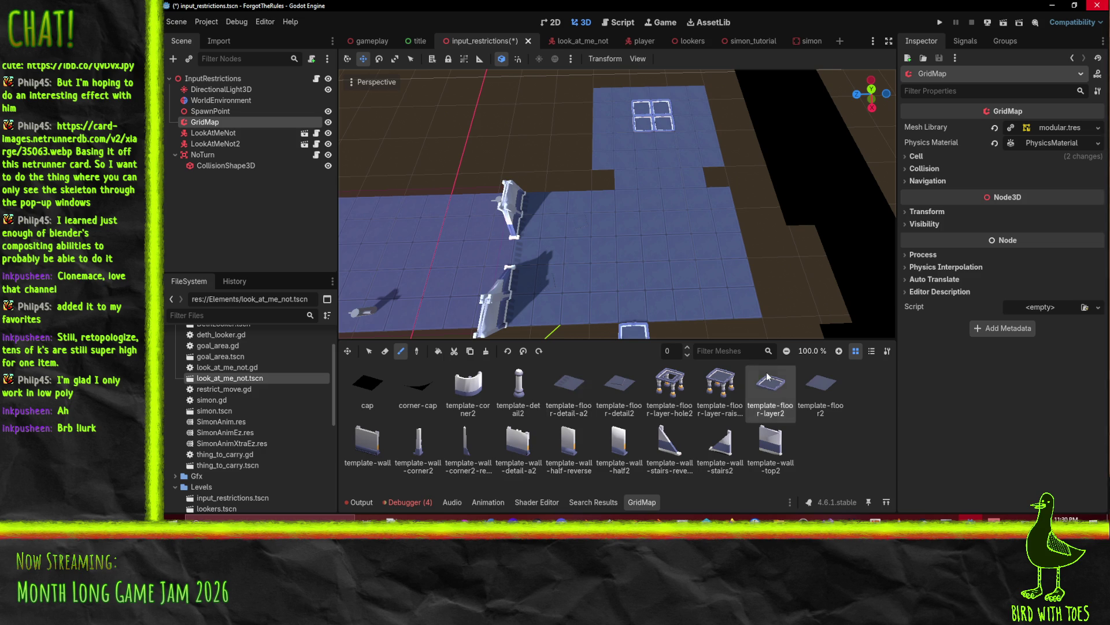
click(821, 385)
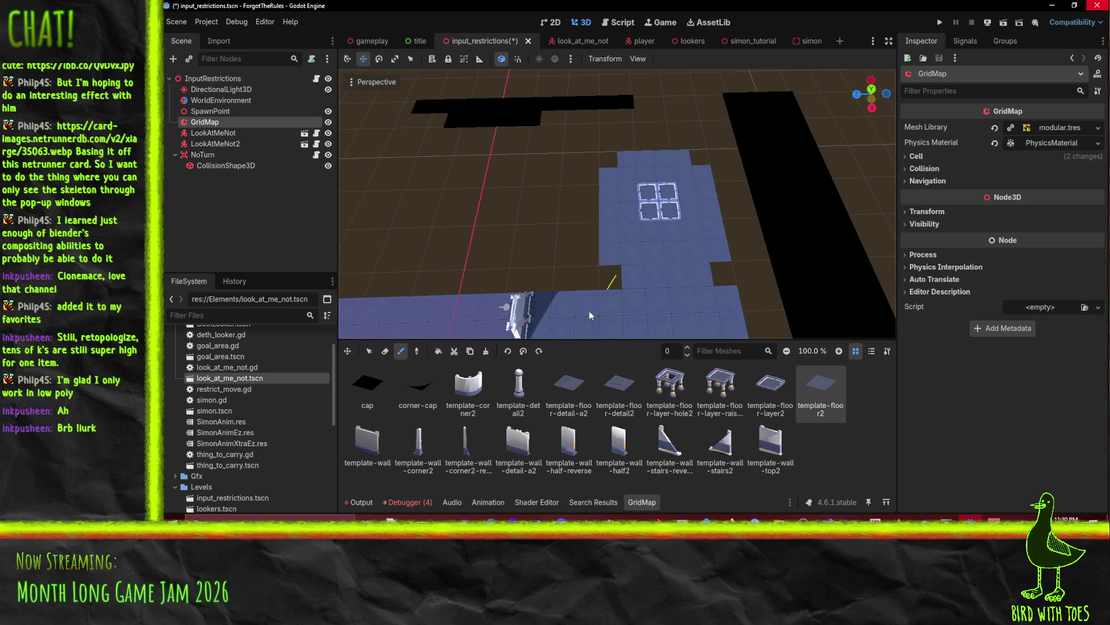
mouse_move(584, 253)
mouse_down()
mouse_move(345, 106)
mouse_move(258, 151)
mouse_up()
scroll(657, 241, up, 5)
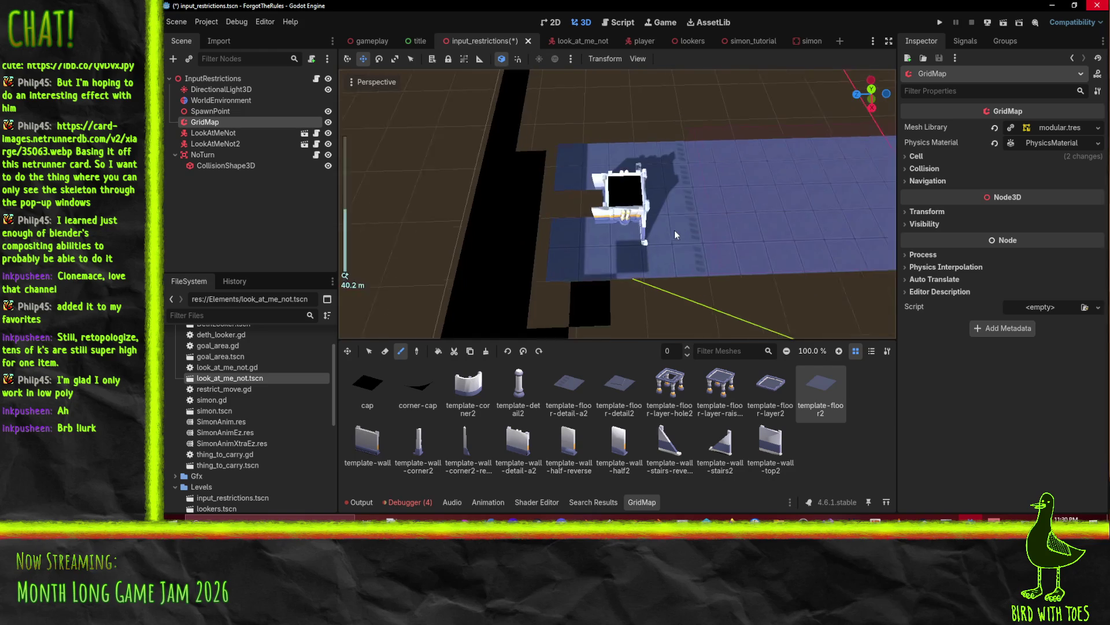
mouse_move(648, 239)
mouse_down()
mouse_move(746, 222)
mouse_move(680, 231)
mouse_move(658, 252)
mouse_move(713, 261)
mouse_move(664, 264)
mouse_move(605, 245)
mouse_move(630, 245)
mouse_up()
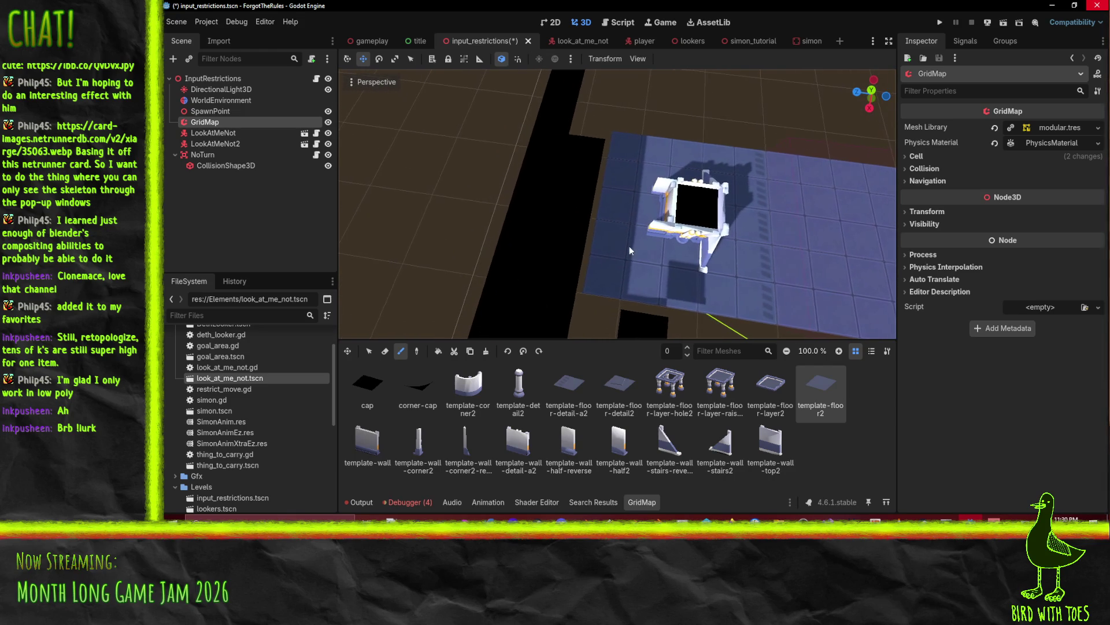
click(670, 445)
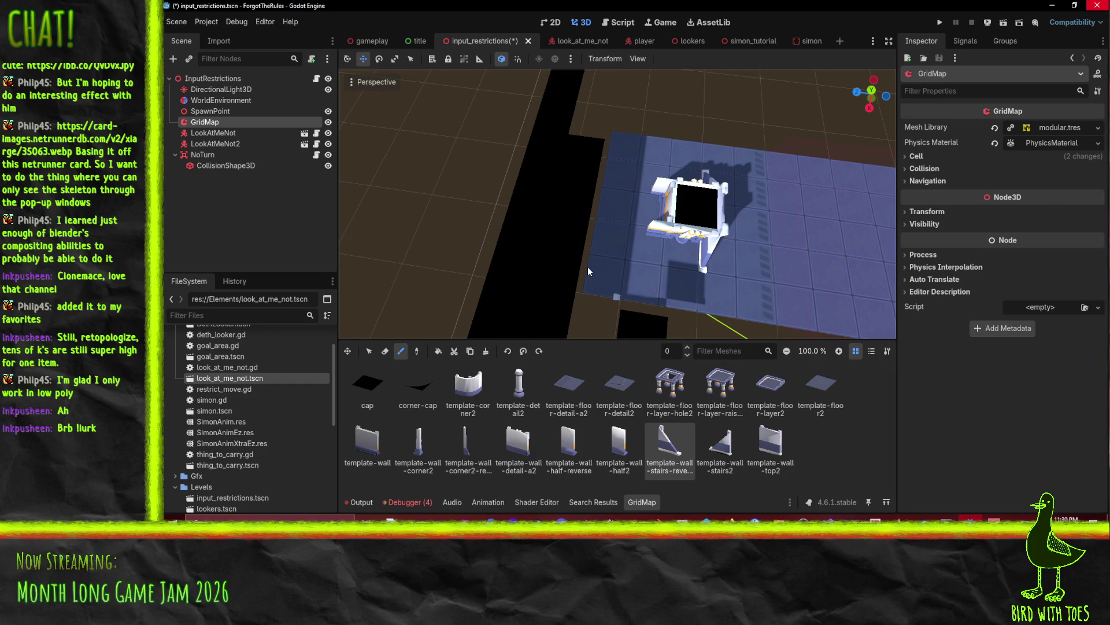
- On GridMap floor 1, place a template-wall-stairs2 piece and a rotated stairs-reverse piece around the structure
drag(616, 268, 551, 250)
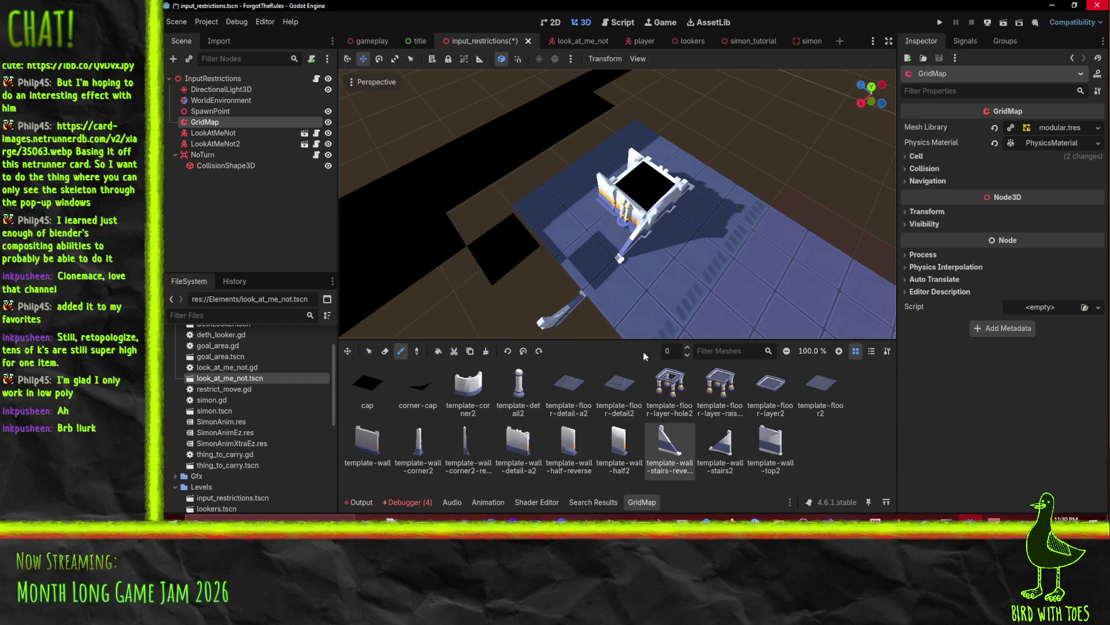
click(687, 347)
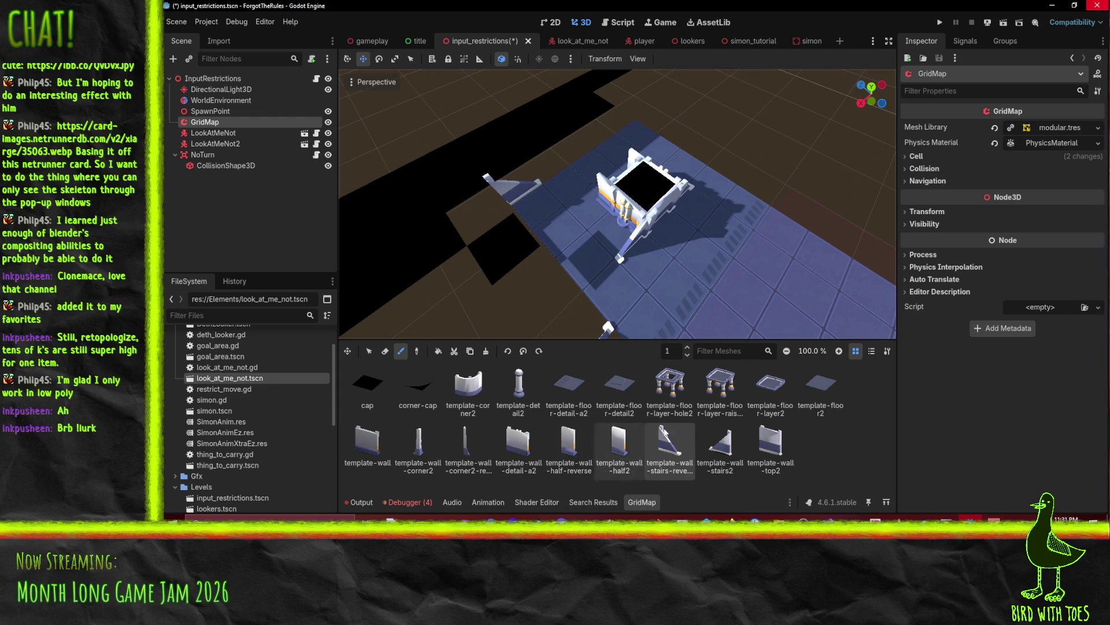
click(704, 428)
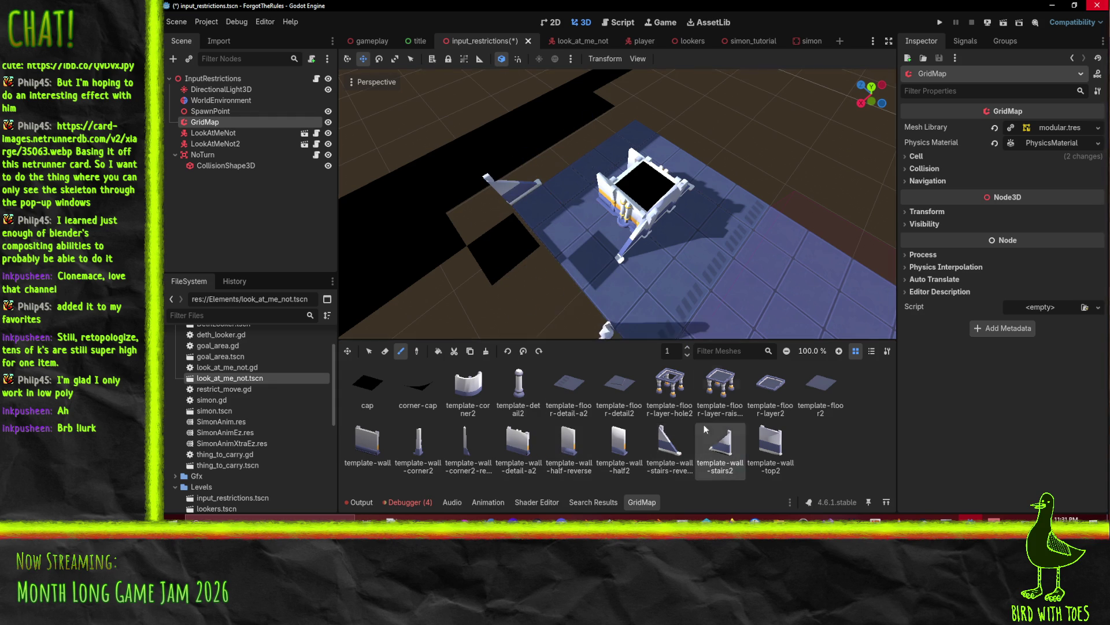
click(613, 85)
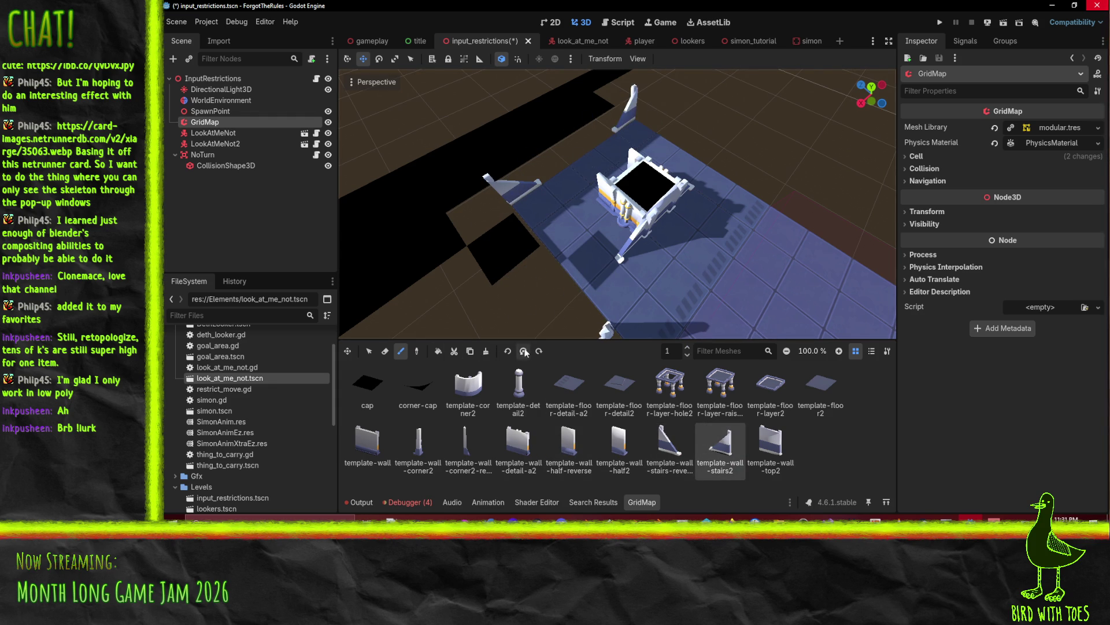
click(669, 445)
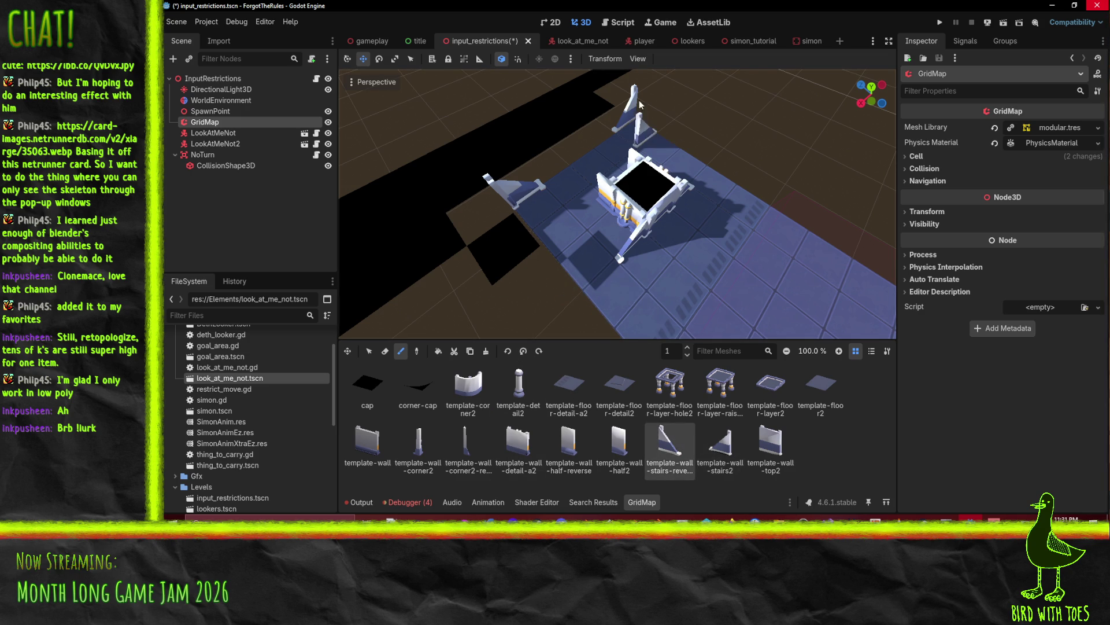
click(721, 445)
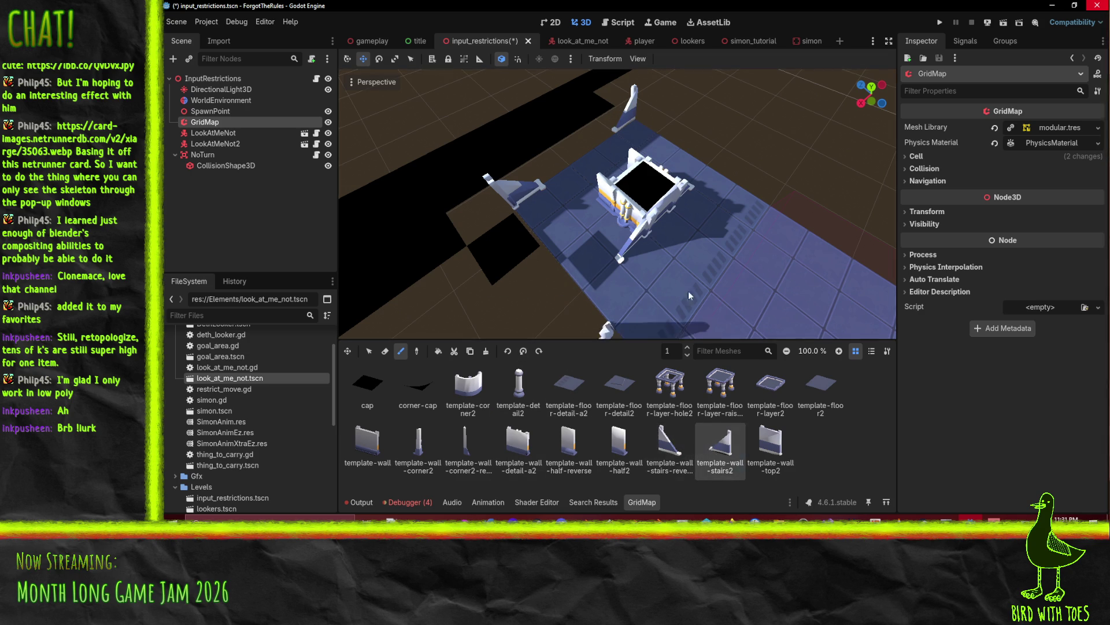
click(669, 446)
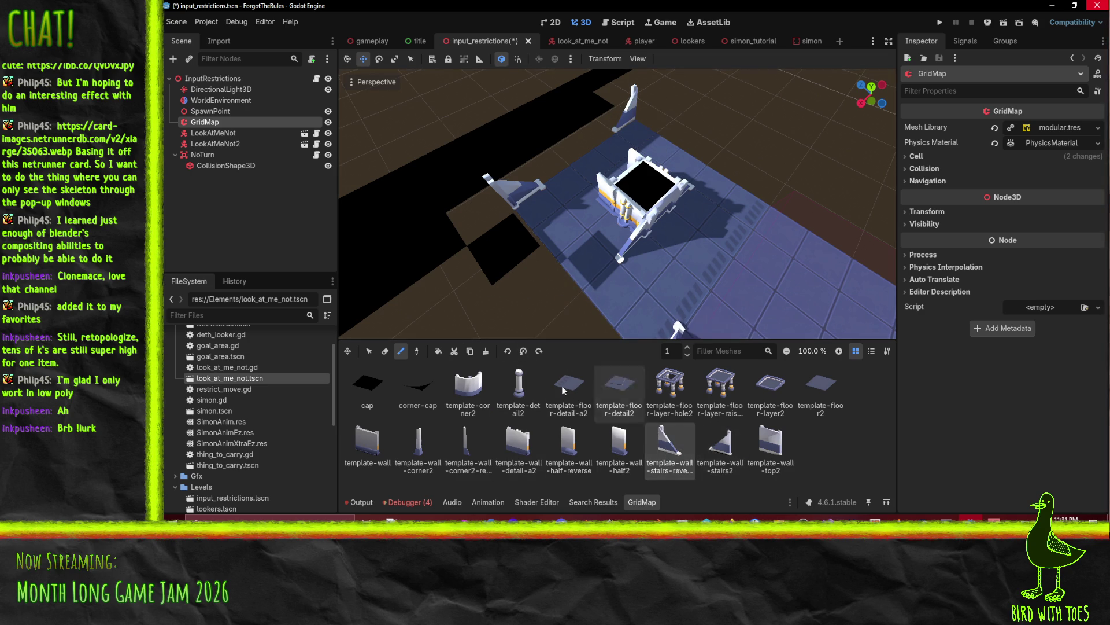
click(522, 352)
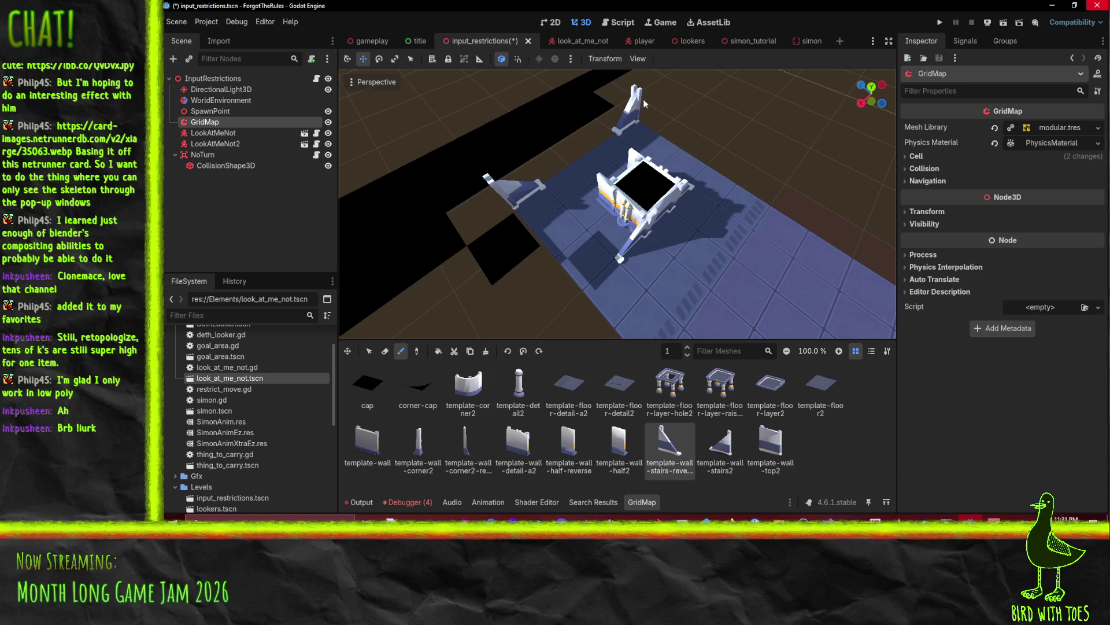
mouse_move(571, 239)
mouse_down()
mouse_move(575, 213)
mouse_move(595, 214)
mouse_up()
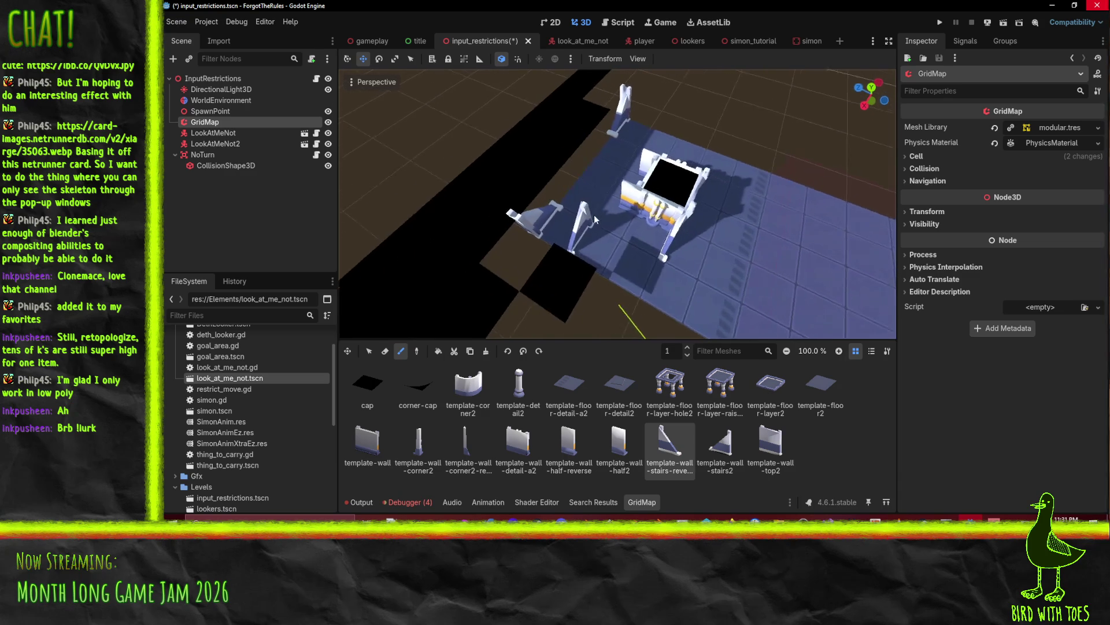
- Back on floor 0, paint template-floor2 tiles to the left of the existing floor
click(821, 384)
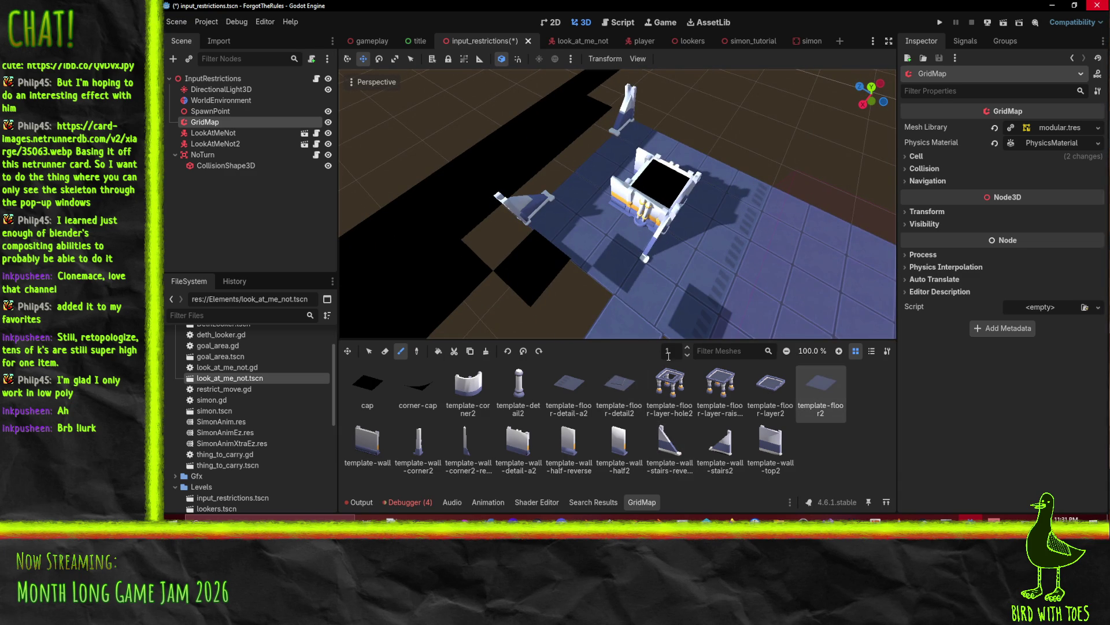
click(686, 355)
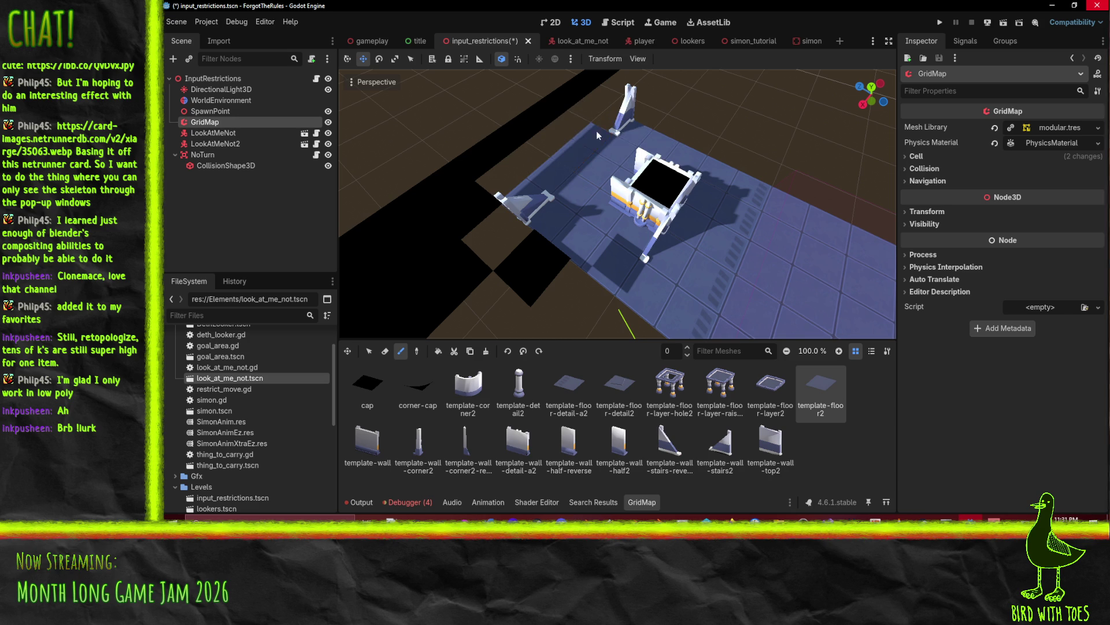
drag(491, 181, 629, 207)
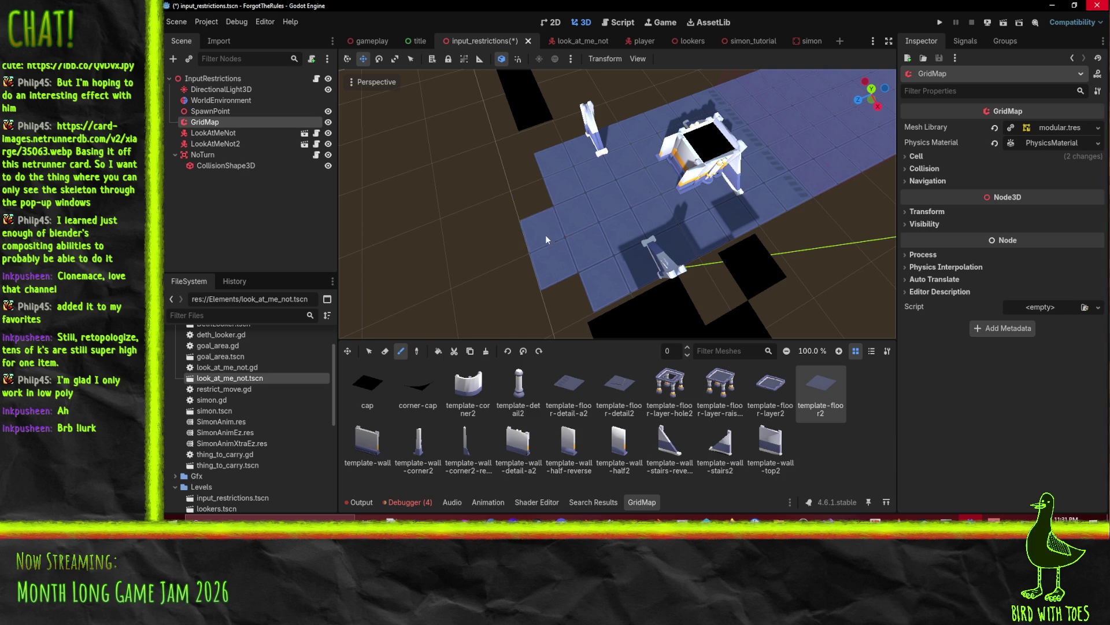
mouse_move(532, 213)
mouse_down()
mouse_move(508, 244)
mouse_move(517, 271)
mouse_move(473, 263)
mouse_move(612, 300)
mouse_move(688, 260)
mouse_up()
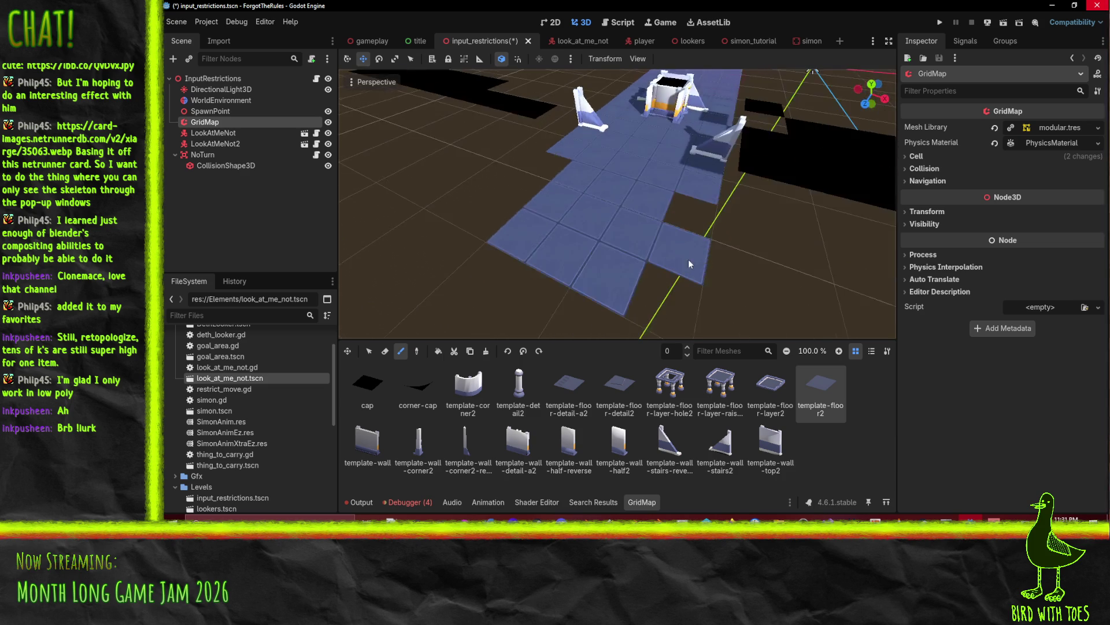
scroll(695, 277, down, 3)
drag(609, 214, 671, 363)
- Inspect the widened GridMap floor and walled enclosure from several angles, then save with Ctrl+S
mouse_move(624, 302)
mouse_down()
mouse_move(579, 299)
mouse_move(608, 237)
mouse_move(521, 213)
mouse_move(526, 230)
mouse_up()
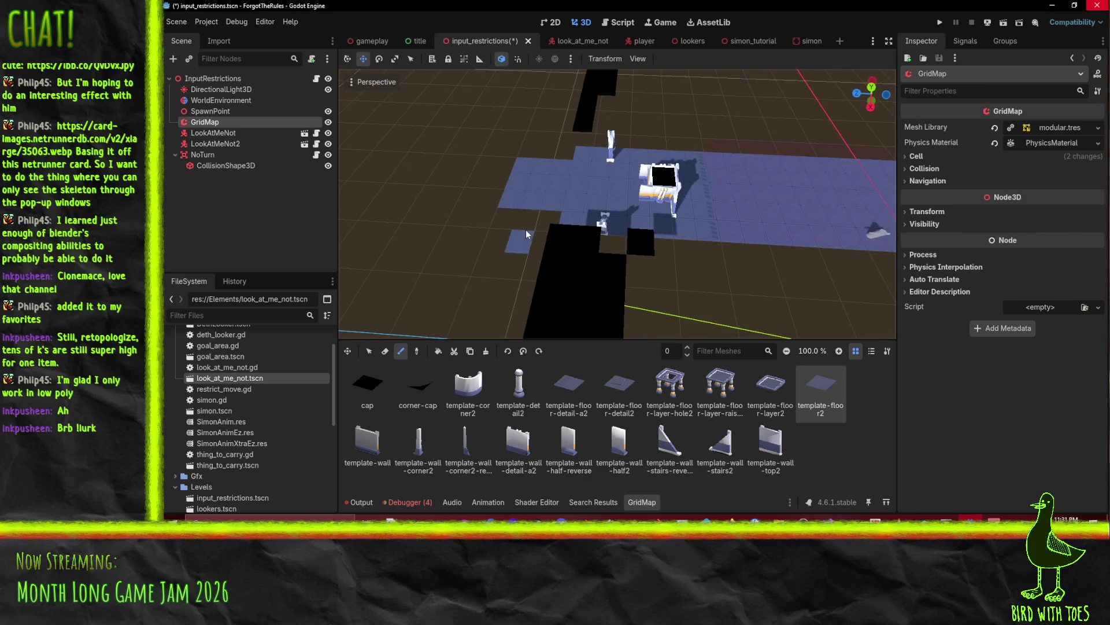
click(528, 398)
drag(537, 179, 639, 151)
mouse_move(581, 203)
mouse_down()
mouse_move(665, 197)
mouse_move(544, 192)
mouse_move(465, 126)
mouse_move(520, 134)
mouse_move(579, 178)
mouse_move(556, 224)
mouse_move(576, 218)
mouse_move(674, 237)
mouse_up()
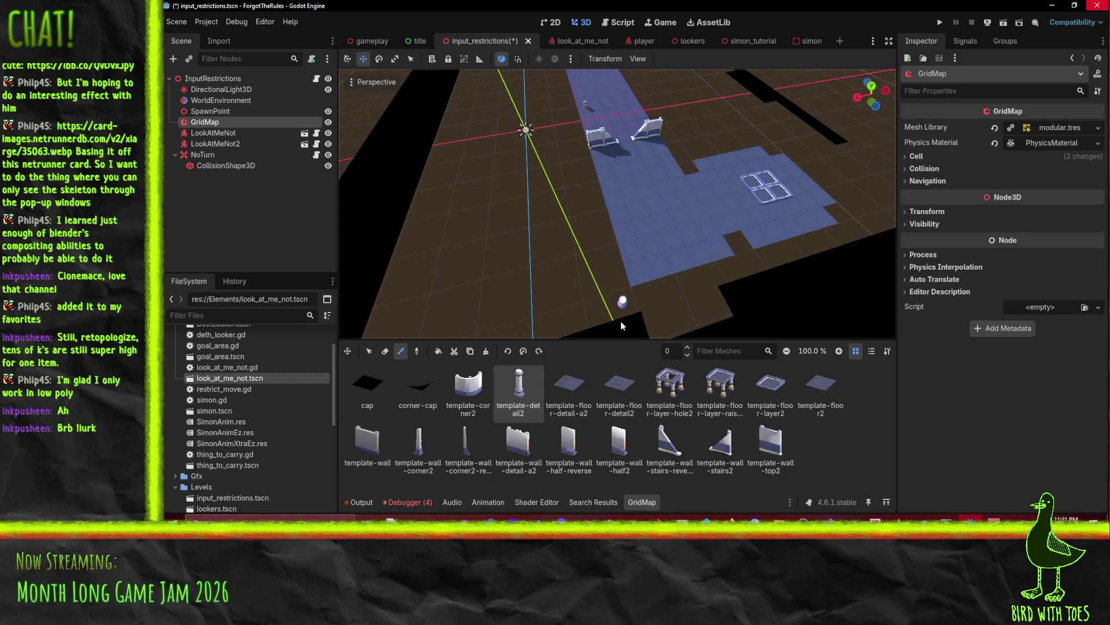
mouse_move(611, 259)
mouse_down()
mouse_move(571, 206)
mouse_move(584, 232)
mouse_up()
click(821, 387)
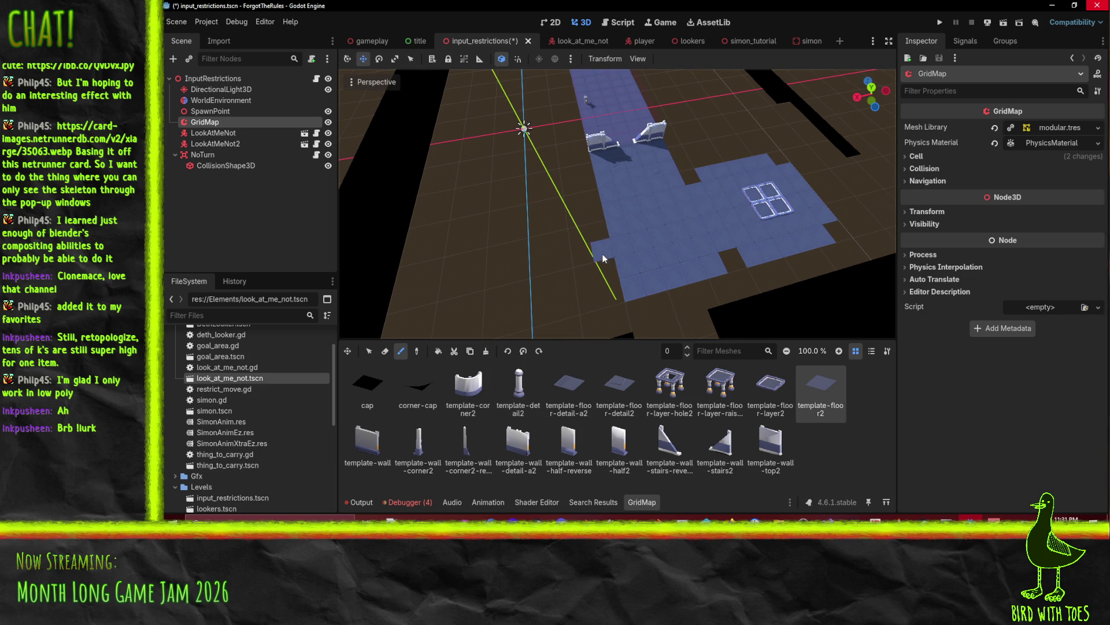
mouse_move(578, 215)
mouse_down()
mouse_move(583, 204)
mouse_move(773, 179)
mouse_move(839, 186)
mouse_up()
mouse_move(491, 192)
mouse_down()
mouse_move(745, 209)
mouse_move(534, 235)
mouse_move(655, 251)
mouse_move(624, 254)
mouse_up()
scroll(599, 228, up, 3)
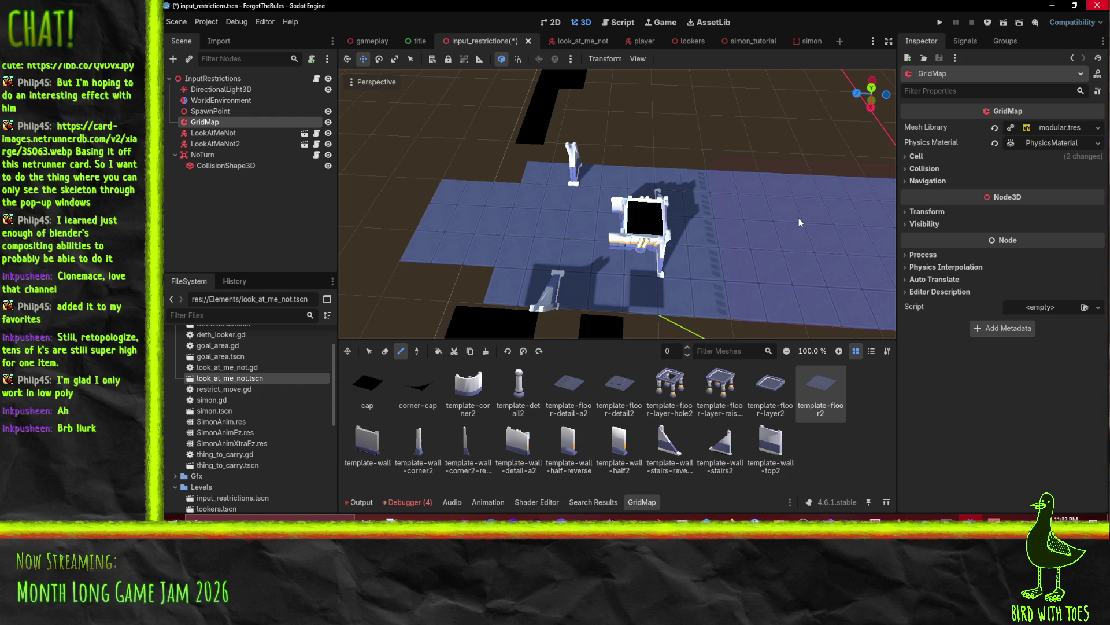
scroll(799, 217, up, 5)
key(ctrl+s)
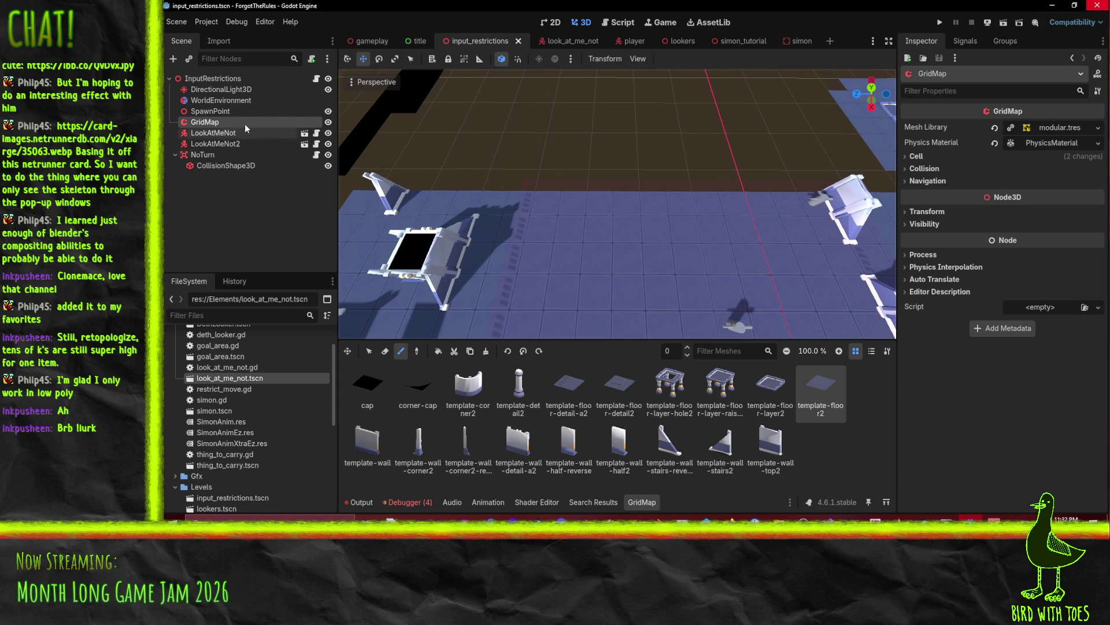
- Add a StaticBody3D as a child of the InputRestrictions root node
right_click(198, 82)
click(260, 108)
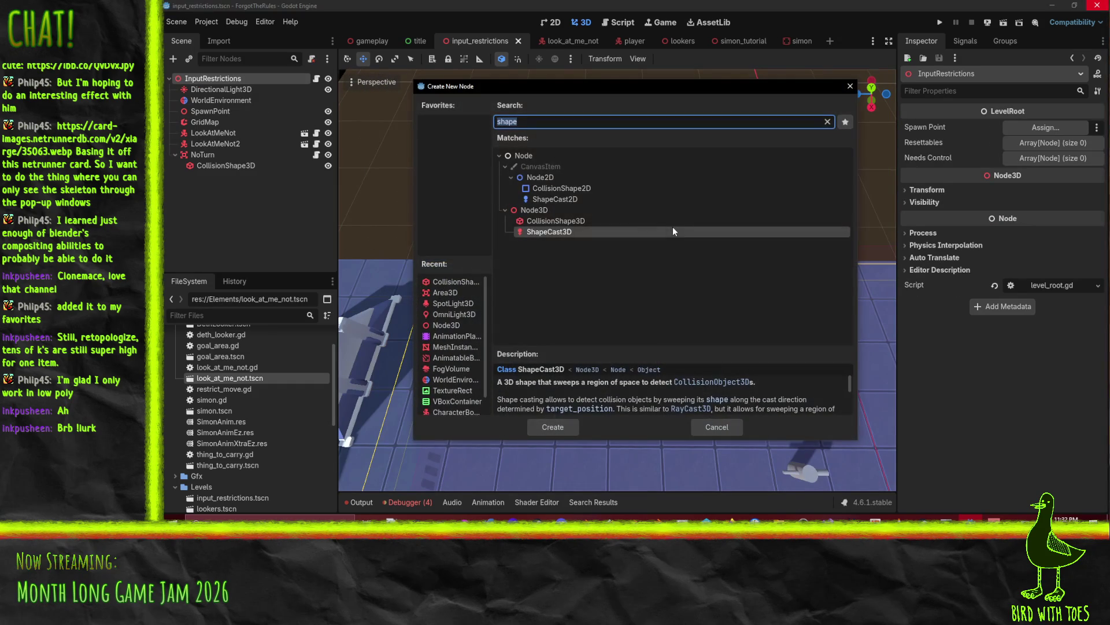
text(s)
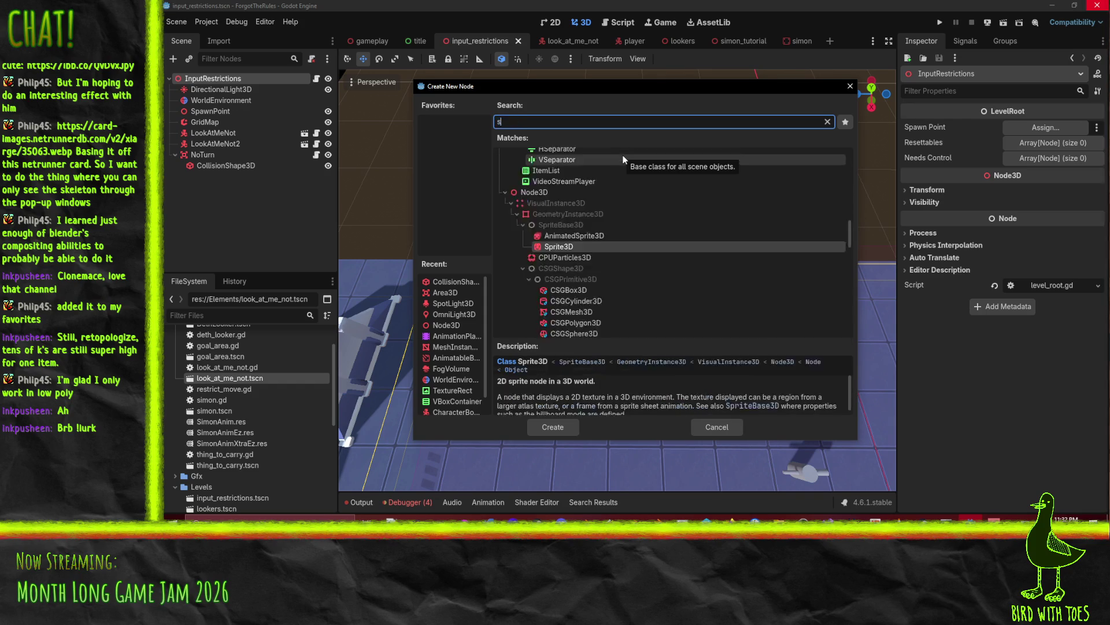
text(tatic)
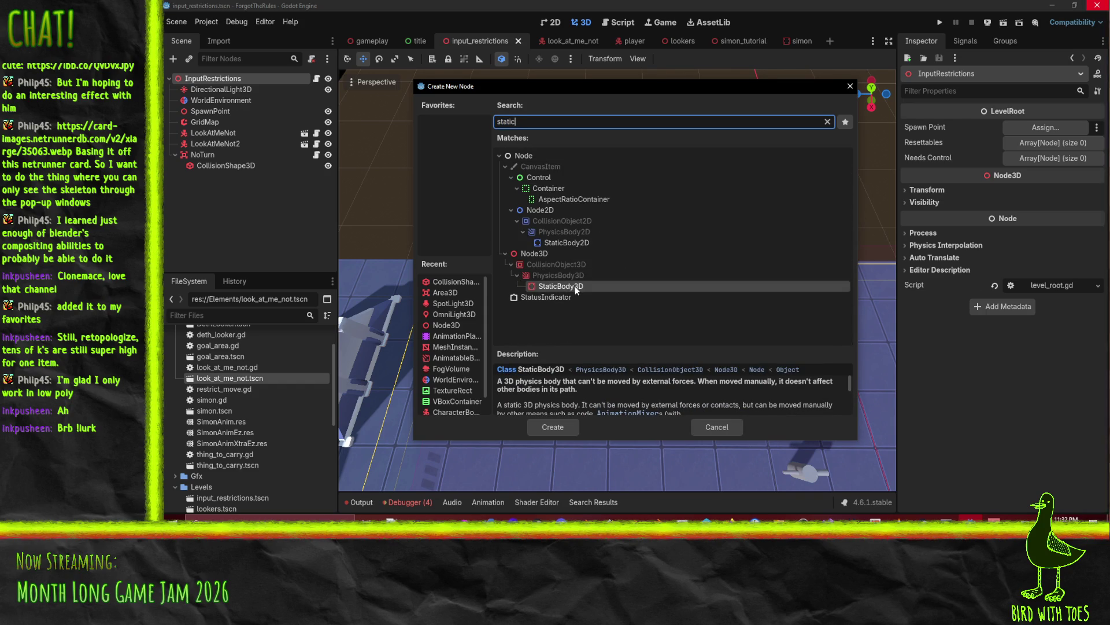
click(577, 288)
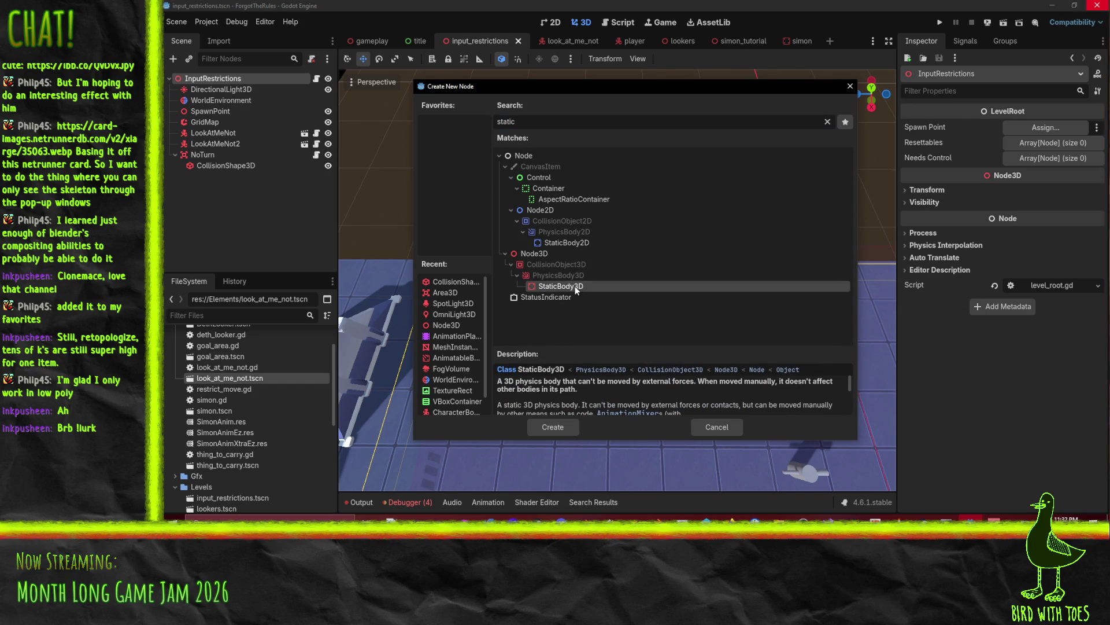
click(534, 428)
scroll(619, 313, down, 5)
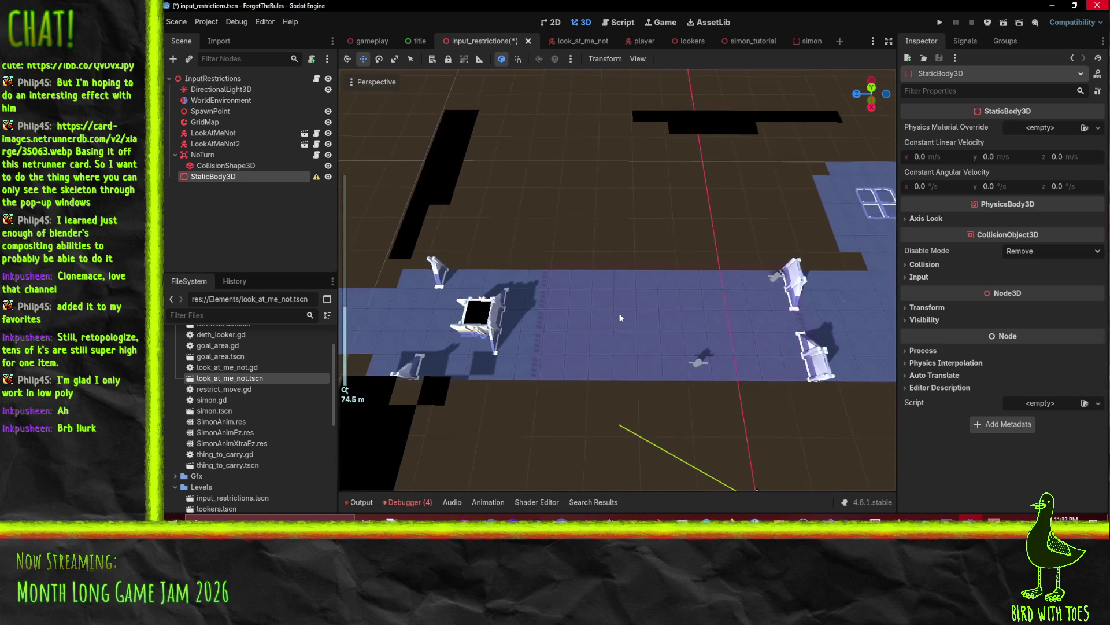
scroll(500, 306, up, 5)
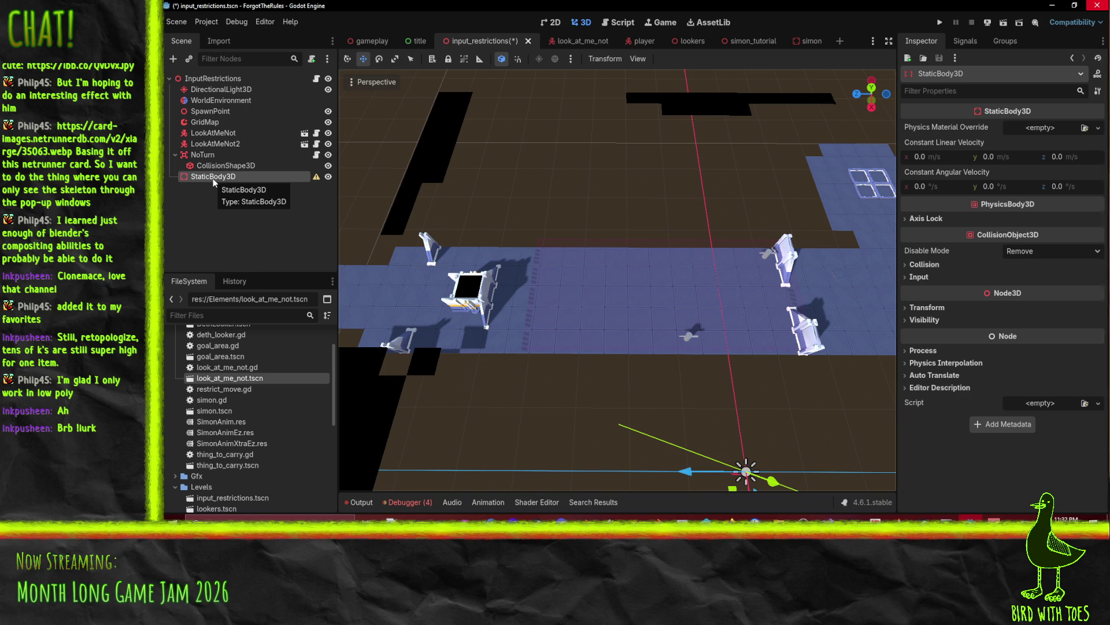
- Add a CollisionShape3D child under the StaticBody3D, leaving its node type unchanged
right_click(213, 182)
click(243, 298)
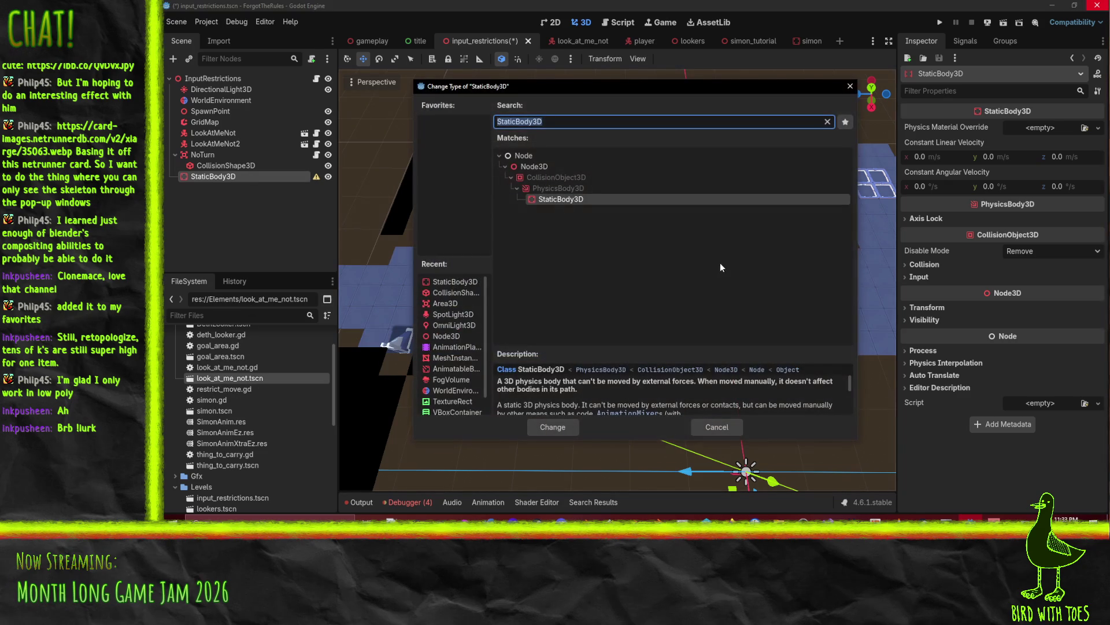
text(body)
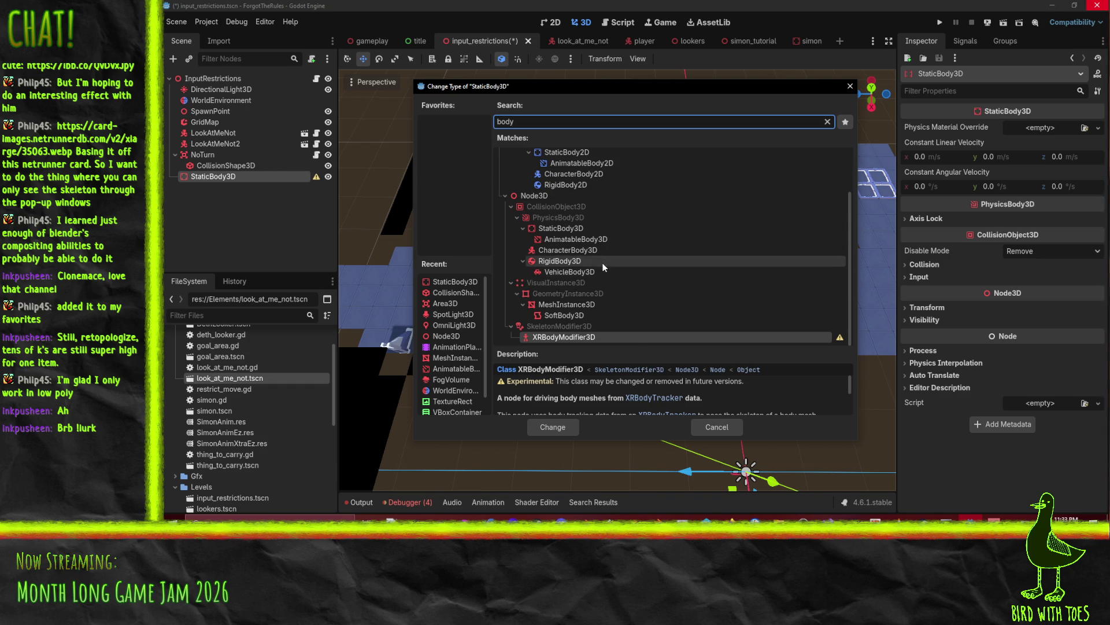
click(723, 425)
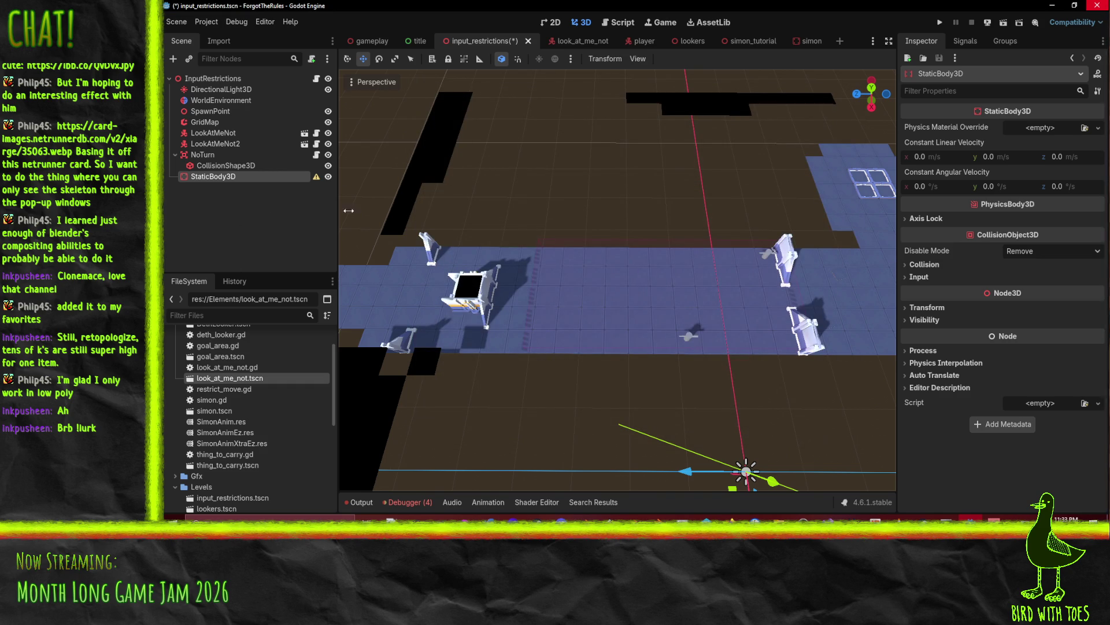
right_click(206, 176)
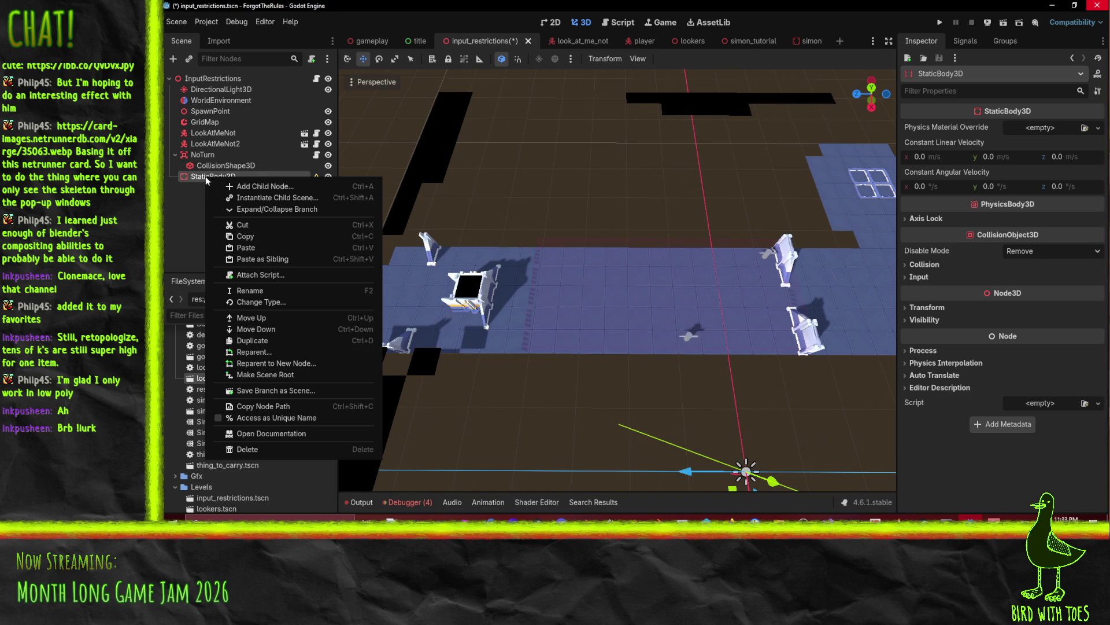
click(272, 187)
text(shape)
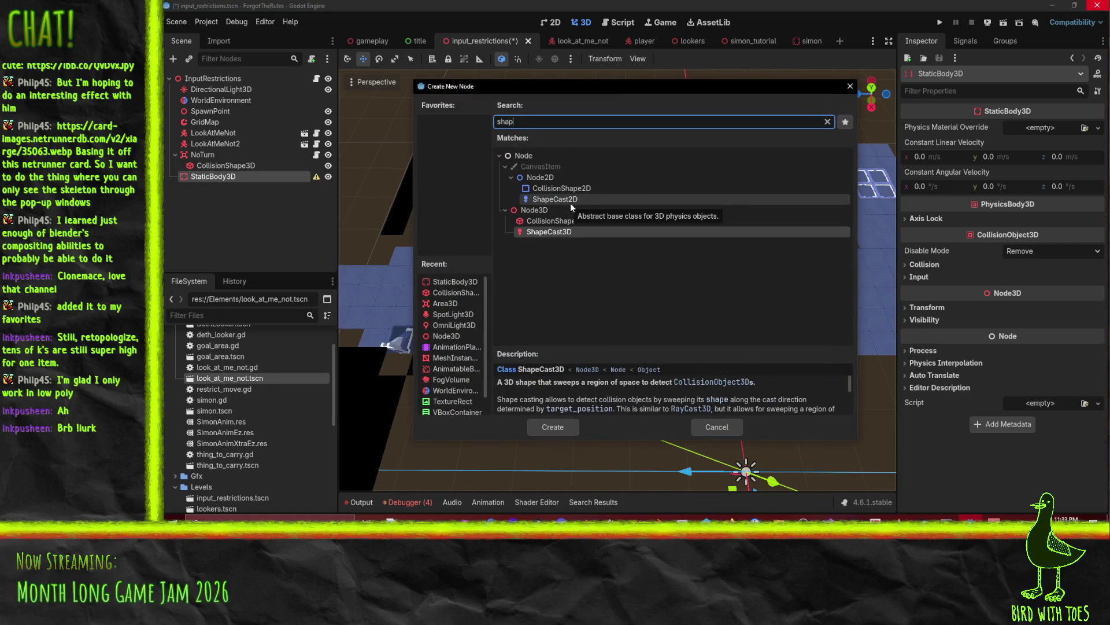
click(544, 223)
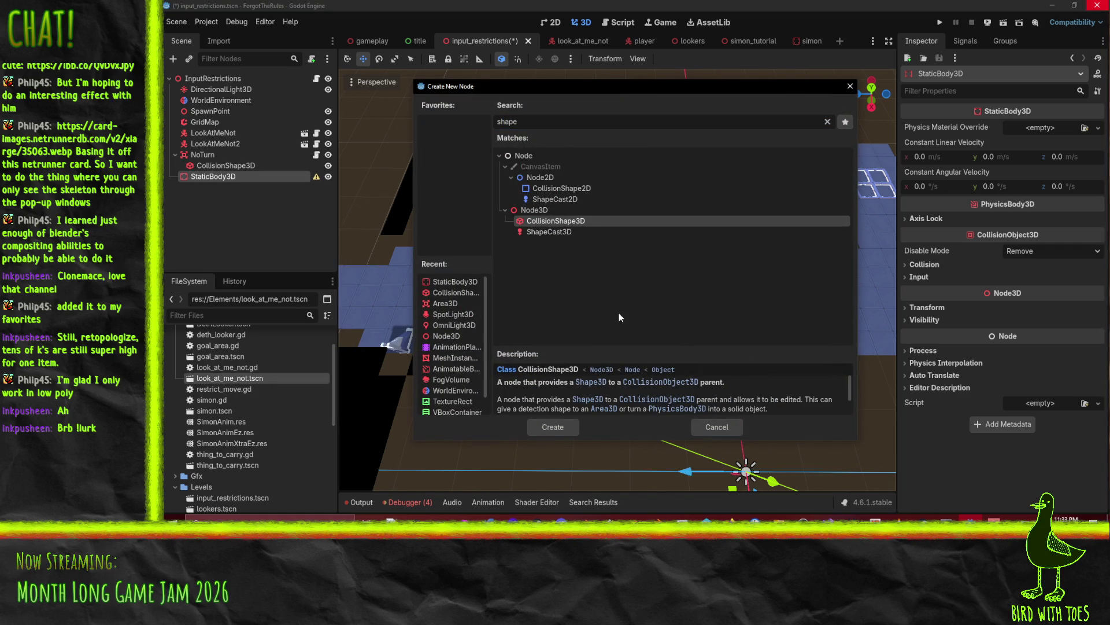
double_click(552, 221)
- Add a MeshInstance3D child under the StaticBody3D as well
right_click(207, 176)
click(242, 183)
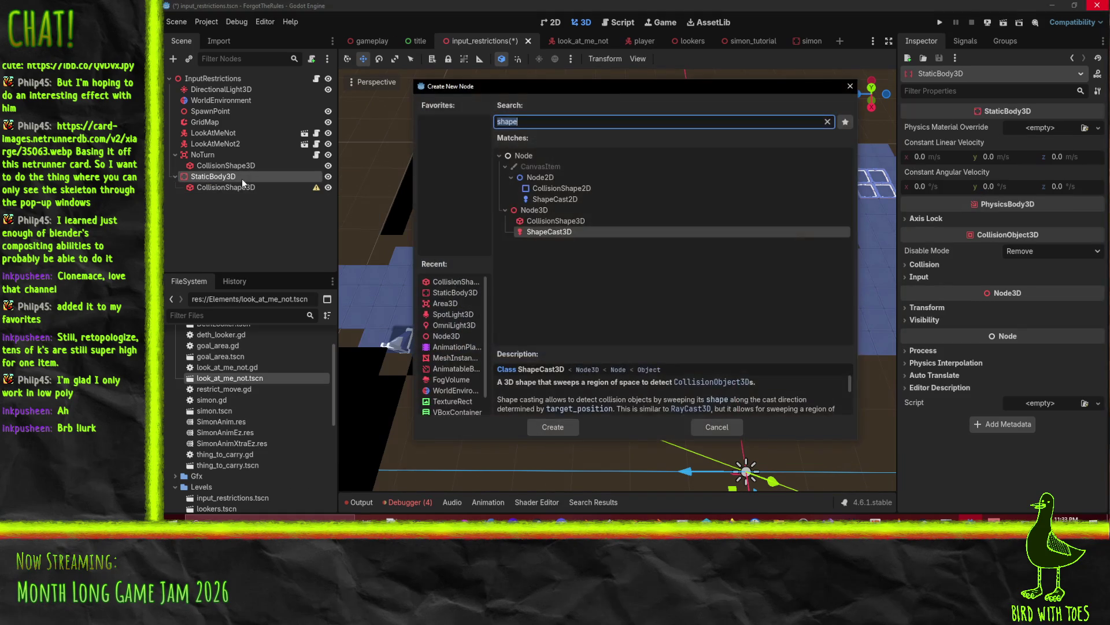
text(mesh)
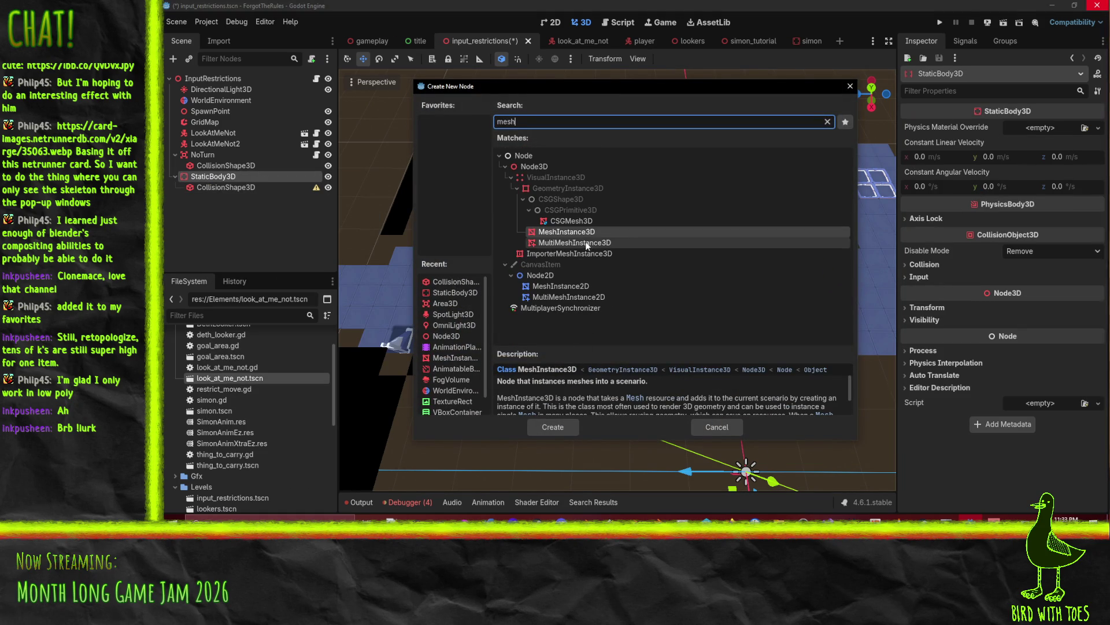
click(575, 232)
click(552, 427)
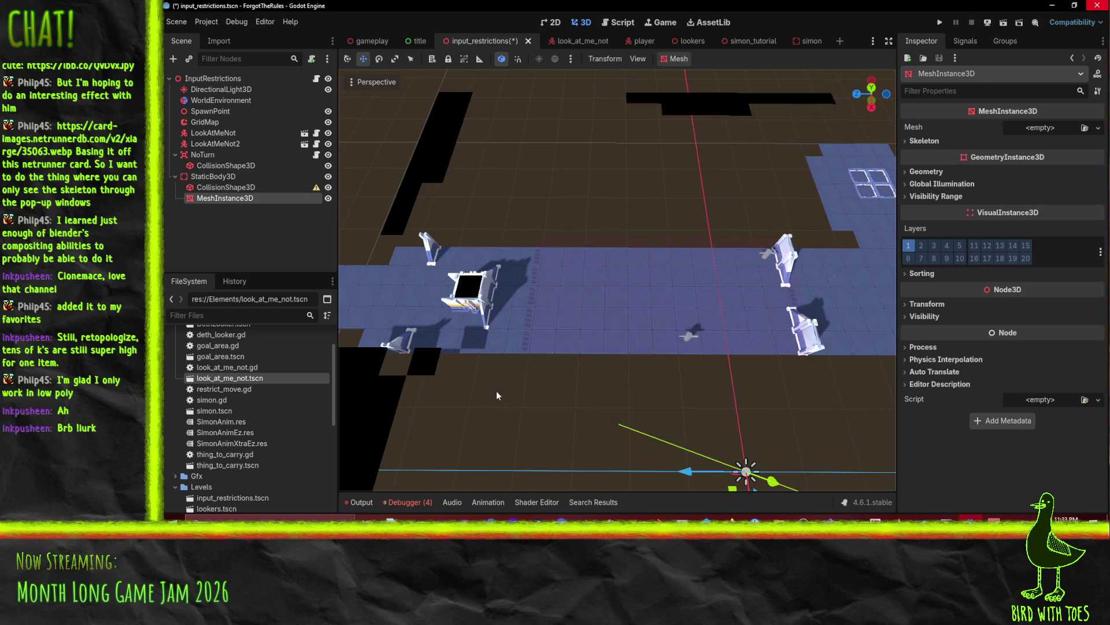
click(226, 187)
click(213, 176)
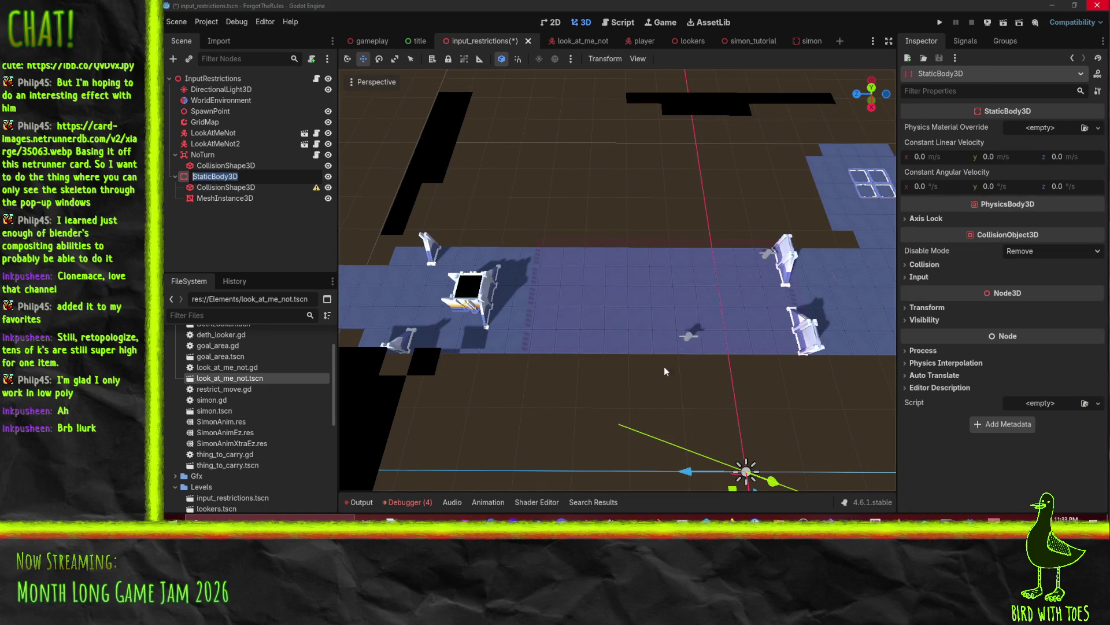
- Move the StaticBody3D 24 units along X and rename it to Switch
key(f)
mouse_move(709, 407)
mouse_down()
mouse_move(698, 241)
mouse_move(768, 264)
mouse_move(644, 328)
mouse_move(570, 275)
mouse_move(643, 384)
mouse_move(647, 356)
mouse_move(737, 336)
mouse_move(682, 285)
mouse_move(592, 321)
mouse_move(501, 295)
mouse_move(774, 271)
mouse_move(645, 315)
mouse_move(678, 318)
mouse_up()
scroll(665, 347, up, 3)
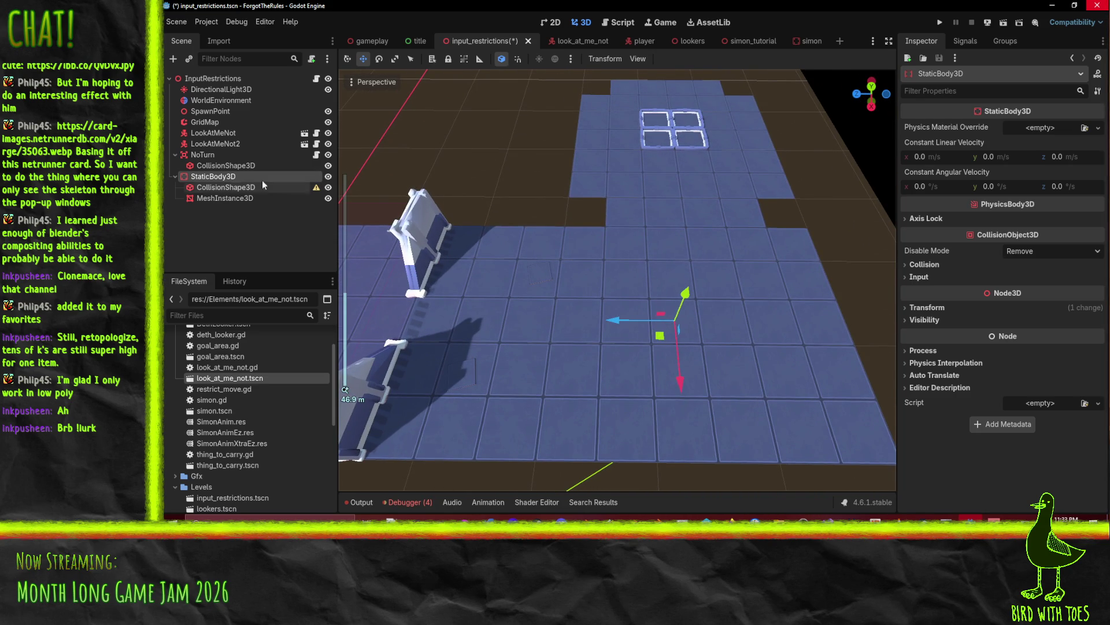
double_click(220, 176)
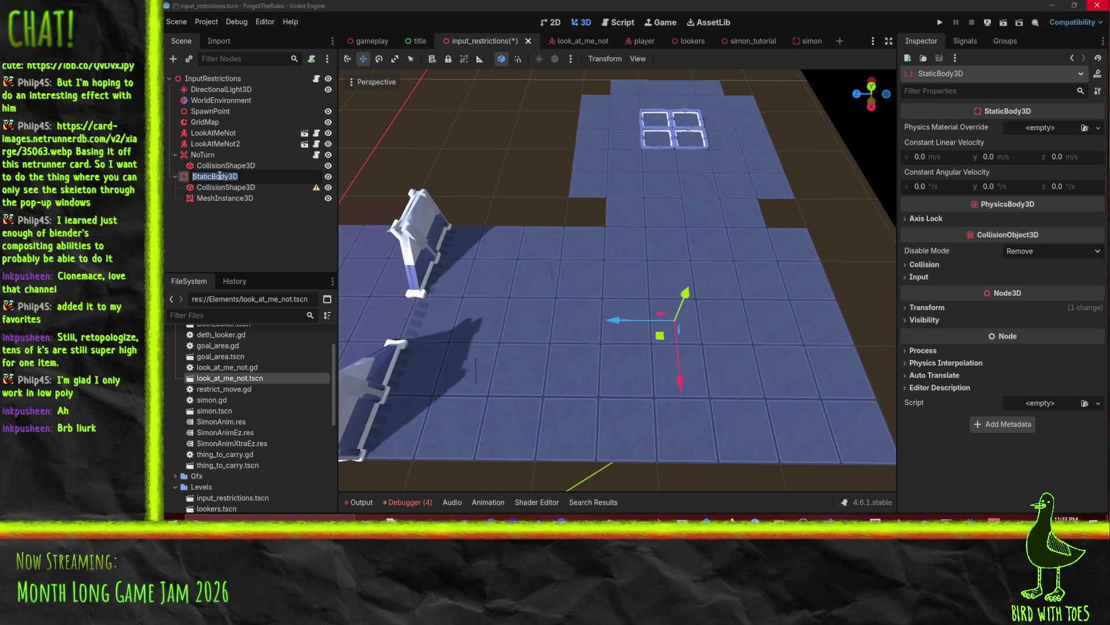
text(Switch)
key(Return)
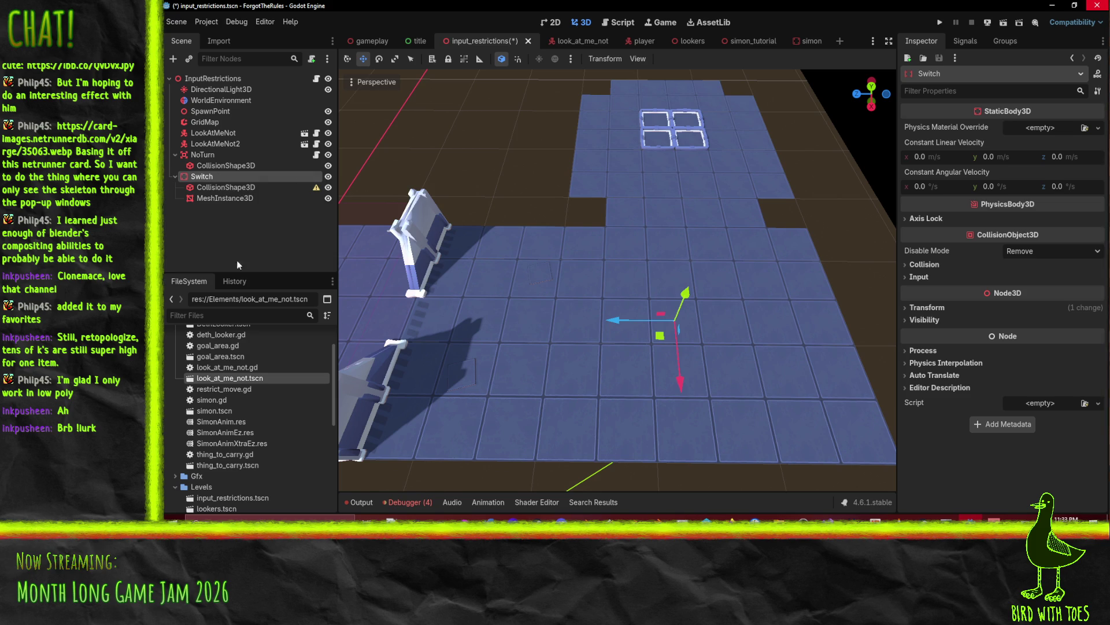
- Attach a new script saved as res://Elements/switch.gd to Switch and save the scene
click(1085, 403)
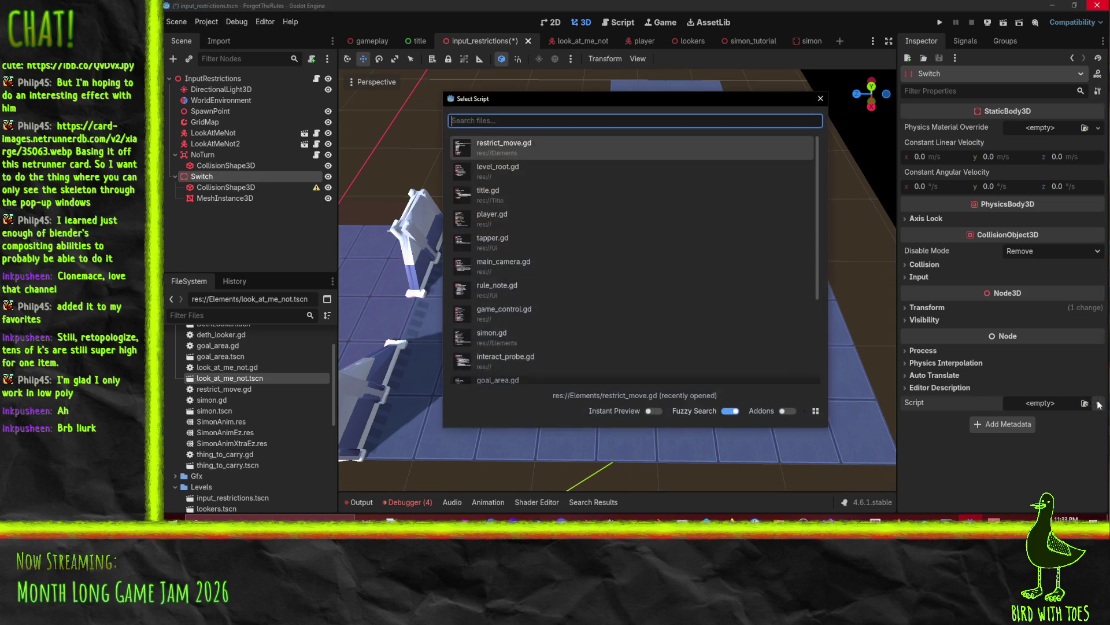
click(821, 100)
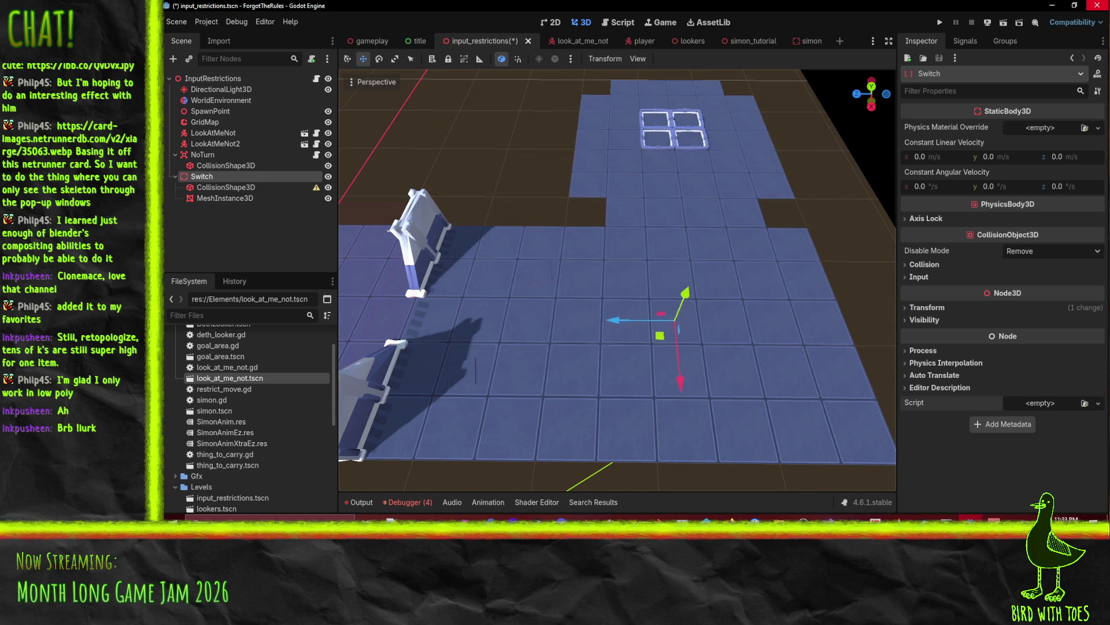
click(1098, 403)
click(1041, 420)
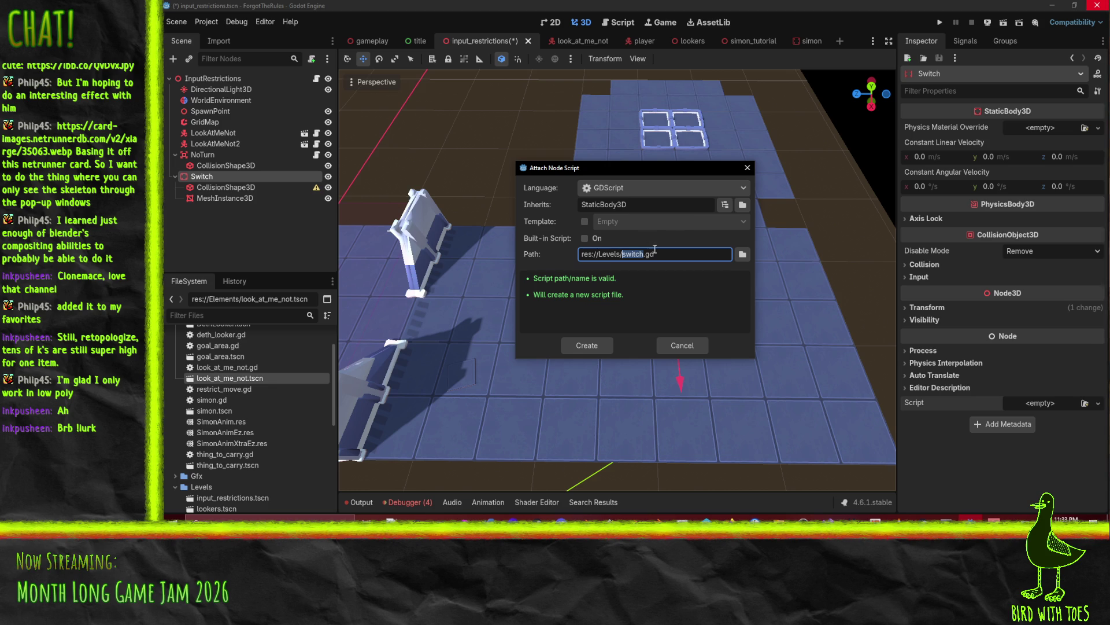
click(622, 256)
key(BackSpace)
key(BackSpace)
key(BackSpace)
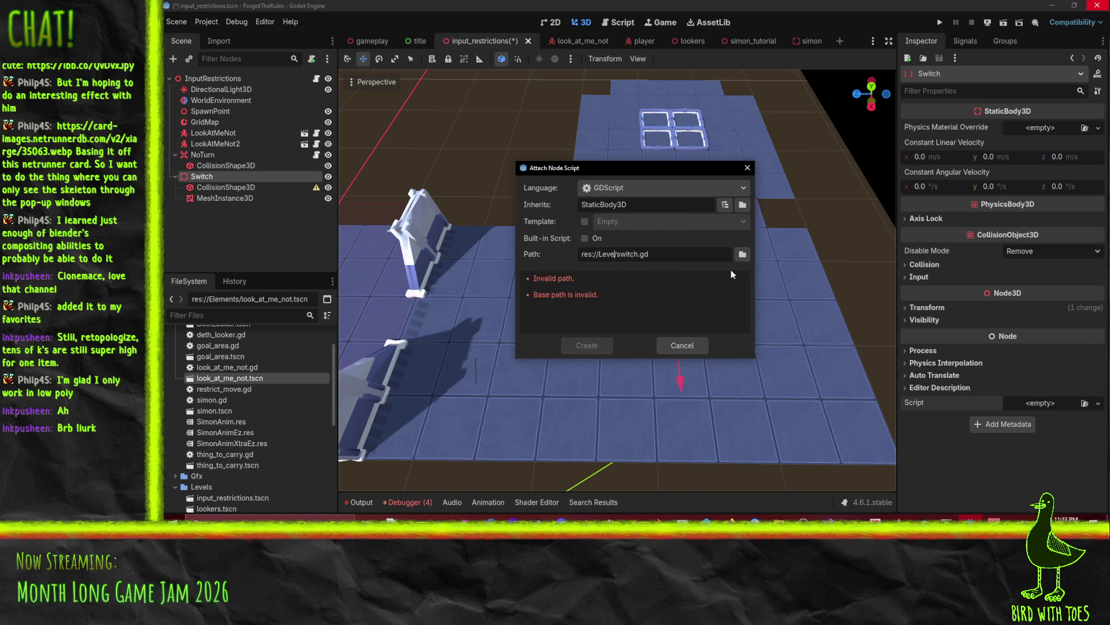
text(Eleme)
text(nts/)
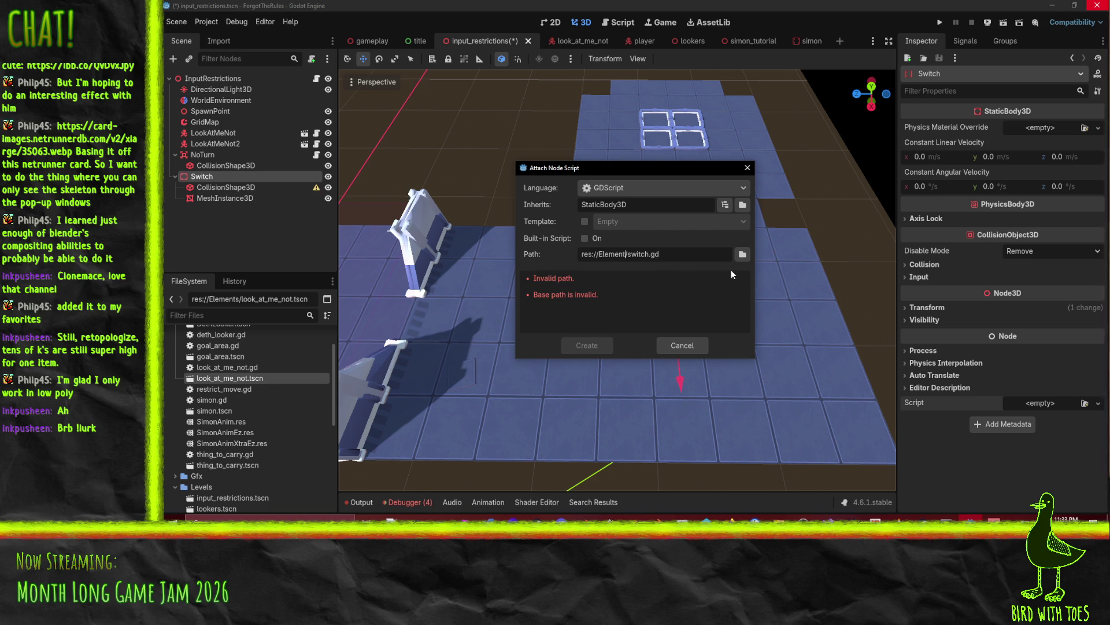
key(Return)
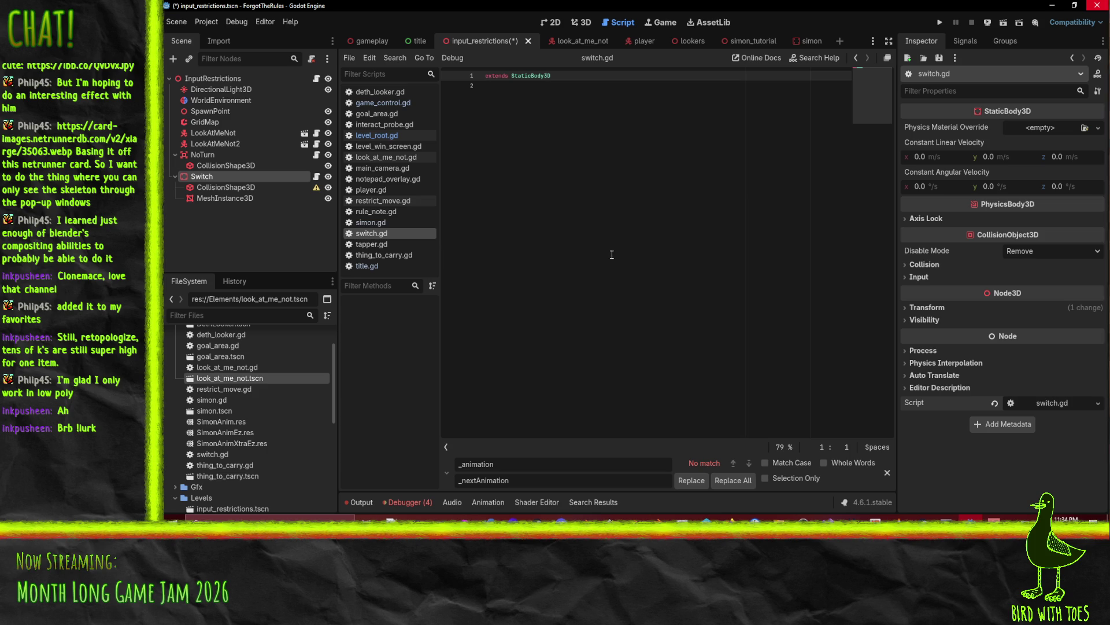
key(ctrl+s)
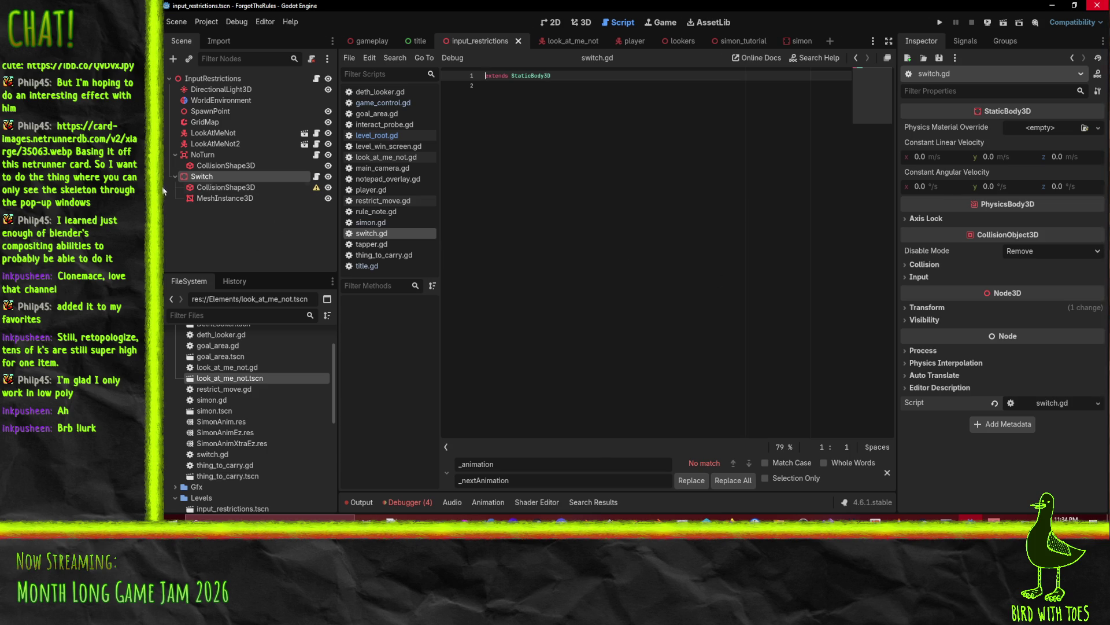
click(585, 22)
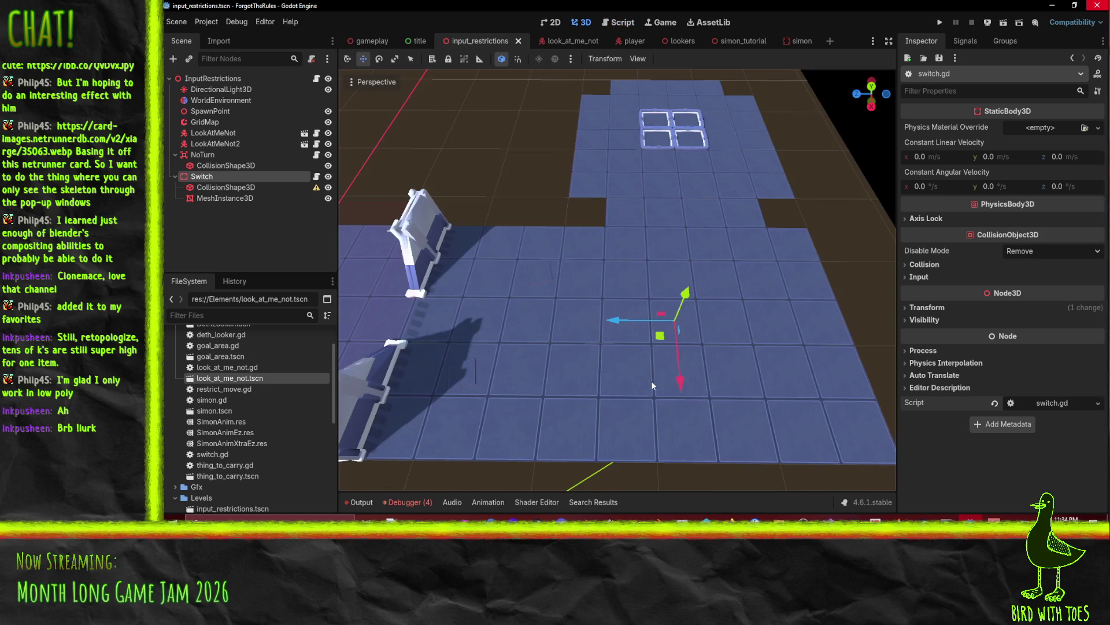
- Give MeshInstance3D a new PrismMesh and raise it 0.6 units along Y
click(226, 199)
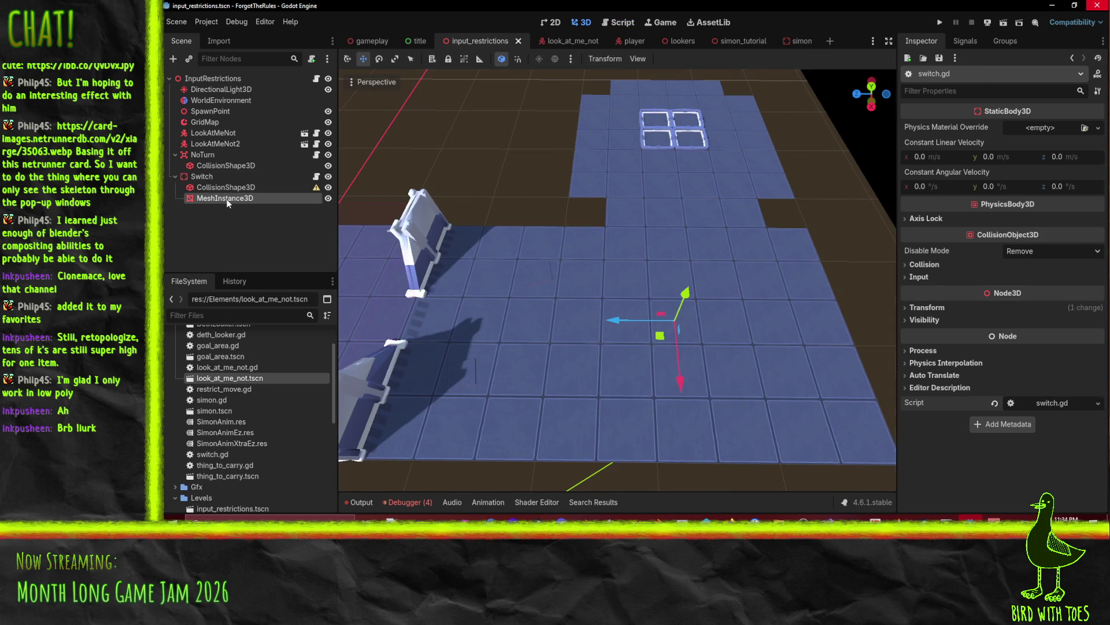
click(1098, 128)
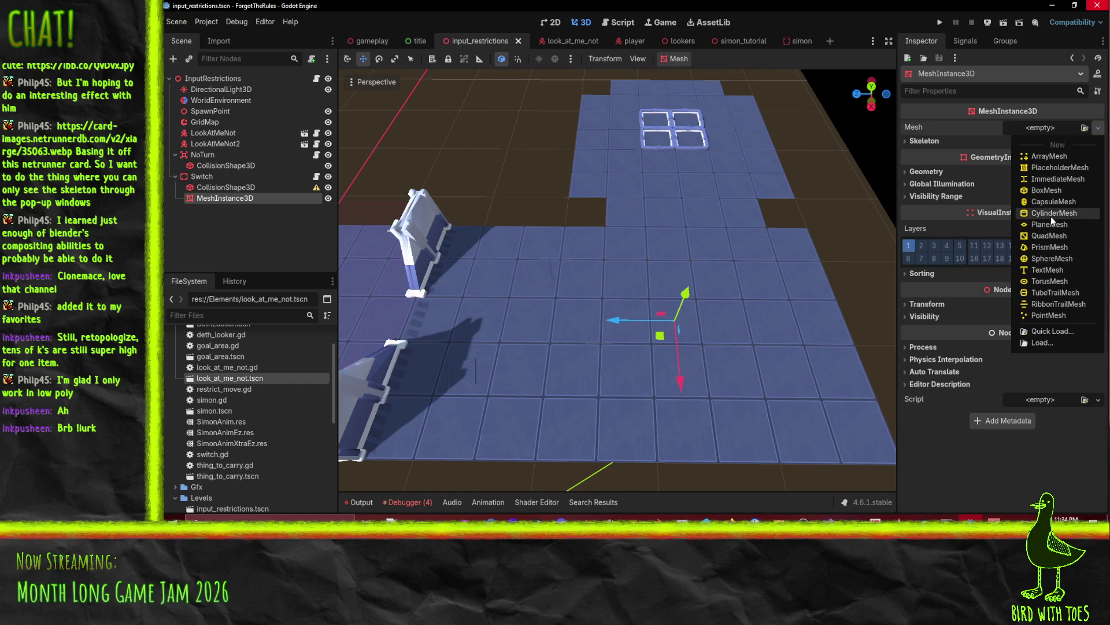
click(1050, 247)
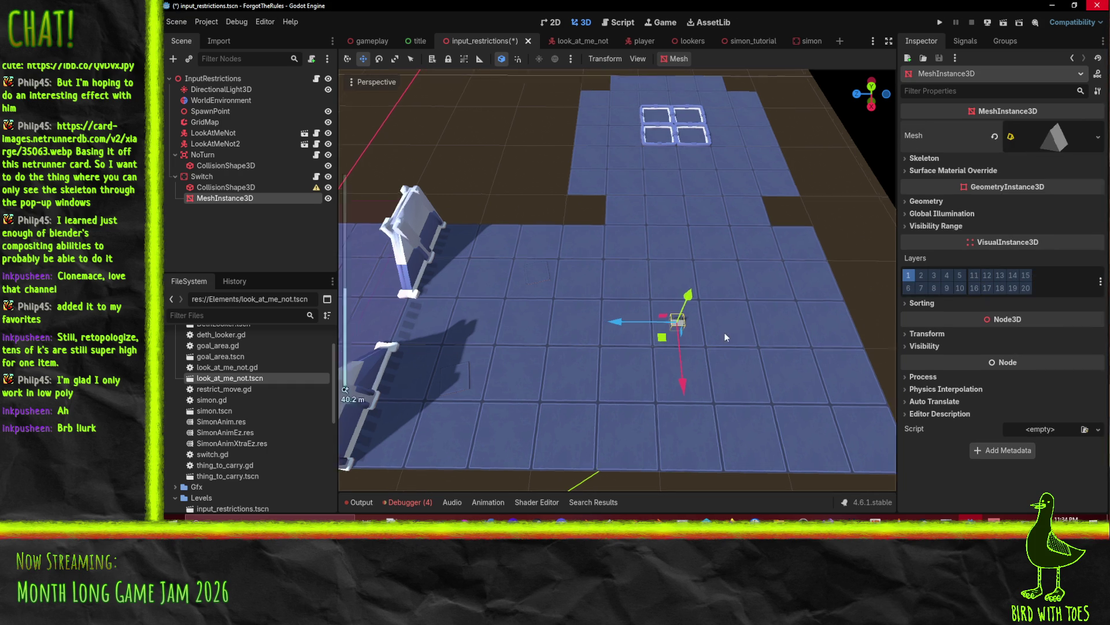
scroll(724, 332, up, 5)
key(f)
mouse_move(713, 289)
mouse_down()
mouse_move(727, 292)
mouse_move(765, 262)
mouse_move(764, 301)
mouse_up()
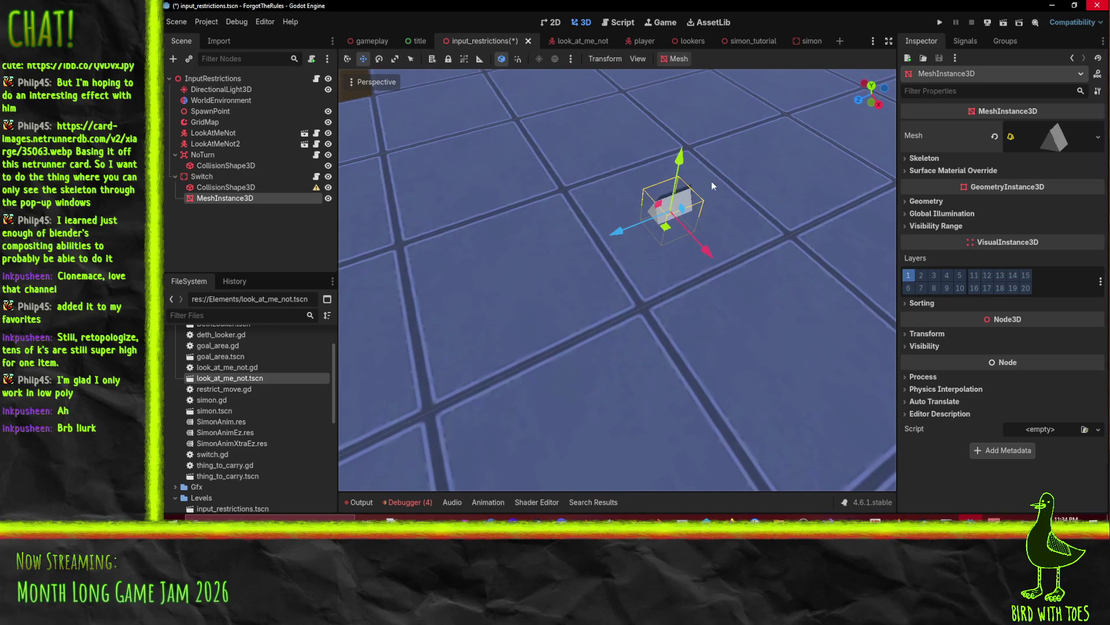
drag(681, 159, 690, 129)
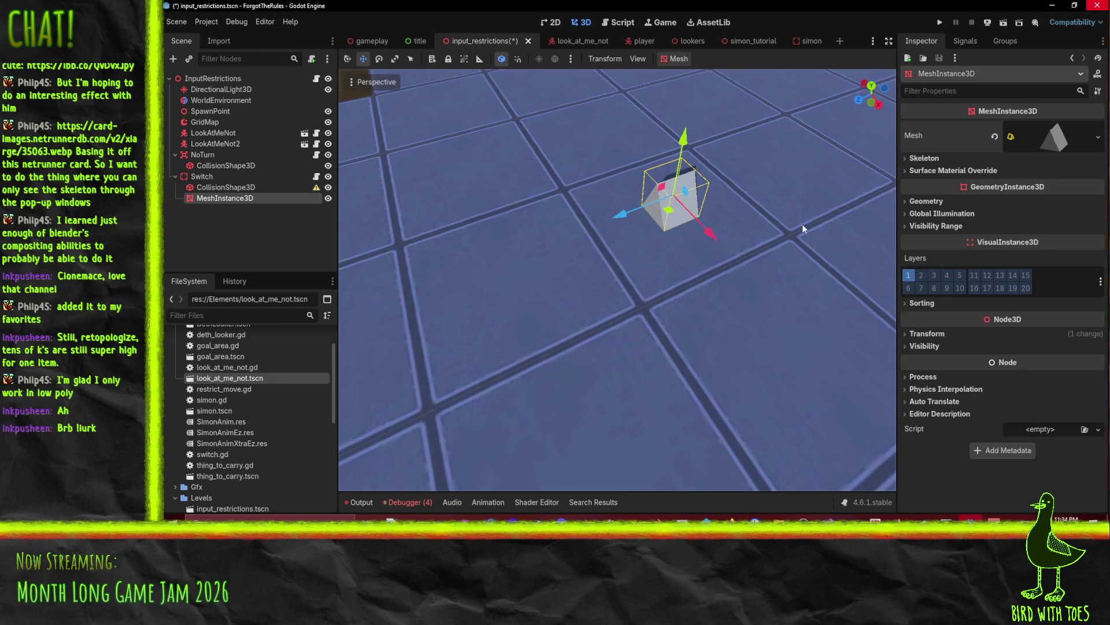
- Duplicate MeshInstance3D as MeshInstance3D2 and open the copy's Mesh options
right_click(212, 200)
click(283, 379)
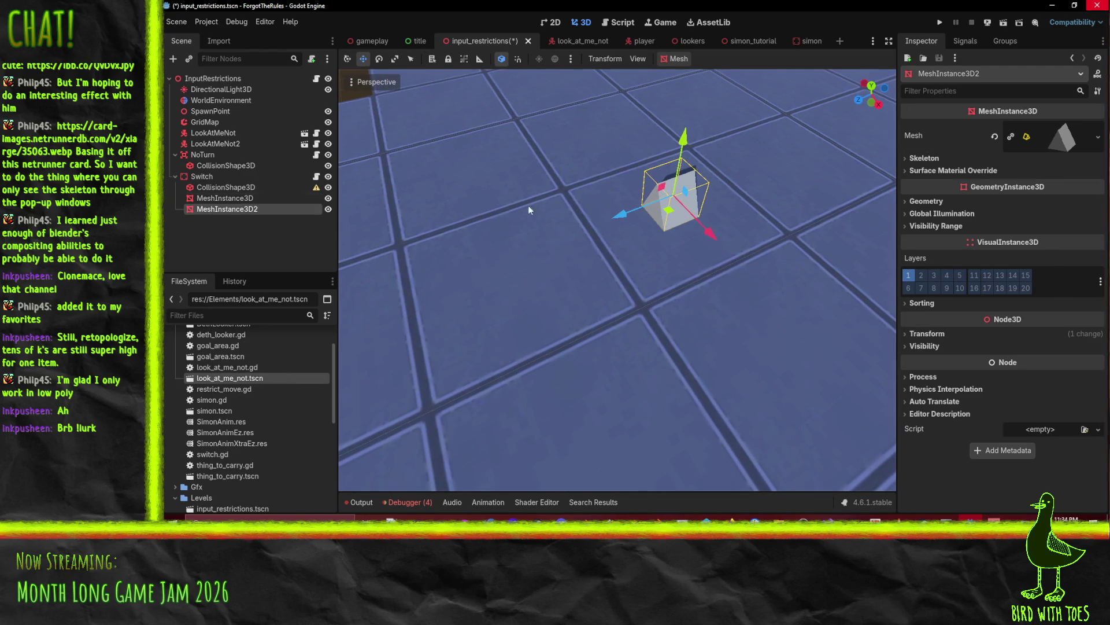
click(1098, 136)
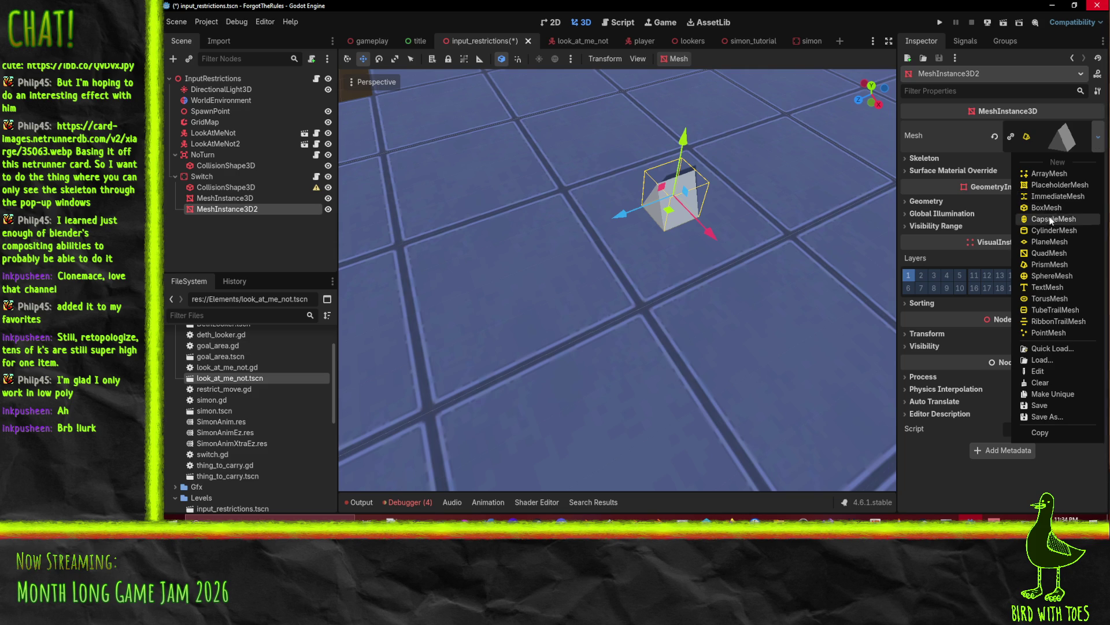